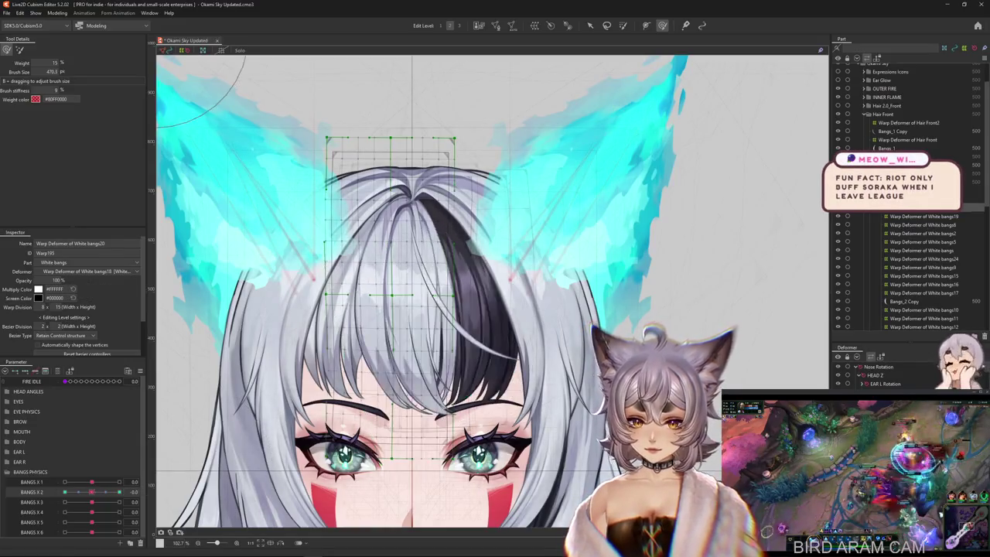
# Step: Resize the deform brush and brush the White bangs20 grid sideways at the BANGS X 2 key
pyautogui.moveTo(417, 418); pyautogui.dragTo(436, 418)
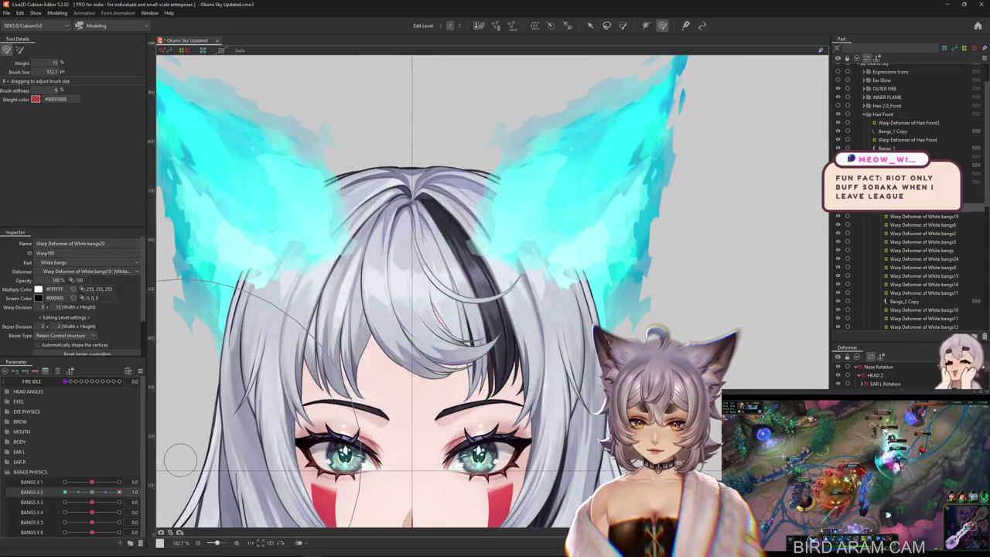
pyautogui.moveTo(309, 328)
pyautogui.mouseDown()
pyautogui.moveTo(298, 329)
pyautogui.moveTo(345, 294)
pyautogui.moveTo(394, 468)
pyautogui.moveTo(435, 418)
pyautogui.mouseUp()
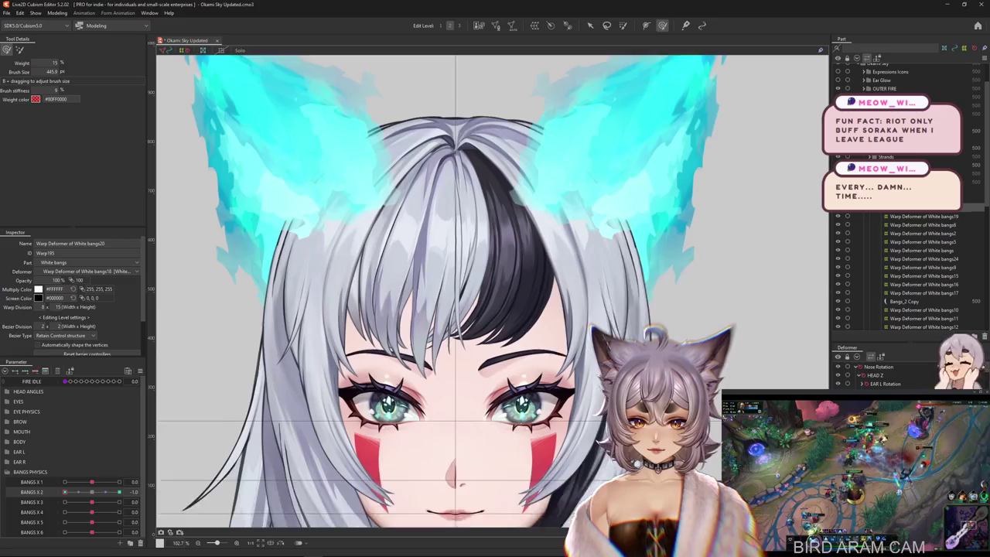
pyautogui.scroll(2, 169, 170)
pyautogui.scroll(-1, 416, 166)
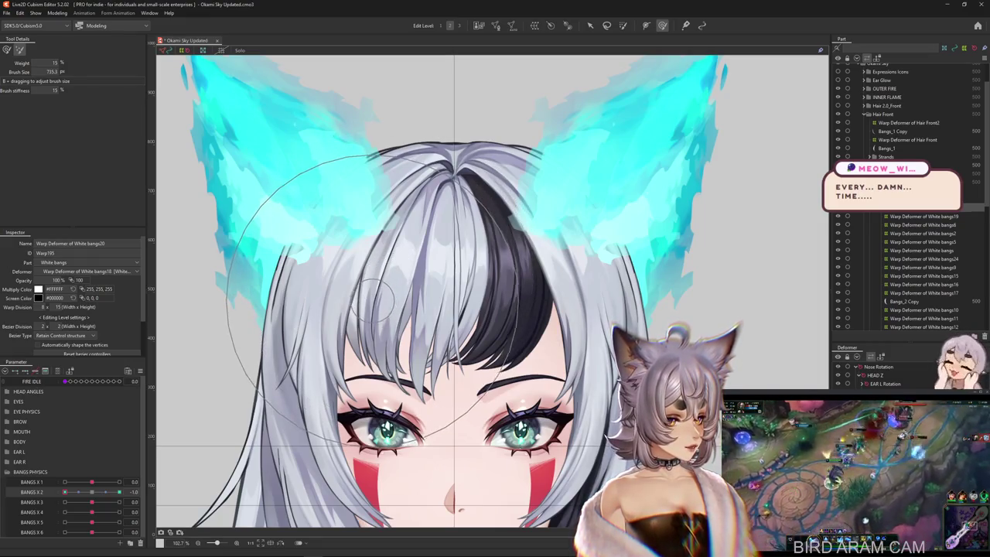
pyautogui.moveTo(385, 279); pyautogui.dragTo(182, 364)
pyautogui.moveTo(91, 492); pyautogui.dragTo(143, 492)
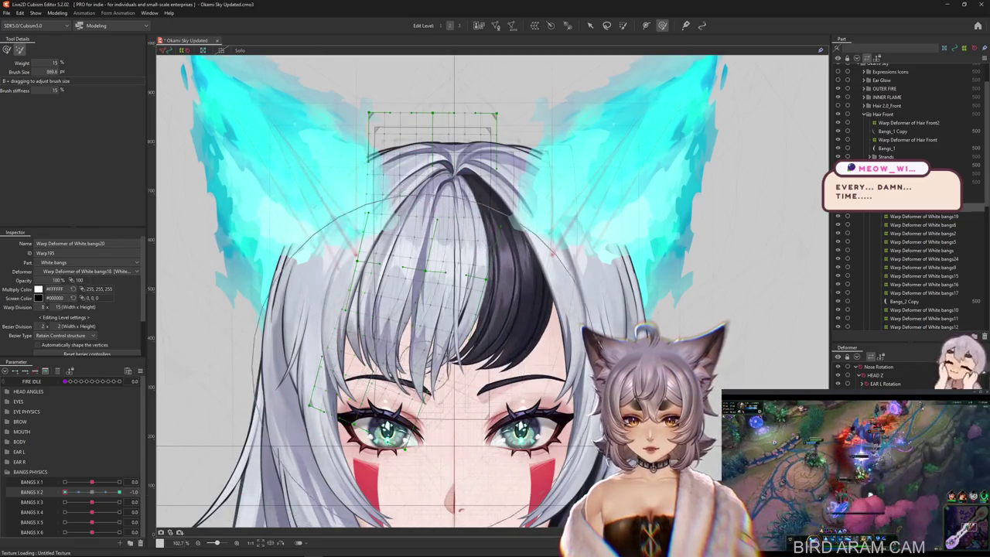
pyautogui.moveTo(470, 337); pyautogui.dragTo(460, 361)
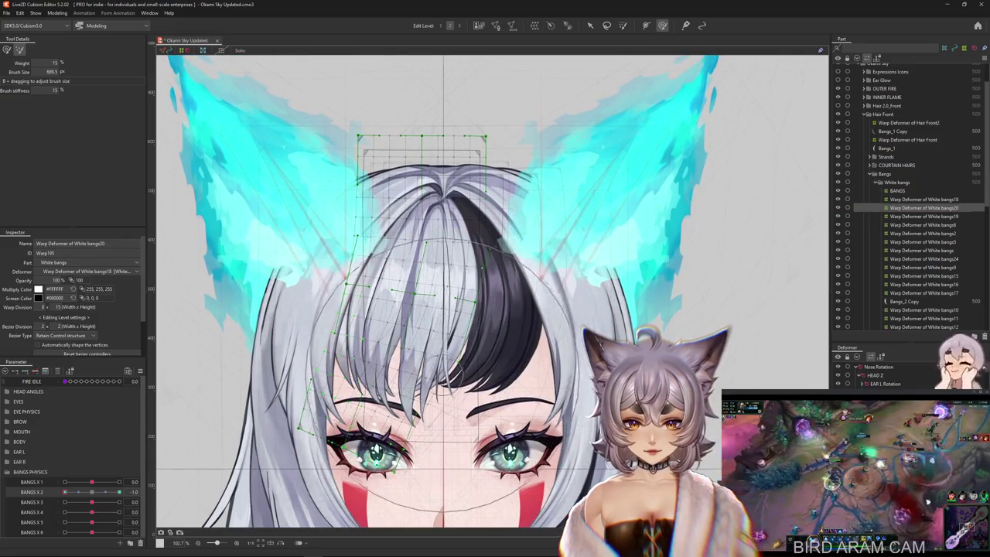
pyautogui.moveTo(191, 226)
pyautogui.mouseDown()
pyautogui.moveTo(176, 232)
pyautogui.moveTo(180, 430)
pyautogui.mouseUp()
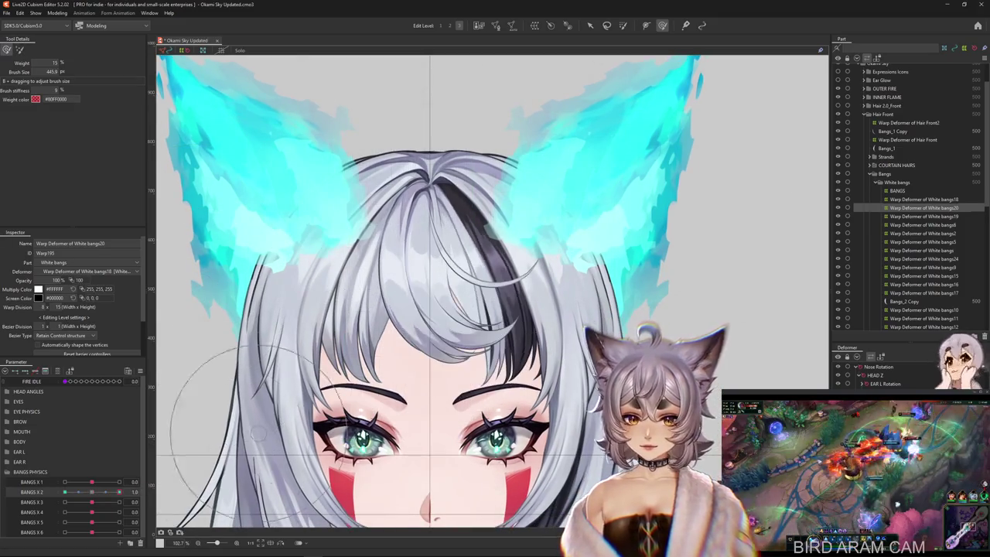
pyautogui.scroll(-3, 305, 422)
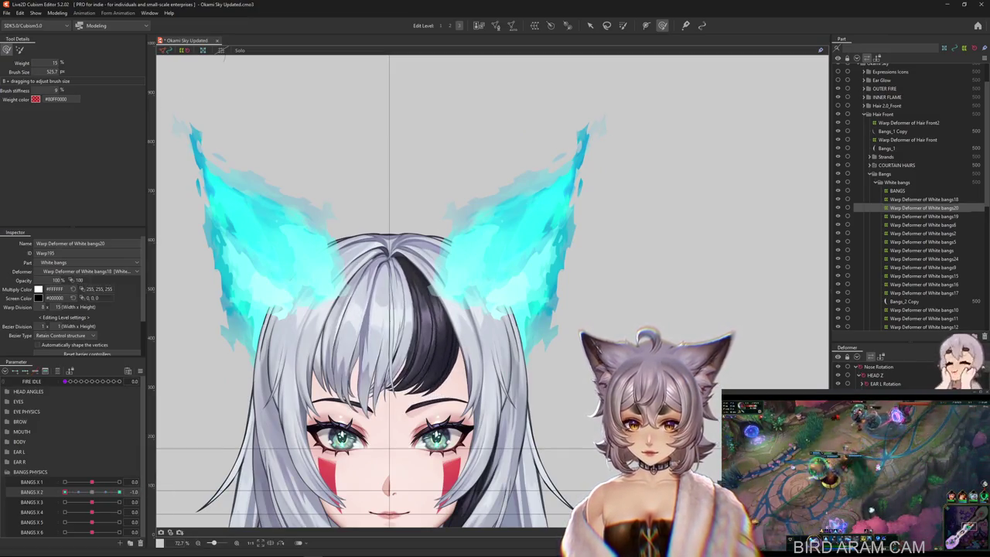
# Step: Undo the two earlier bangs20 deformations with the deform brush active
pyautogui.press('b')
pyautogui.press('b')
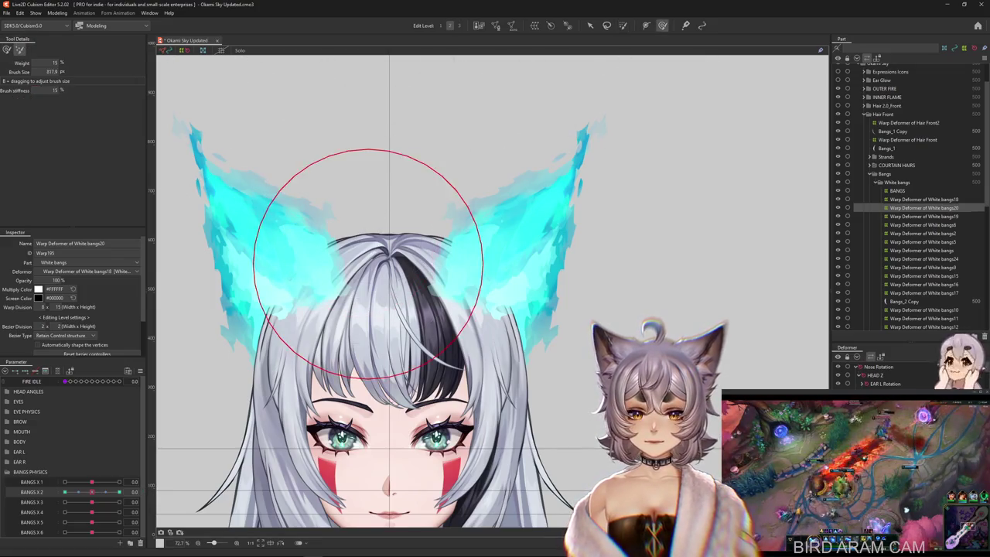
pyautogui.scroll(3, 356, 232)
pyautogui.hotkey('ctrl', 'z')
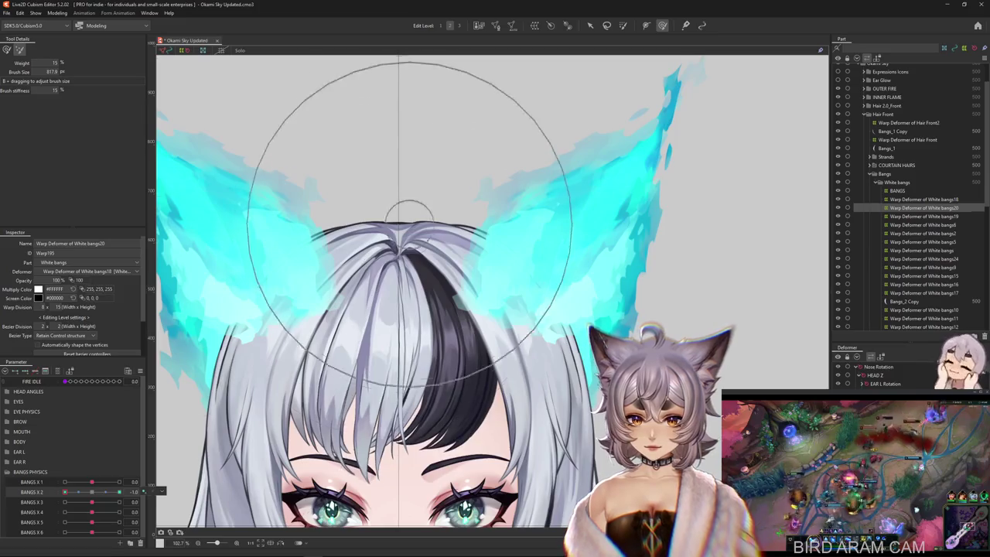
pyautogui.hotkey('ctrl', 'z')
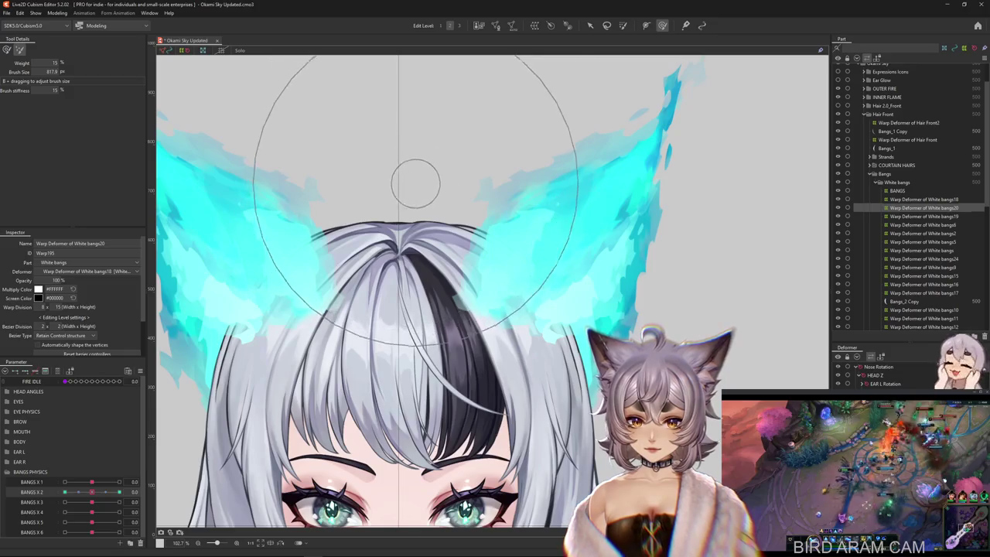
# Step: Bend the White bangs20 grid sideways at BANGS X 2 = -1.0
pyautogui.click(65, 491)
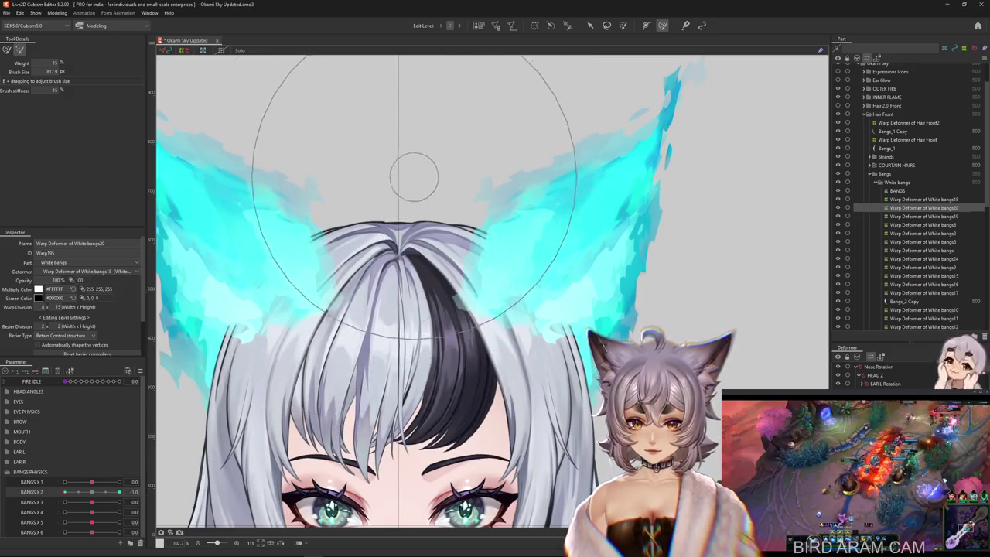
pyautogui.moveTo(232, 268); pyautogui.dragTo(176, 268)
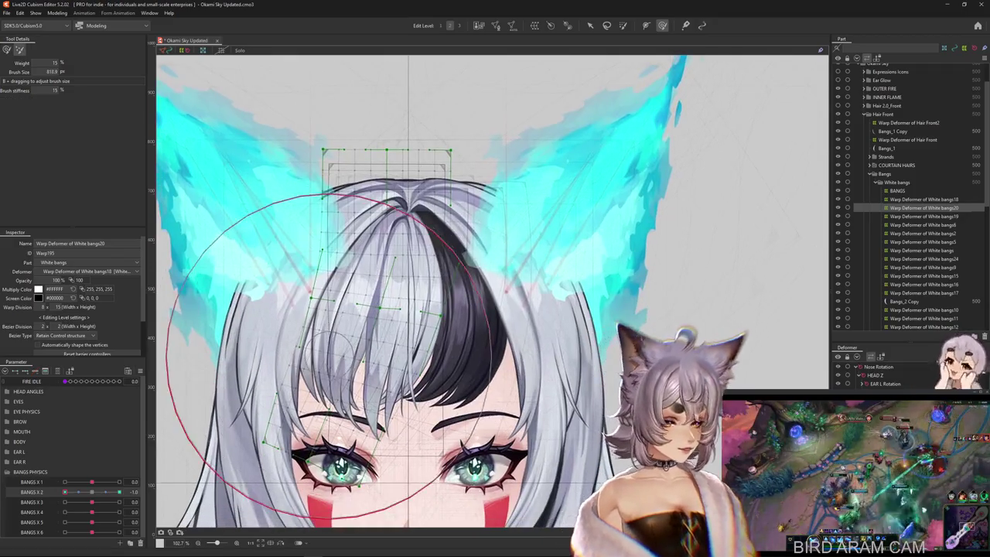
pyautogui.moveTo(402, 247); pyautogui.dragTo(331, 251)
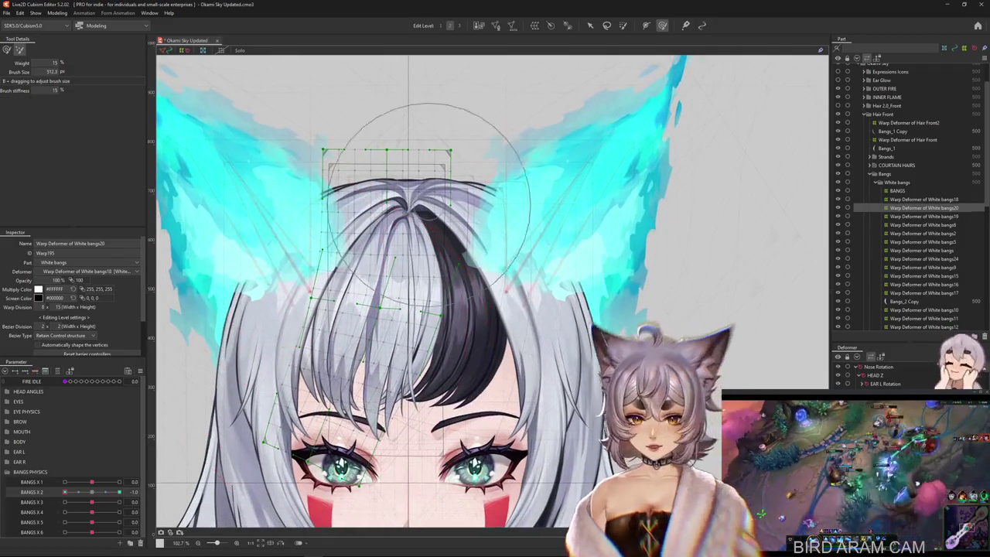
pyautogui.moveTo(408, 98); pyautogui.dragTo(179, 174)
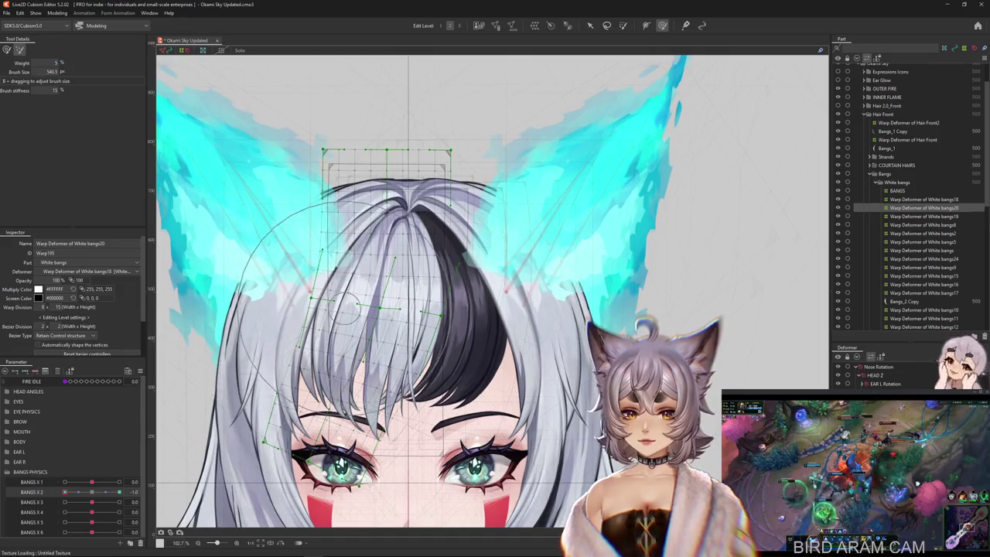
# Step: Bend the grid at BANGS X 2 = 1.0 and sweep the slider to preview the swing
pyautogui.click(119, 492)
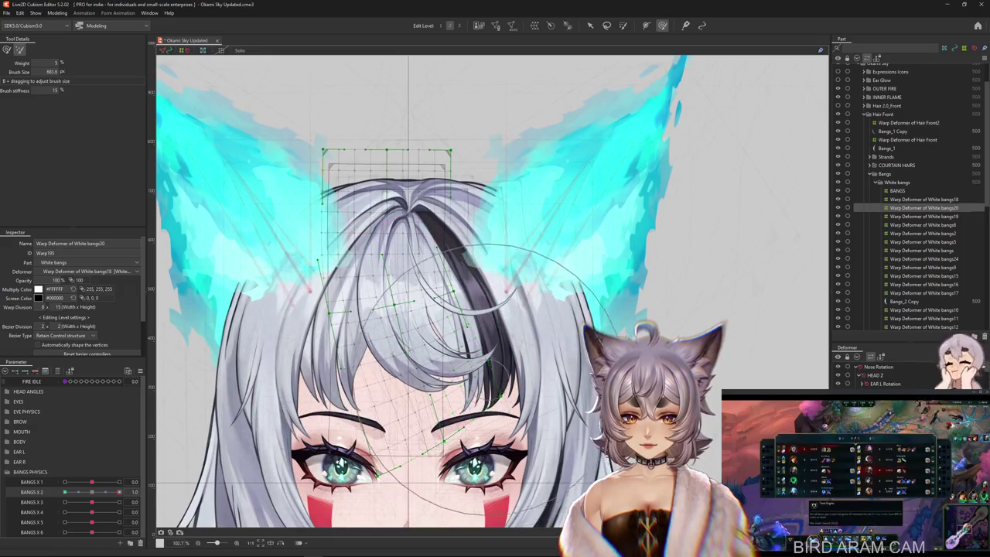
pyautogui.moveTo(464, 410); pyautogui.dragTo(267, 314)
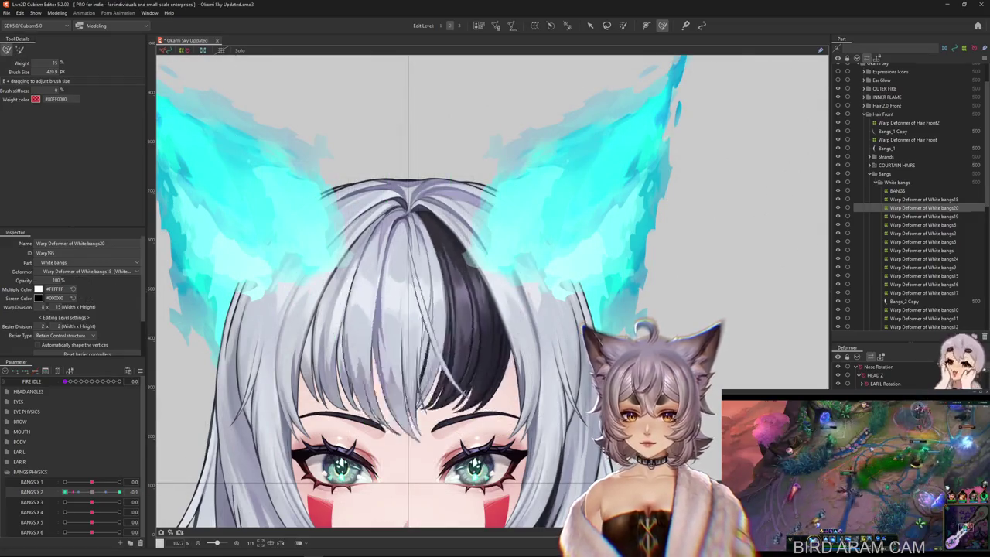
pyautogui.moveTo(119, 492); pyautogui.dragTo(64, 492)
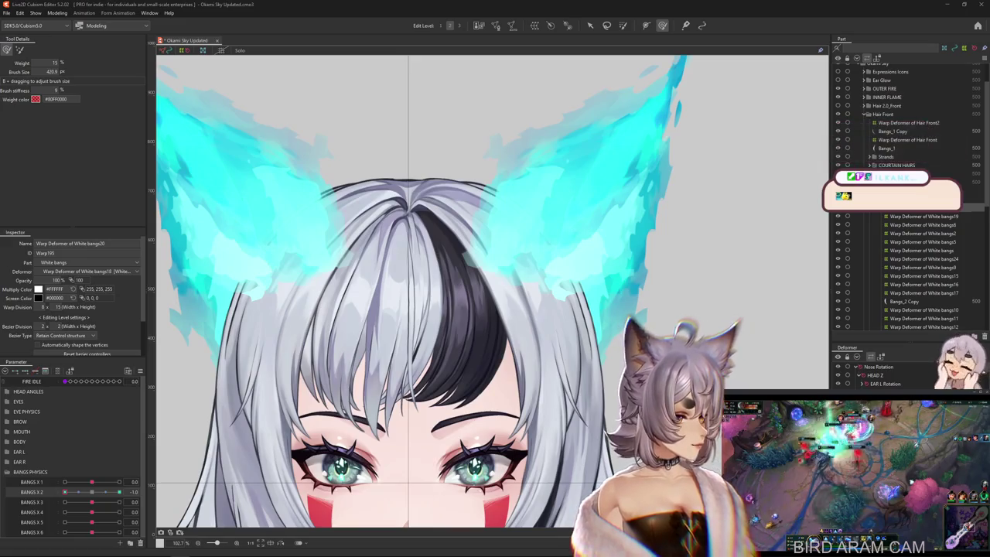
pyautogui.scroll(-3, 447, 329)
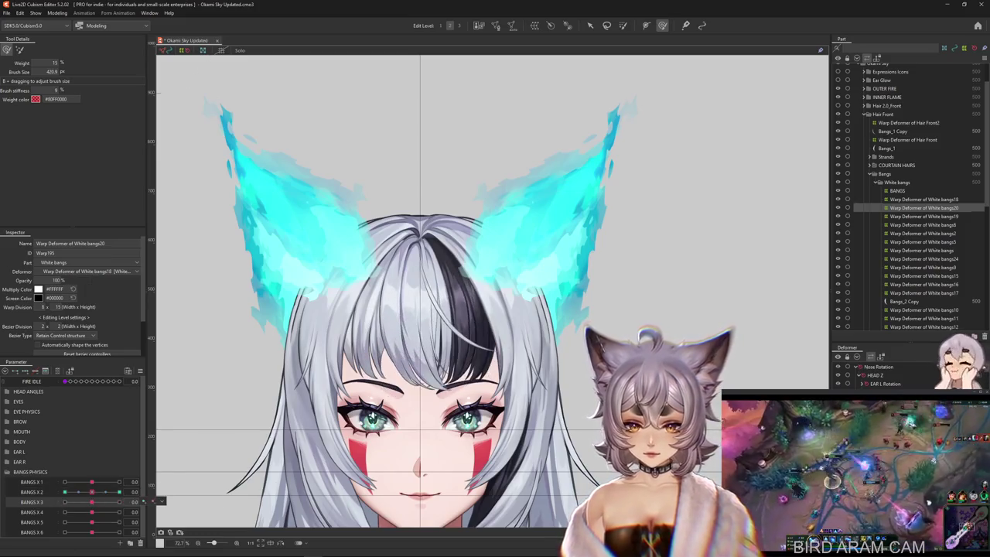
# Step: Select White bangs19's warp deformer and bend its grid at BANGS X 3 keys -1.0, 0 and 1.0
pyautogui.click(924, 216)
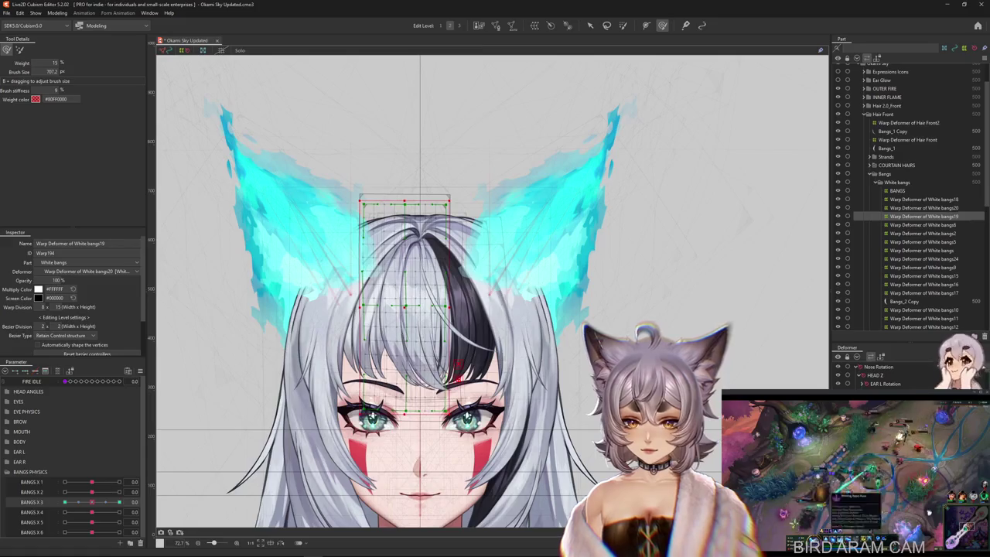
pyautogui.moveTo(433, 371); pyautogui.dragTo(437, 391)
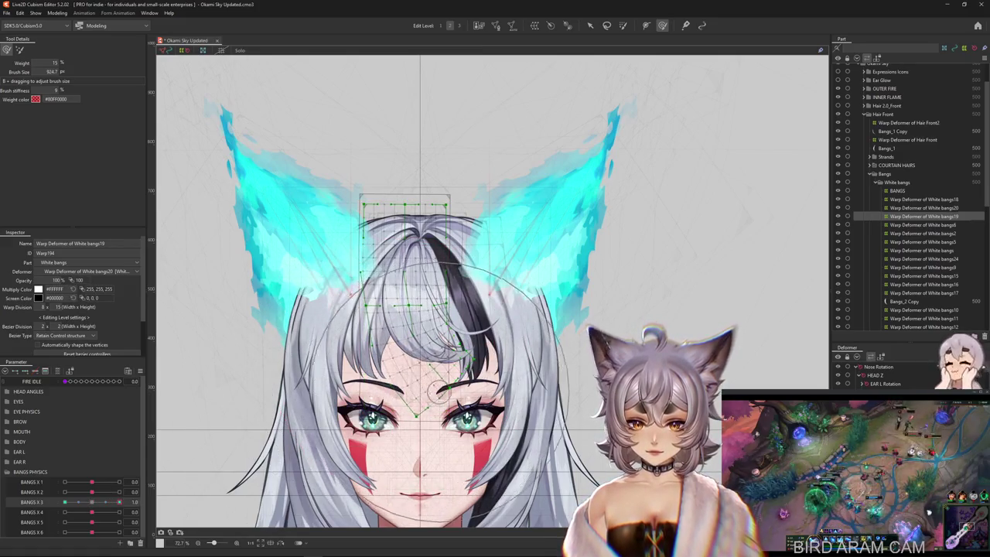
pyautogui.click(194, 464)
pyautogui.click(143, 501)
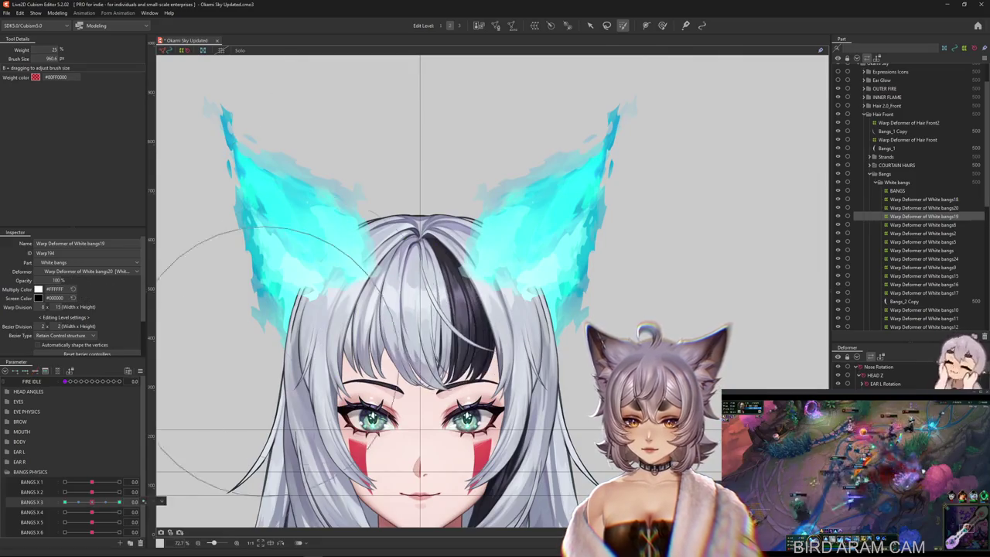
pyautogui.click(454, 190)
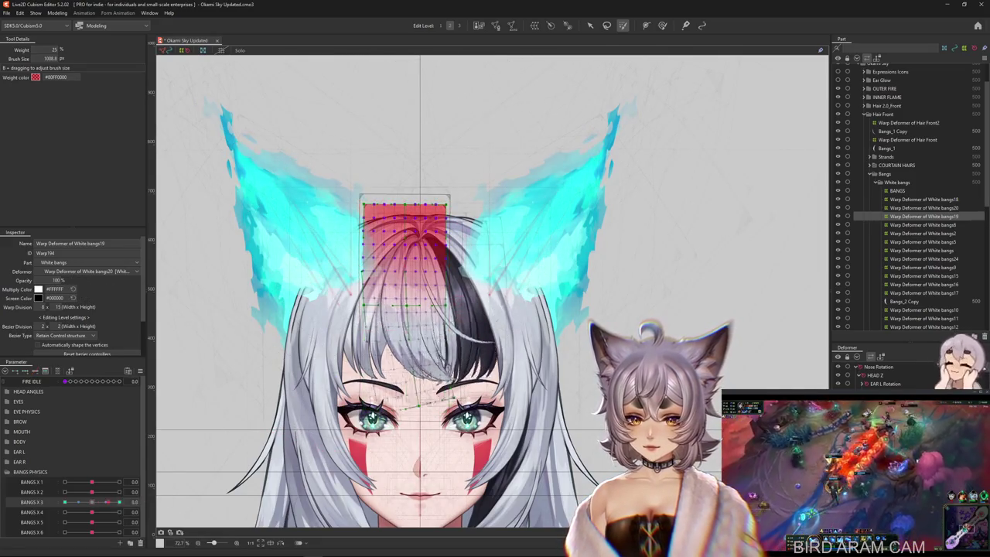
pyautogui.click(662, 26)
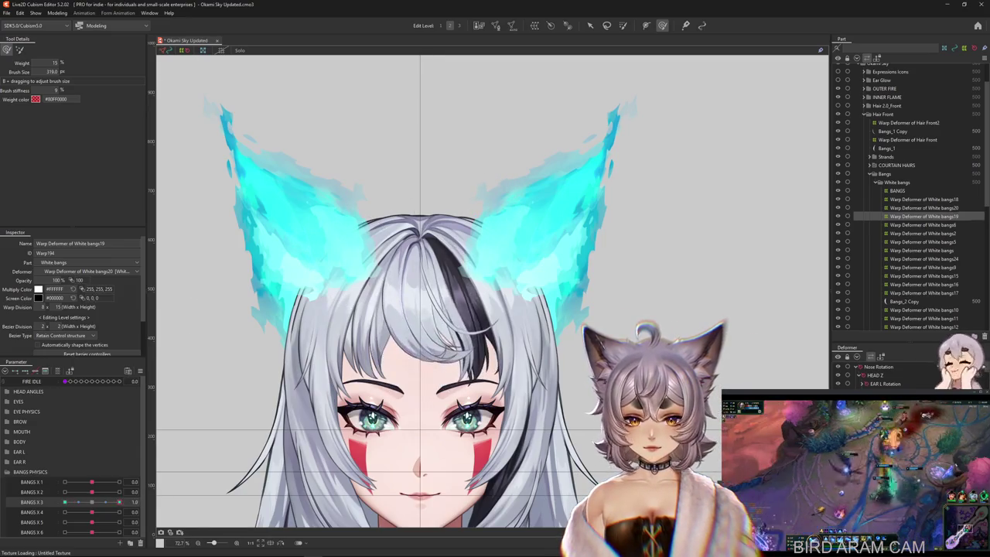
pyautogui.moveTo(202, 493); pyautogui.dragTo(159, 501)
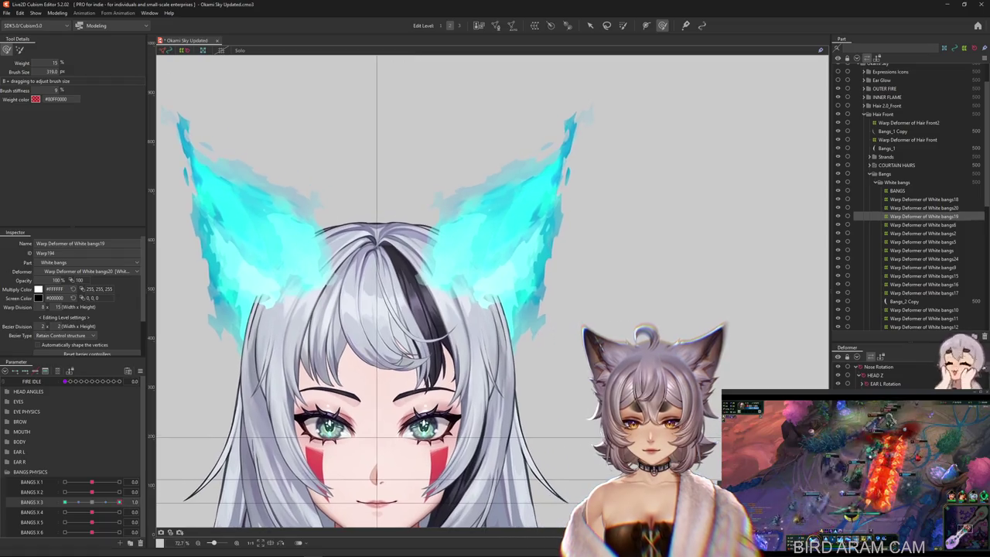
# Step: Select White bangs6's warp deformer and set BANGS X 4 to 1.0, undoing a stray skew
pyautogui.click(923, 224)
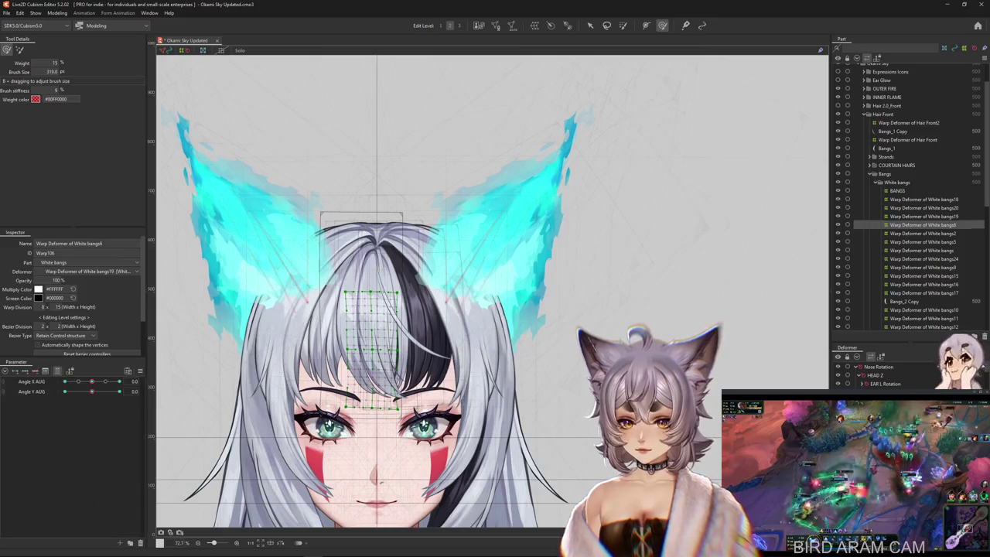
pyautogui.click(923, 241)
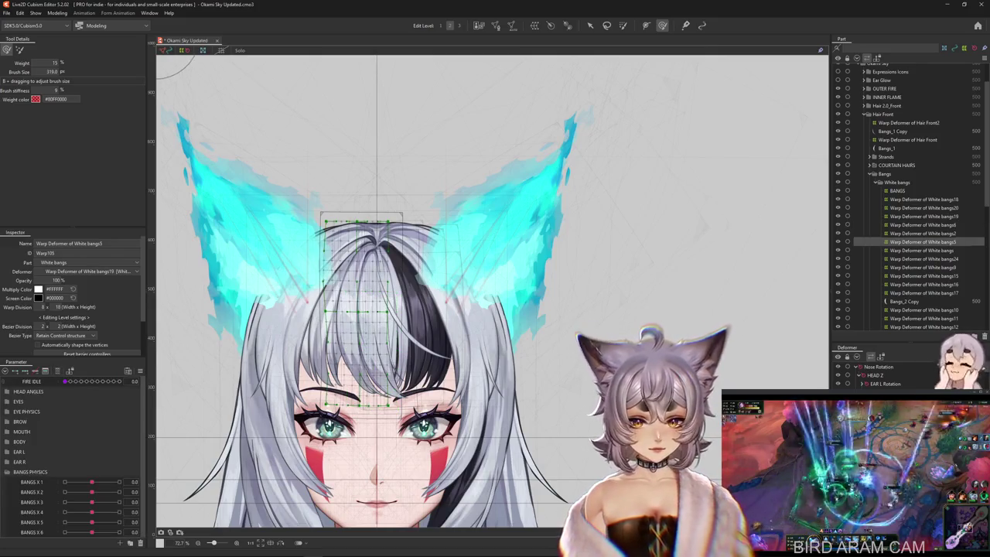
pyautogui.click(909, 122)
pyautogui.moveTo(91, 512)
pyautogui.mouseDown()
pyautogui.moveTo(119, 512)
pyautogui.moveTo(91, 512)
pyautogui.moveTo(119, 522)
pyautogui.mouseUp()
pyautogui.scroll(2, 389, 401)
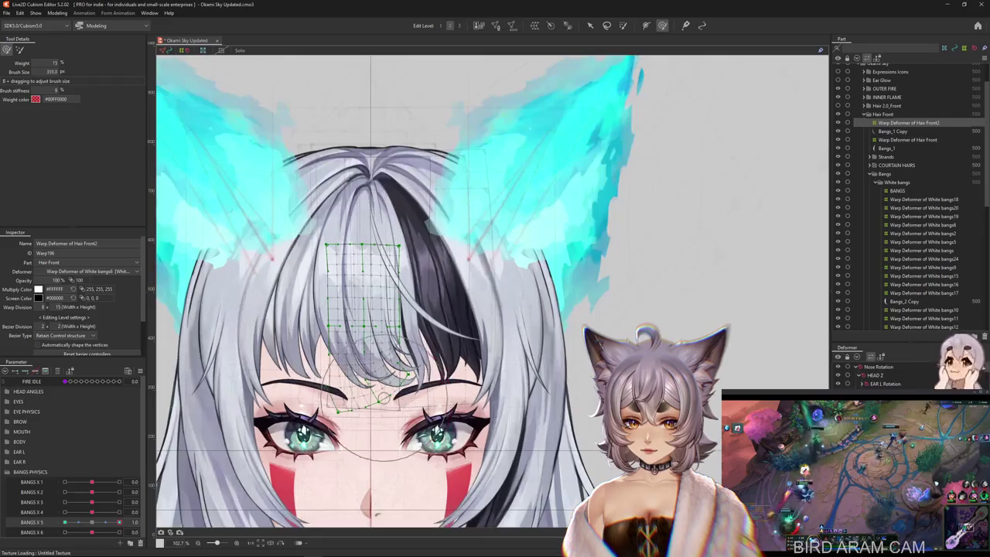
pyautogui.hotkey('ctrl', 'z')
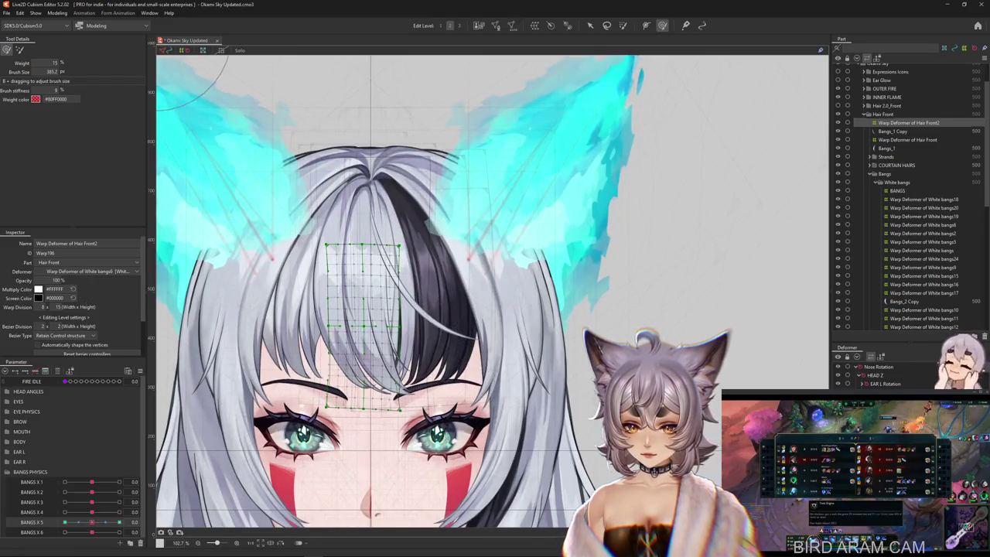
pyautogui.hotkey('ctrl', 'z')
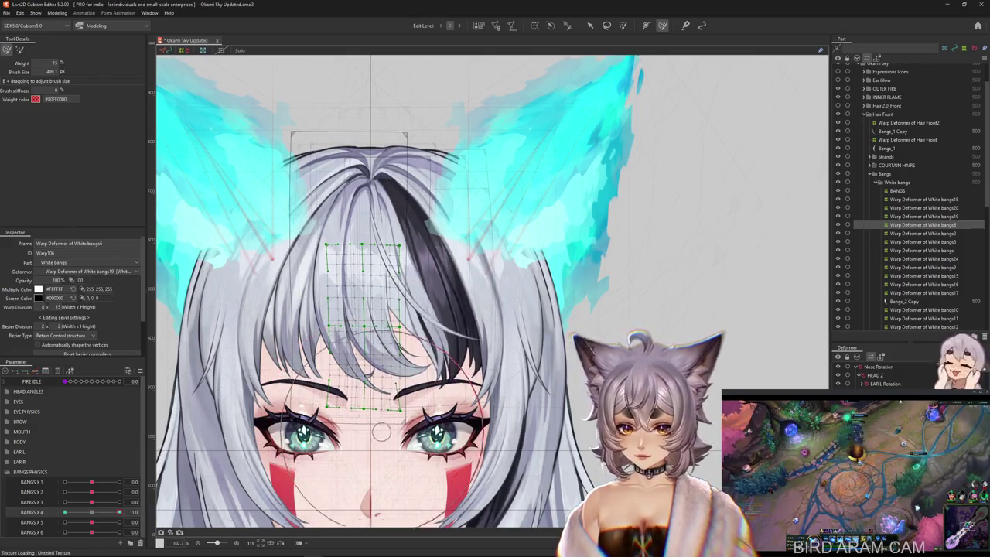
# Step: Brush the bangs sideways into the BANGS X 4 = -1.0 pose
pyautogui.moveTo(387, 364)
pyautogui.mouseDown()
pyautogui.moveTo(416, 424)
pyautogui.moveTo(431, 408)
pyautogui.mouseUp()
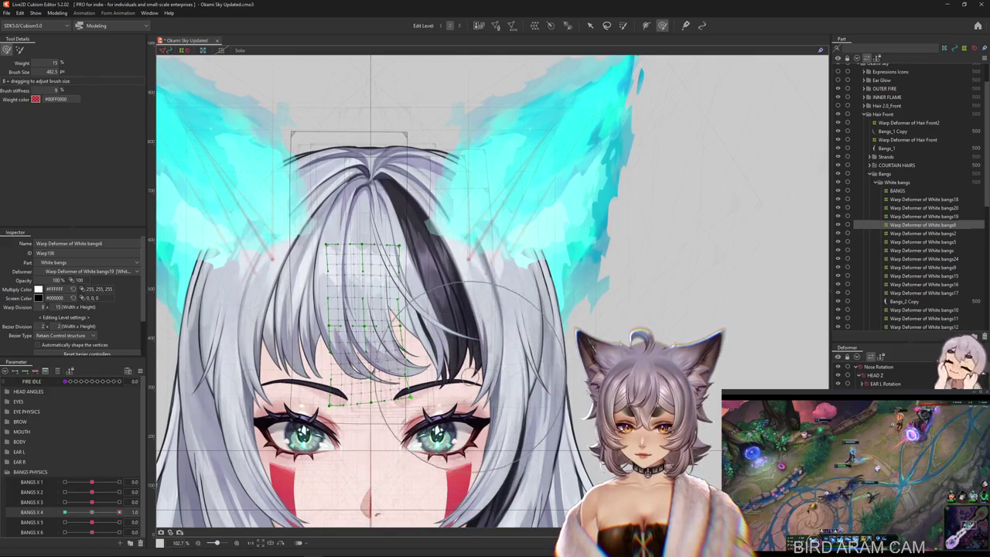
pyautogui.moveTo(407, 427)
pyautogui.mouseDown()
pyautogui.moveTo(418, 425)
pyautogui.moveTo(410, 437)
pyautogui.moveTo(348, 422)
pyautogui.mouseUp()
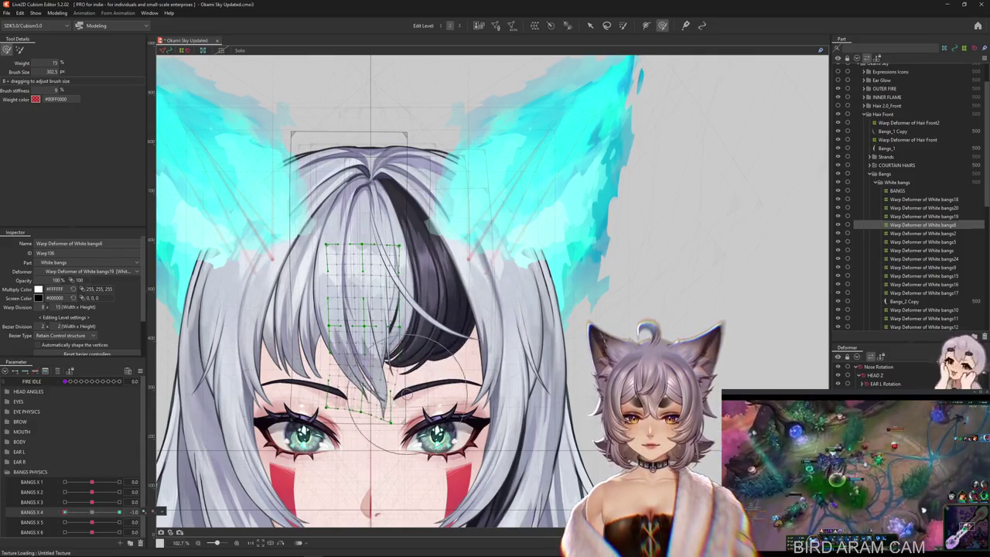
pyautogui.moveTo(391, 422); pyautogui.dragTo(390, 356)
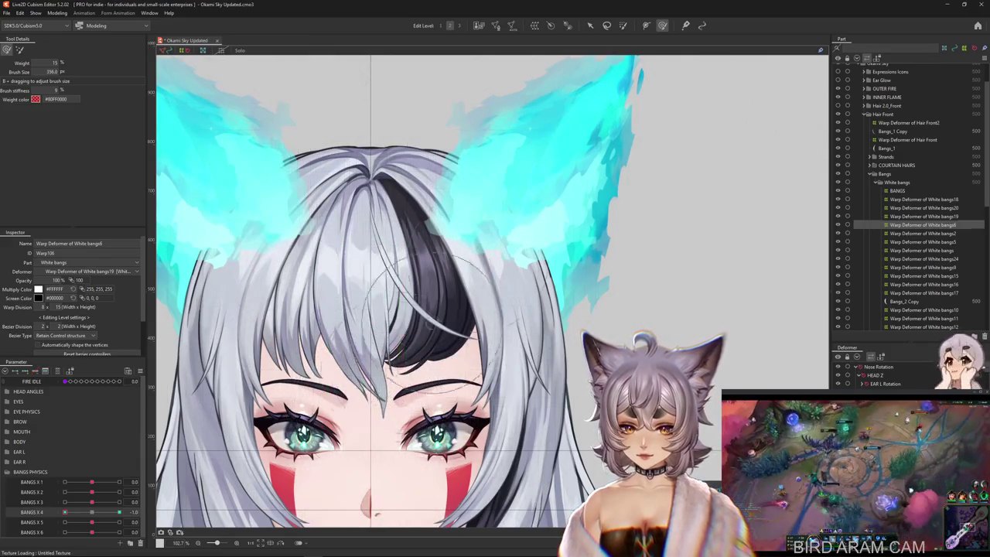
# Step: Curve the White bangs6 strand across the forehead using a Temporary path deformation at BANGS X 4 = -1.0
pyautogui.click(590, 26)
pyautogui.press('t')
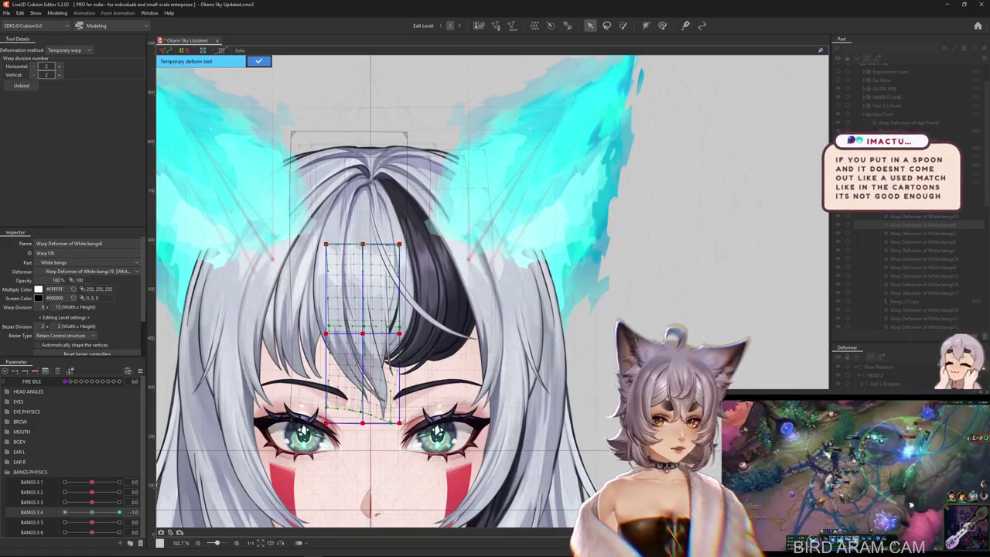
pyautogui.click(68, 49)
pyautogui.click(64, 104)
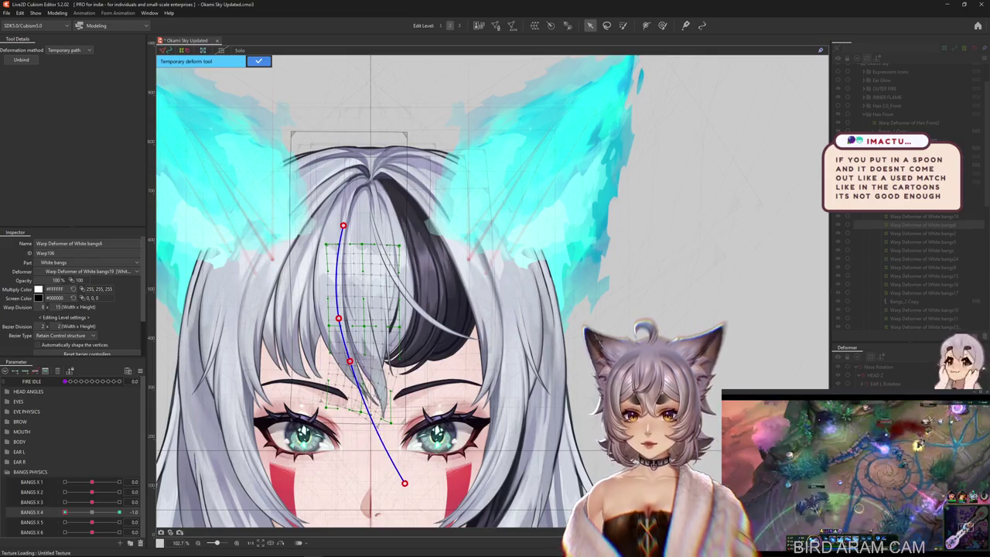
pyautogui.press('Return')
pyautogui.press('b')
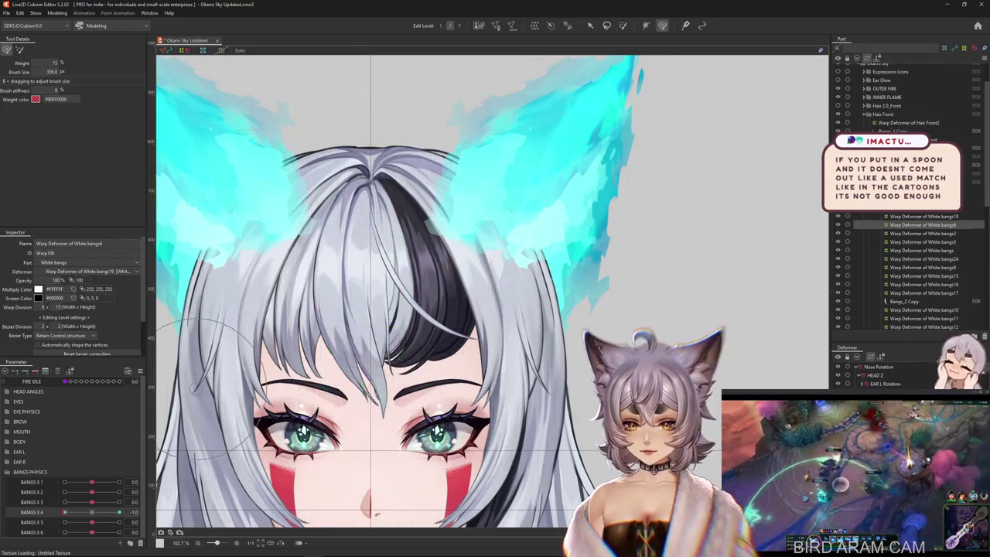
pyautogui.moveTo(411, 353)
pyautogui.mouseDown()
pyautogui.moveTo(318, 341)
pyautogui.moveTo(397, 474)
pyautogui.mouseUp()
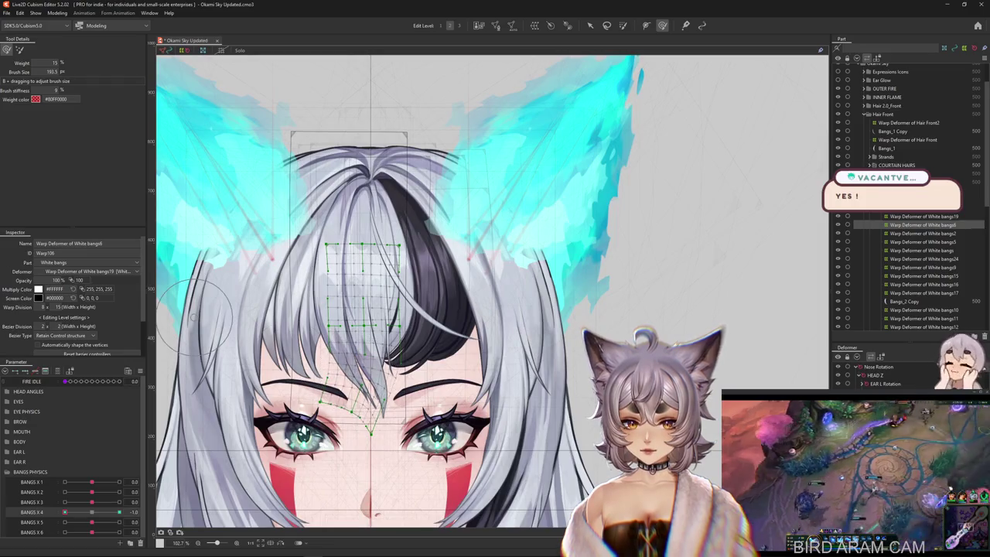
# Step: Wrap White bangs6 and bangs5 in a new warp deformer, White bangs27
pyautogui.moveTo(331, 464); pyautogui.dragTo(310, 256)
pyautogui.press('Escape')
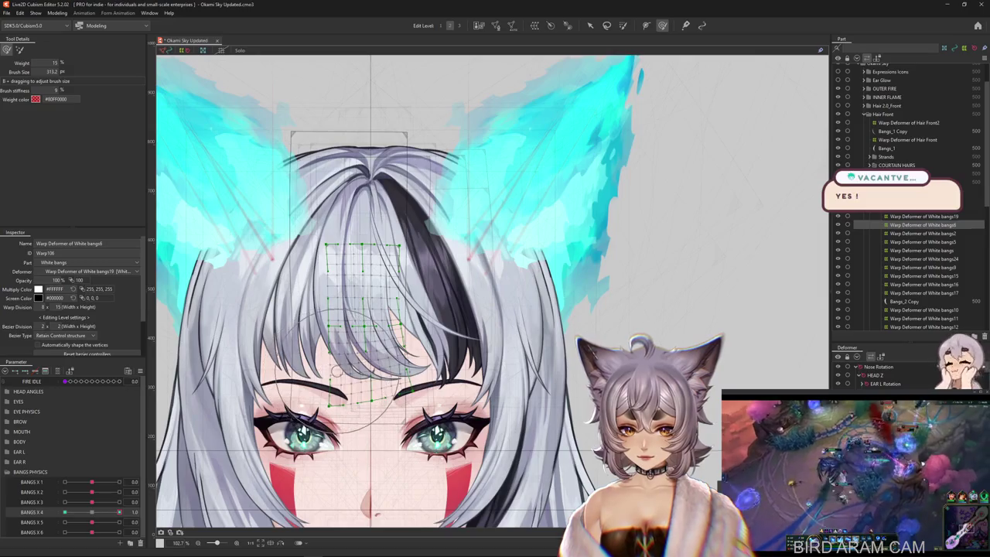
pyautogui.moveTo(336, 371); pyautogui.dragTo(328, 391)
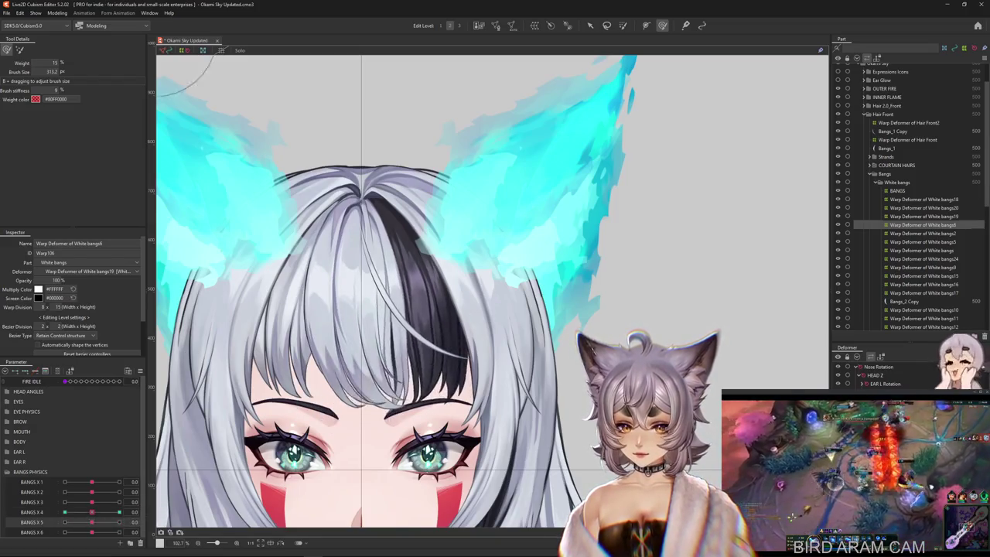
pyautogui.click(924, 216)
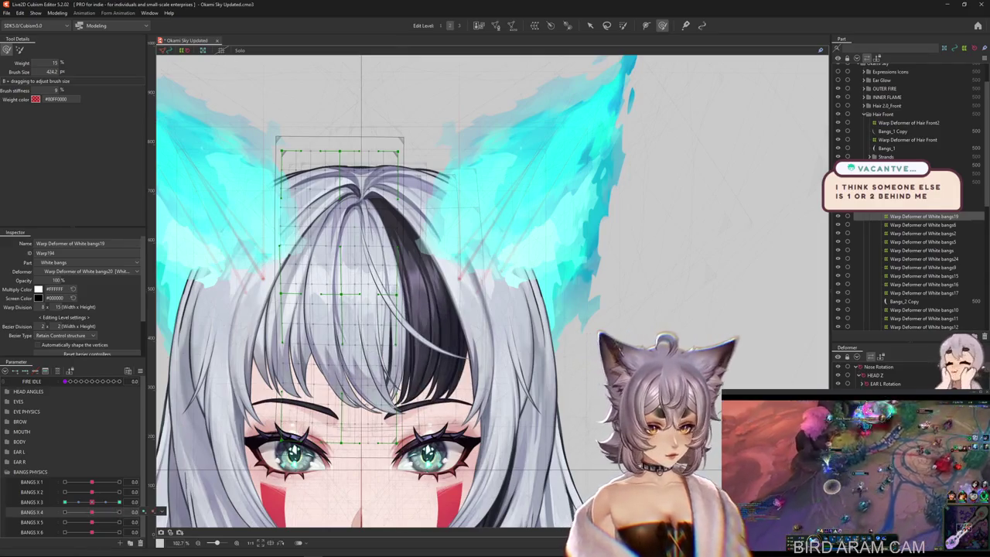
pyautogui.click(923, 224)
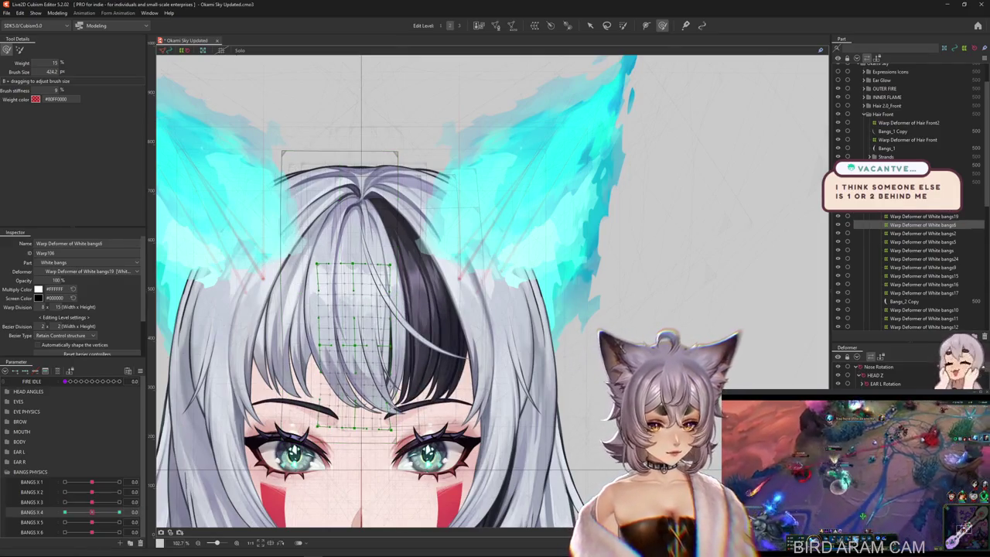
pyautogui.keyDown('ctrl'); pyautogui.click(923, 241); pyautogui.keyUp('ctrl')
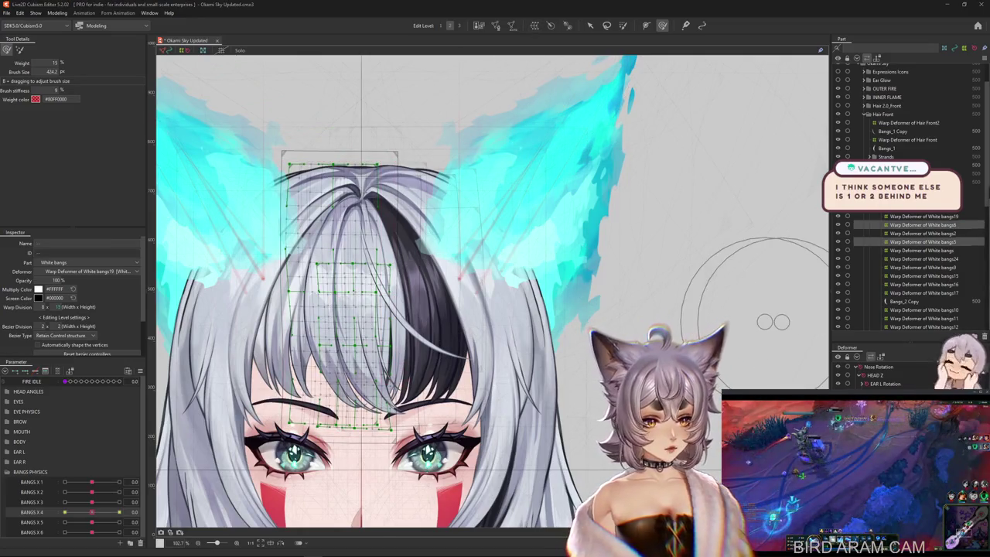
pyautogui.hotkey('ctrl', 'shift', 'w')
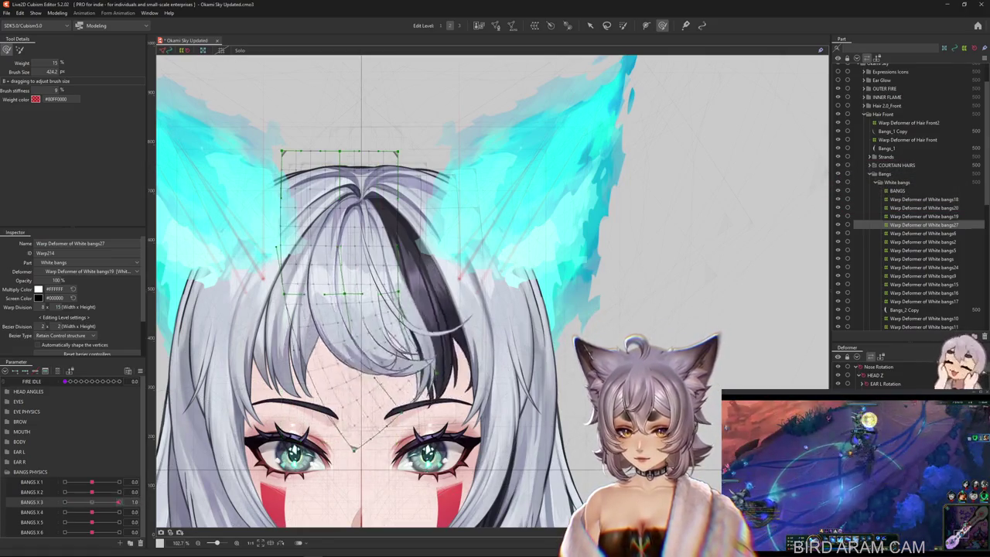
# Step: Set BANGS X 4 to 1.0 after briefly trying BANGS X 5
pyautogui.moveTo(91, 522); pyautogui.dragTo(120, 522)
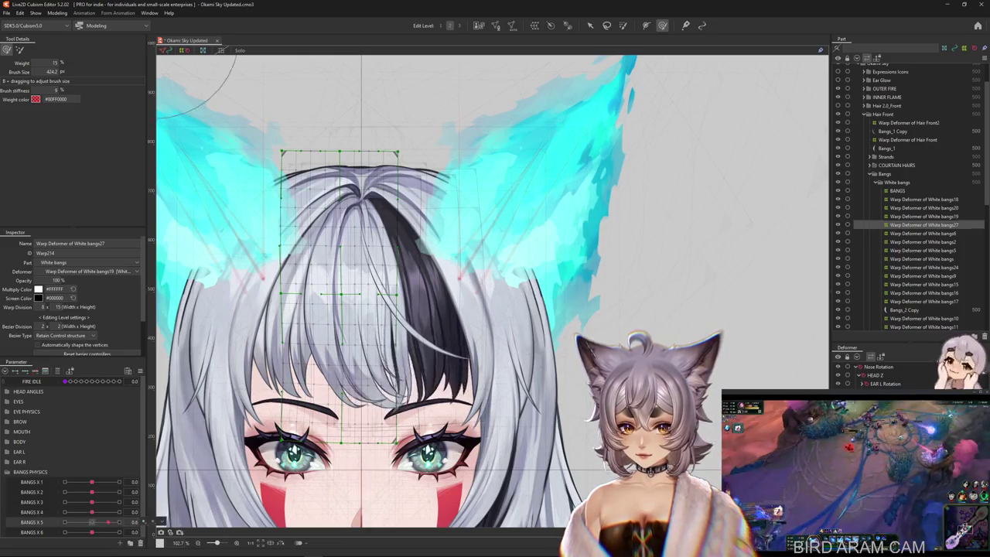
pyautogui.click(143, 512)
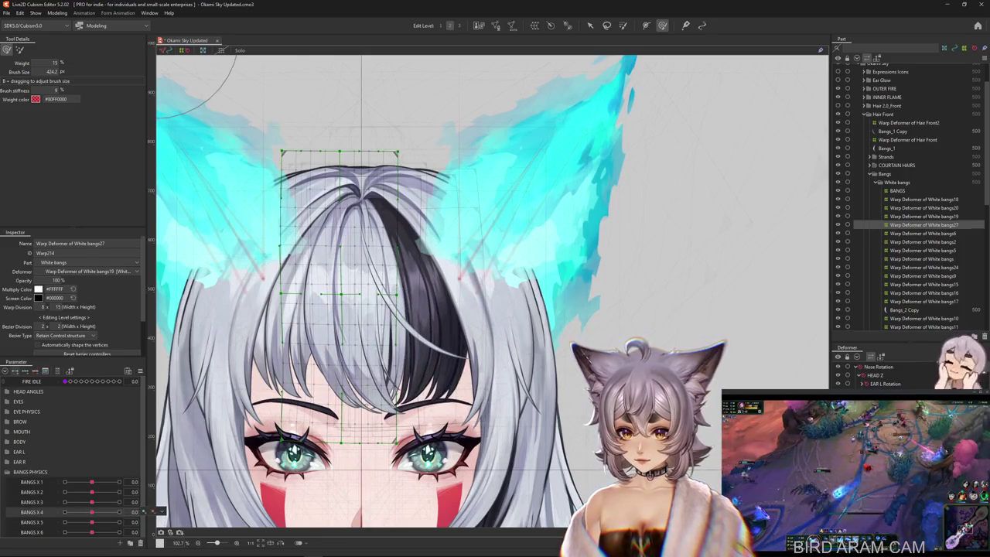
pyautogui.moveTo(91, 512); pyautogui.dragTo(119, 512)
# Step: Curl the bangs rightward toward the right eyebrow with a Temporary path curve at BANGS X 4 = 1.0
pyautogui.press('v')
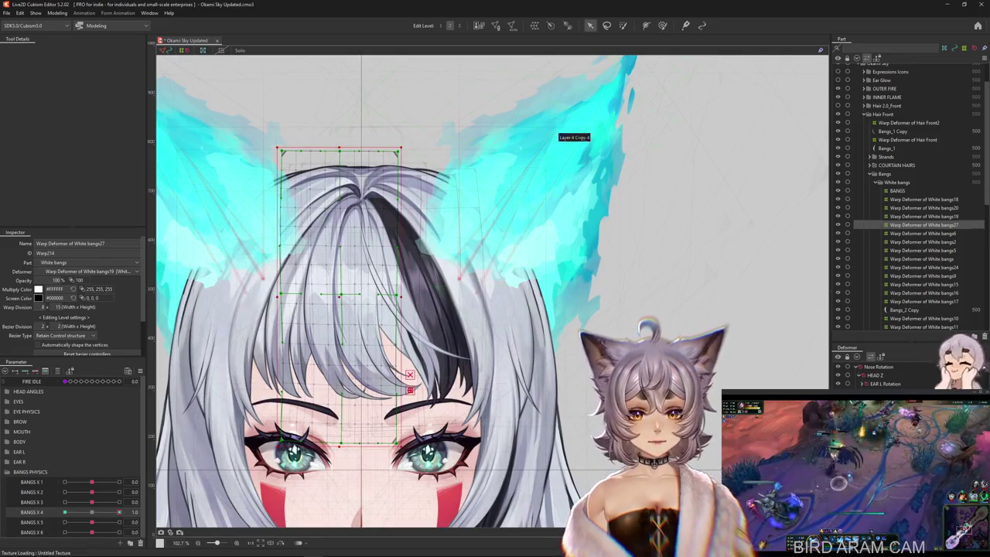
pyautogui.press('t')
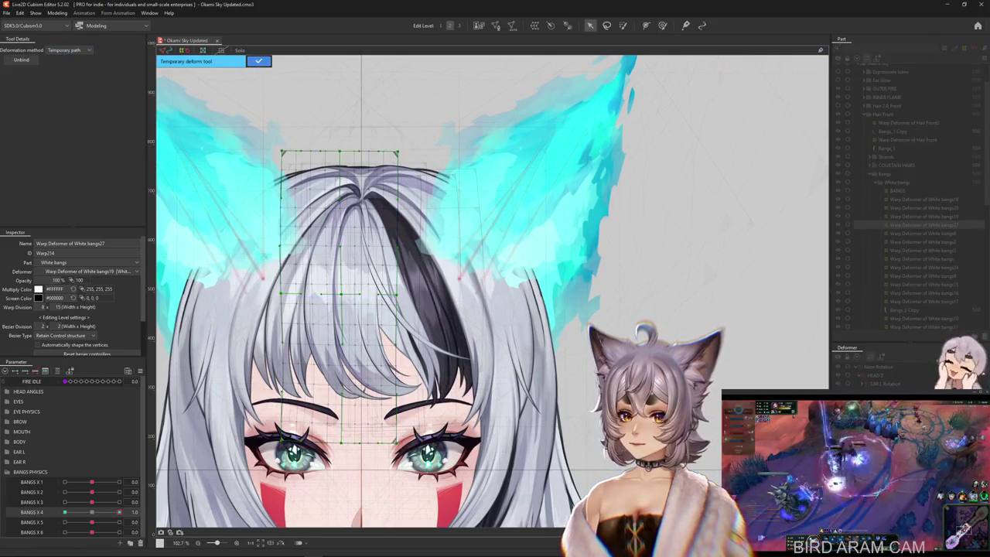
pyautogui.click(318, 309)
pyautogui.click(328, 366)
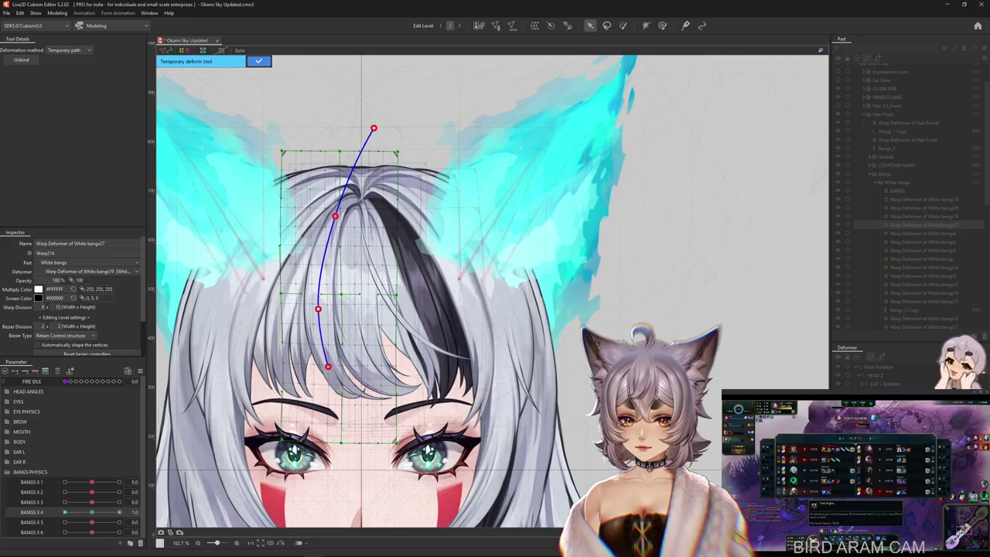
pyautogui.click(446, 444)
pyautogui.moveTo(446, 444); pyautogui.dragTo(468, 398)
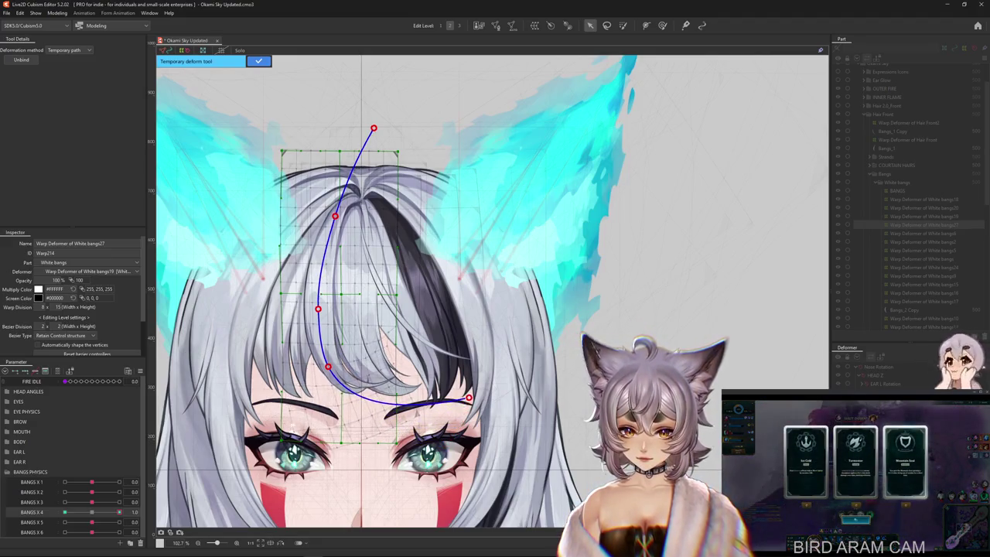
pyautogui.press('Return')
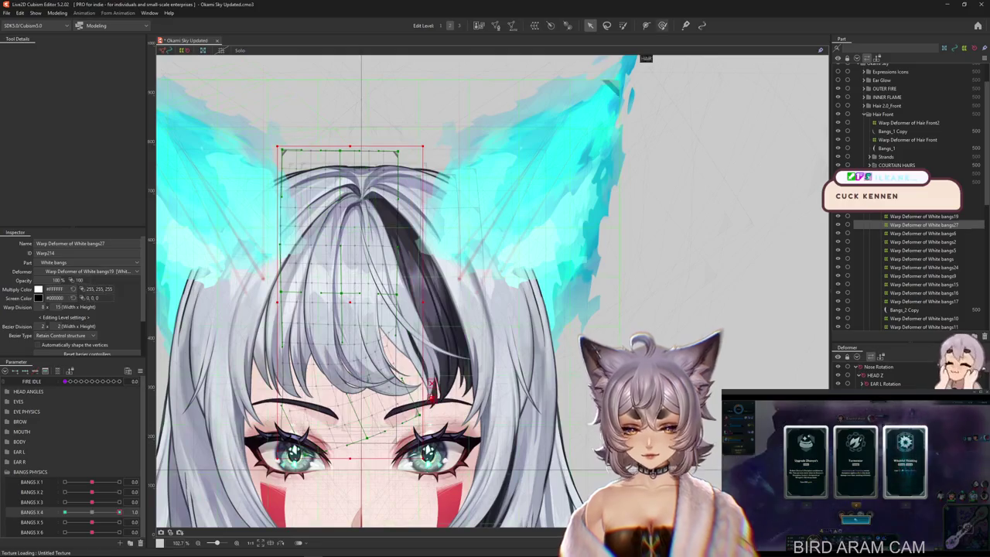
pyautogui.press('b')
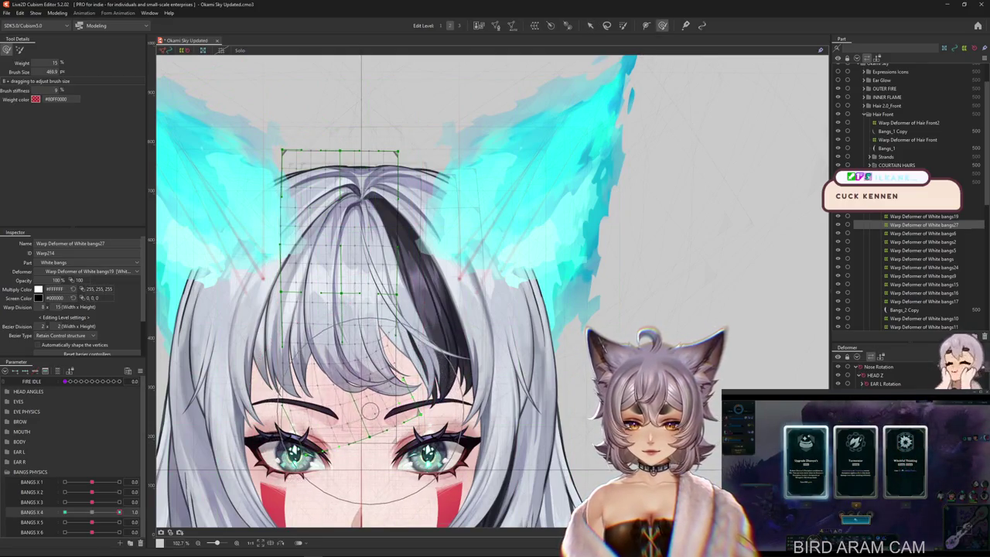
pyautogui.moveTo(366, 418); pyautogui.dragTo(385, 429)
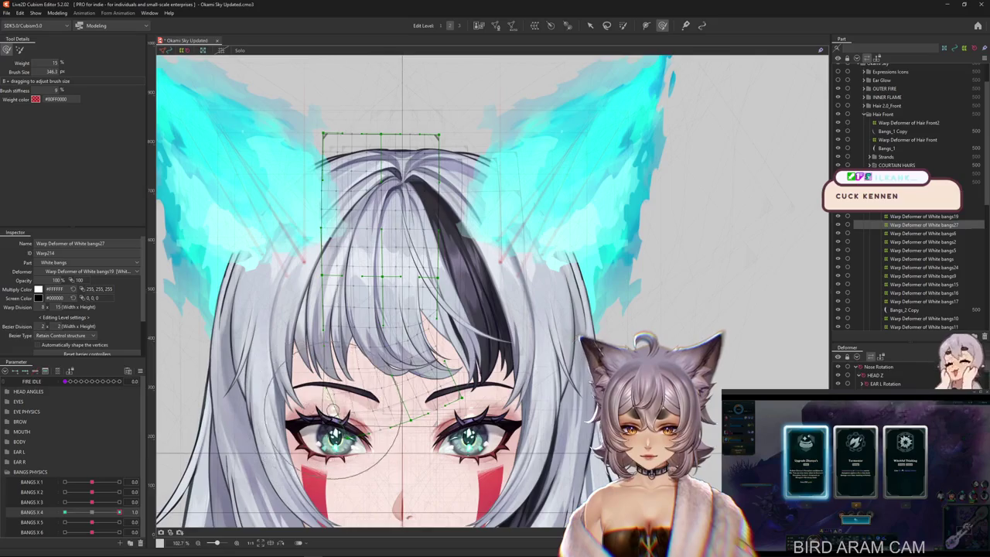
pyautogui.moveTo(335, 410); pyautogui.dragTo(398, 408)
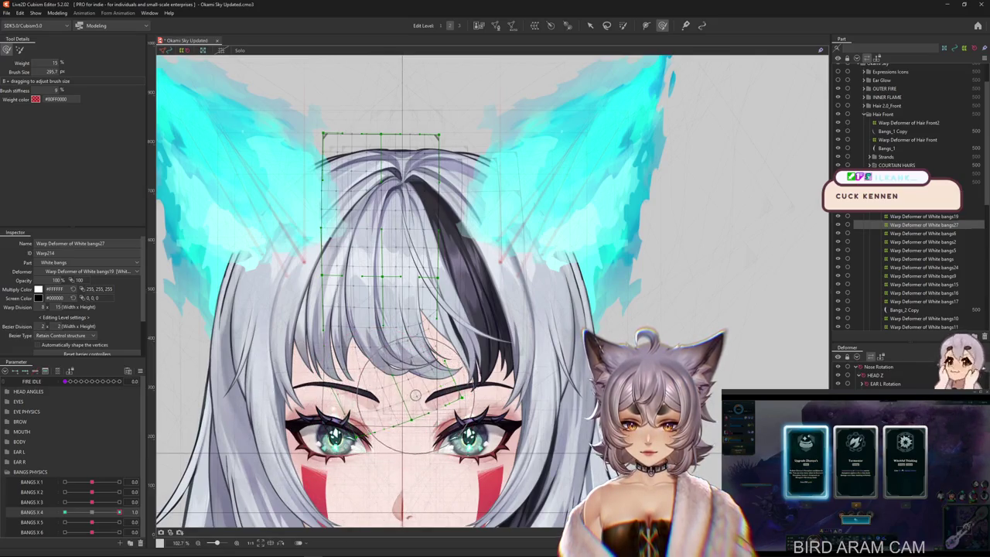
pyautogui.moveTo(495, 325); pyautogui.dragTo(479, 338)
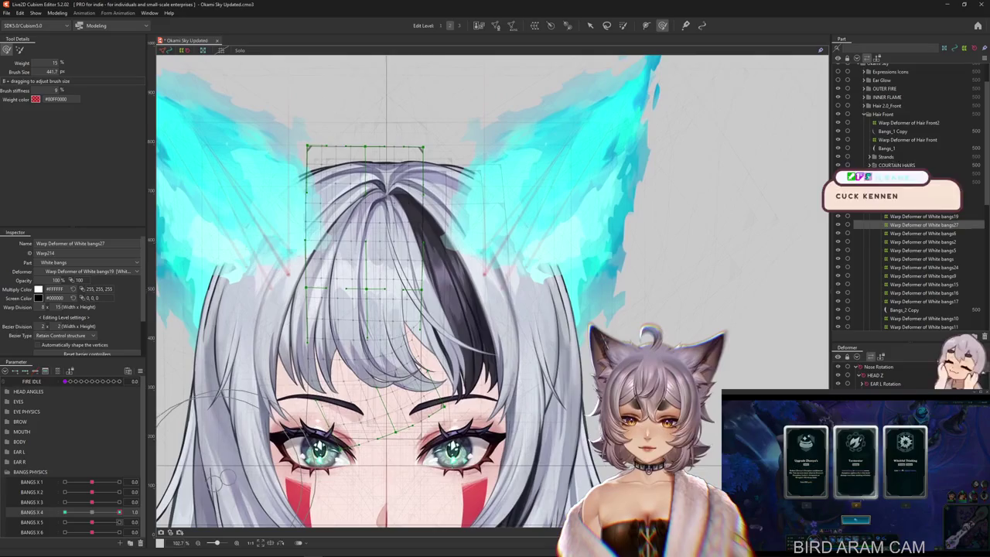
# Step: Lay out and confirm a Temporary path curve running down below the right eye
pyautogui.press('v')
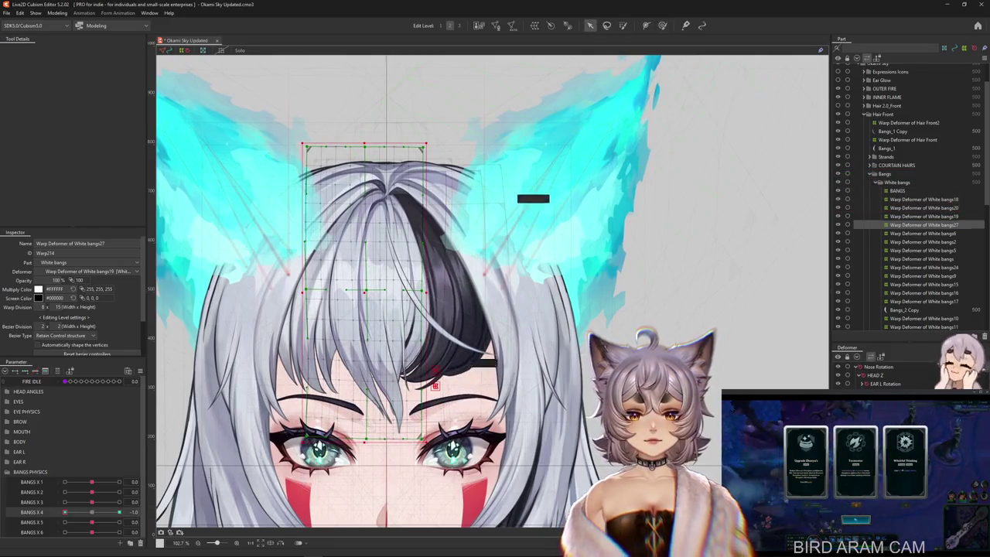
pyautogui.hotkey('ctrl', 'shift', 't')
pyautogui.click(68, 49)
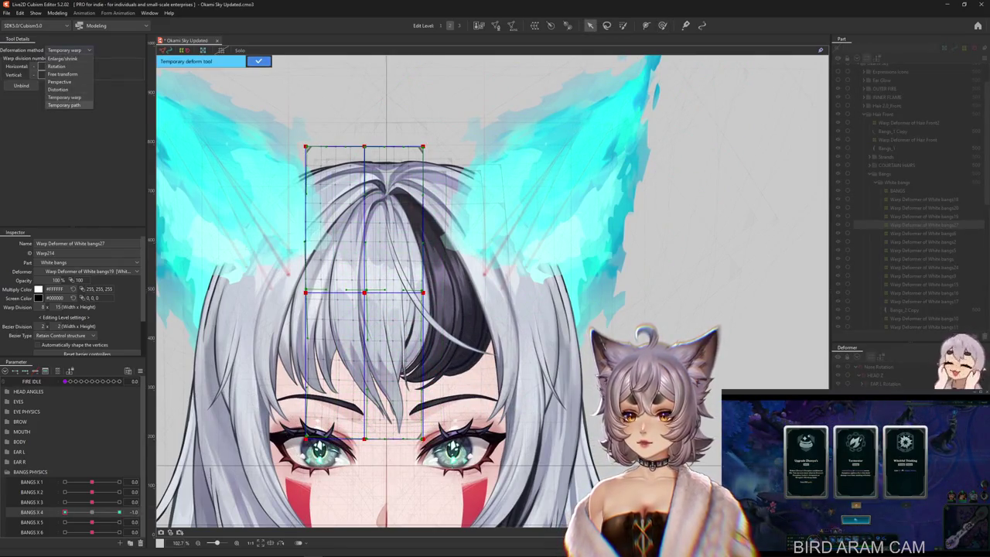
pyautogui.click(68, 104)
pyautogui.click(381, 183)
pyautogui.click(353, 245)
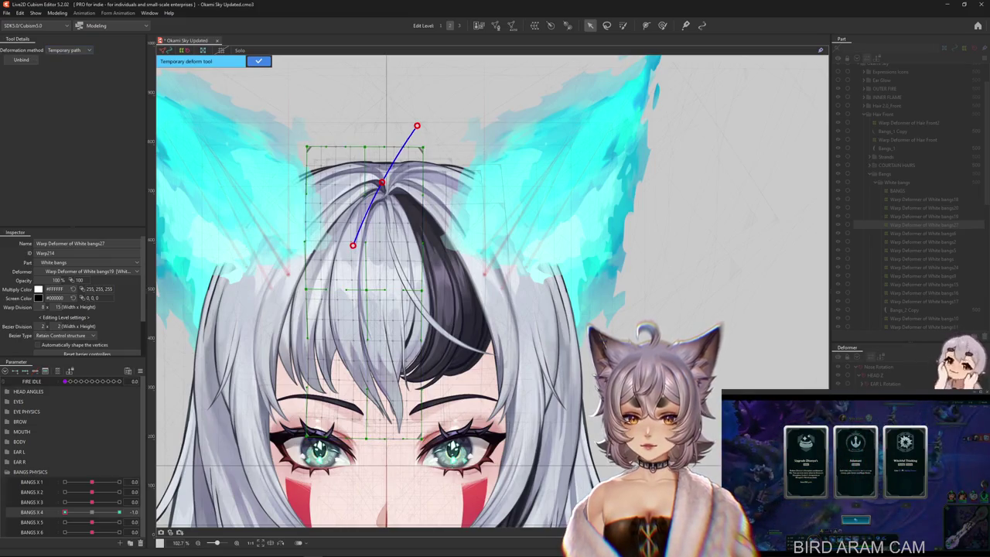
pyautogui.click(350, 332)
pyautogui.click(398, 499)
pyautogui.press('Return')
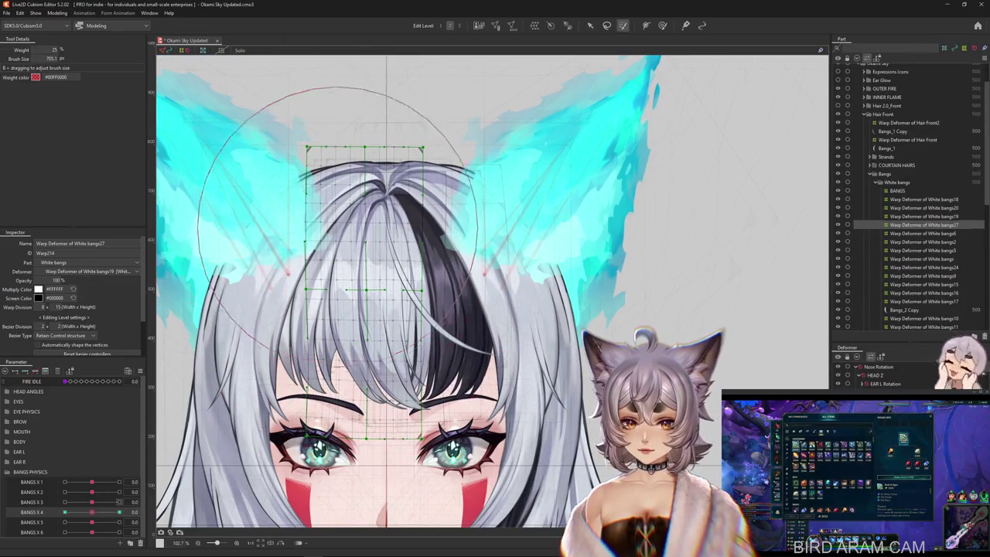
# Step: Preview bangs27 at BANGS X 4 -1.0 and 1.0, then brush its grid into the bent pose
pyautogui.moveTo(363, 167); pyautogui.dragTo(362, 174)
pyautogui.moveTo(92, 512); pyautogui.dragTo(65, 512)
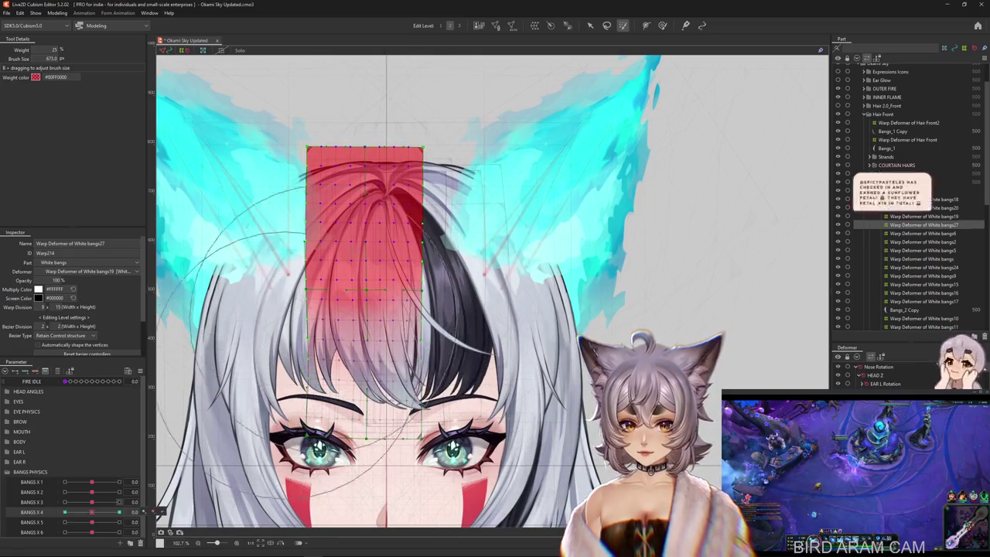
pyautogui.moveTo(364, 158); pyautogui.dragTo(376, 155)
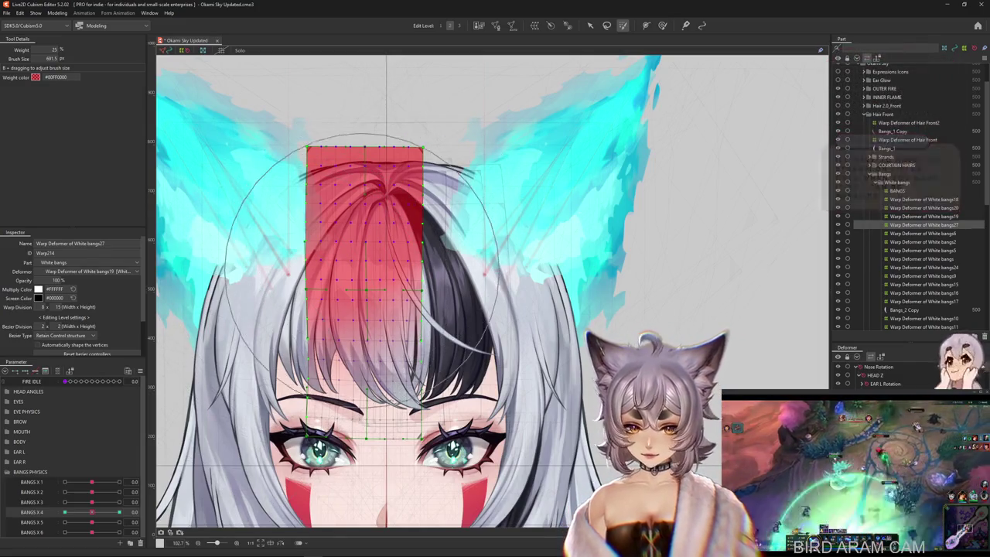
pyautogui.moveTo(92, 512)
pyautogui.mouseDown()
pyautogui.moveTo(65, 512)
pyautogui.moveTo(119, 511)
pyautogui.mouseUp()
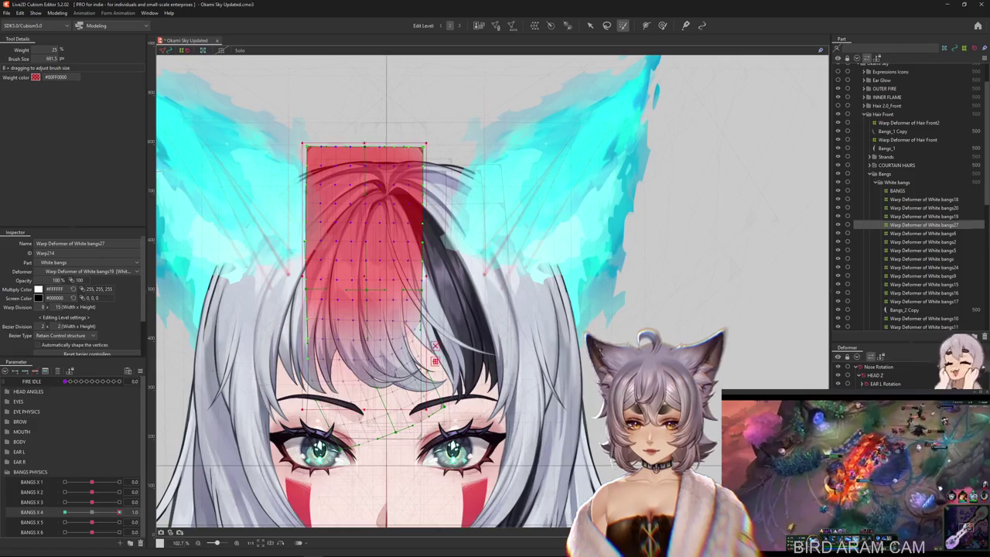
pyautogui.press('b')
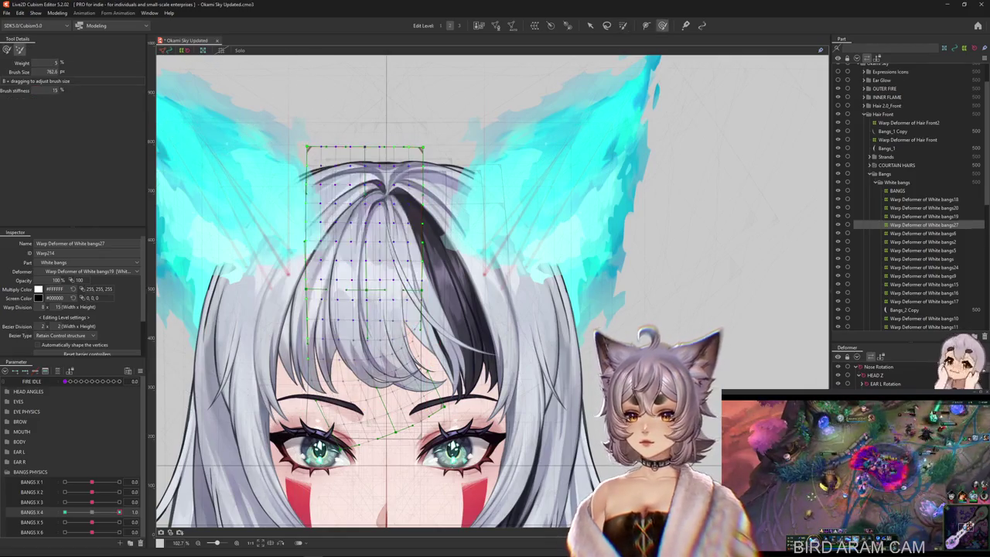
pyautogui.moveTo(415, 316); pyautogui.dragTo(178, 464)
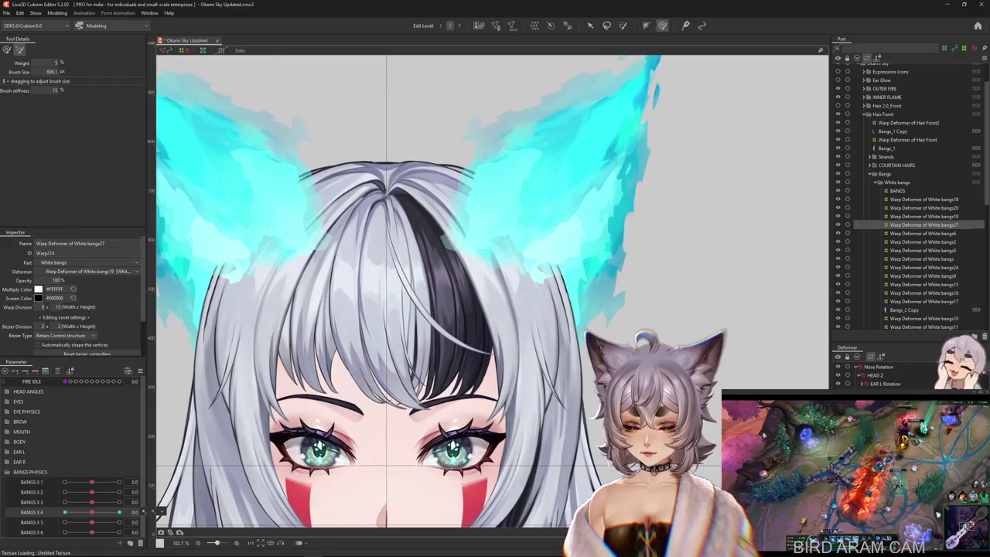
# Step: Preview the bangs at BANGS X 4 = 1.0 and pick Bangs_2 Copy, then White bangs16's deformer
pyautogui.click(119, 512)
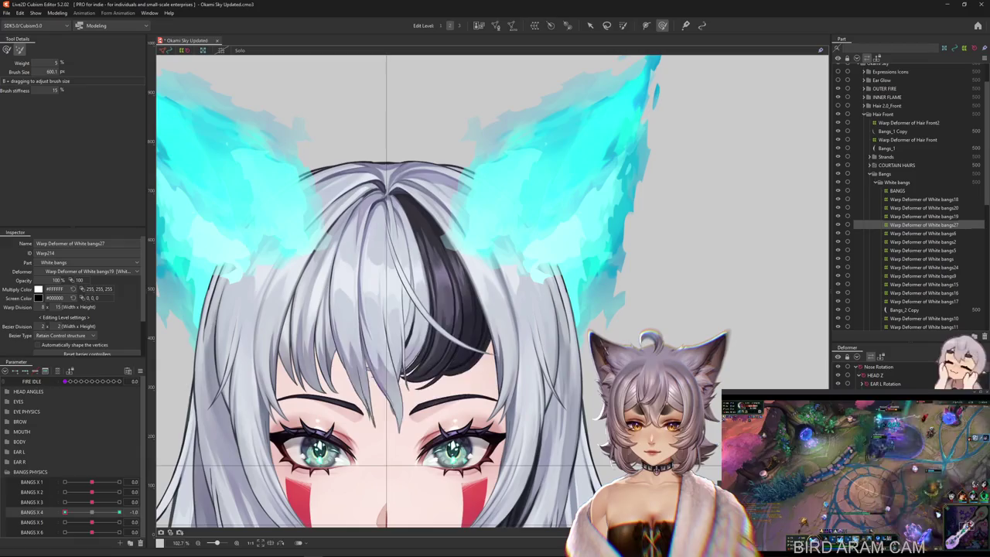
pyautogui.click(116, 502)
pyautogui.click(119, 512)
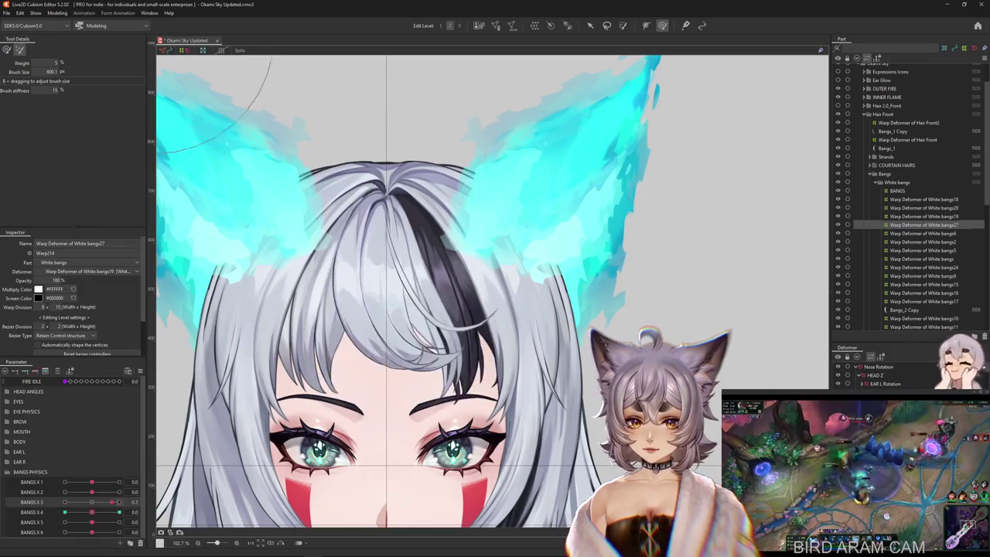
pyautogui.rightClick(387, 329)
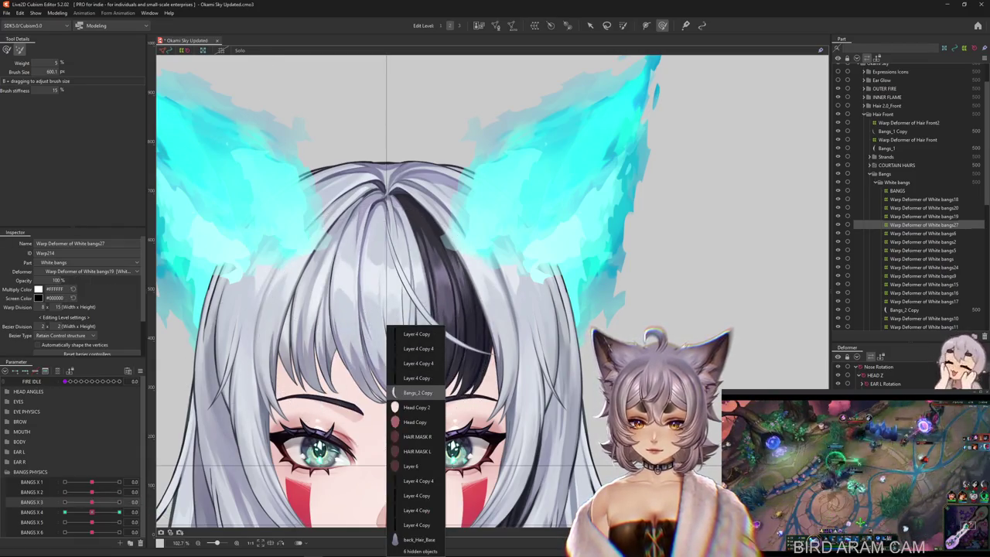
pyautogui.click(416, 393)
pyautogui.click(924, 292)
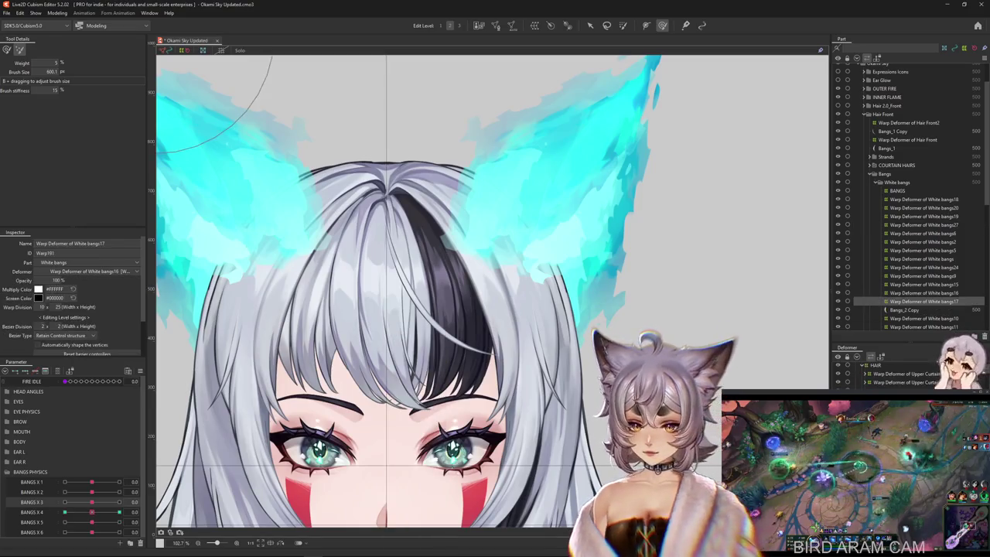
# Step: Check White bangs16 at BANGS X 3 -1.0 and at rest while resizing the brush
pyautogui.click(65, 502)
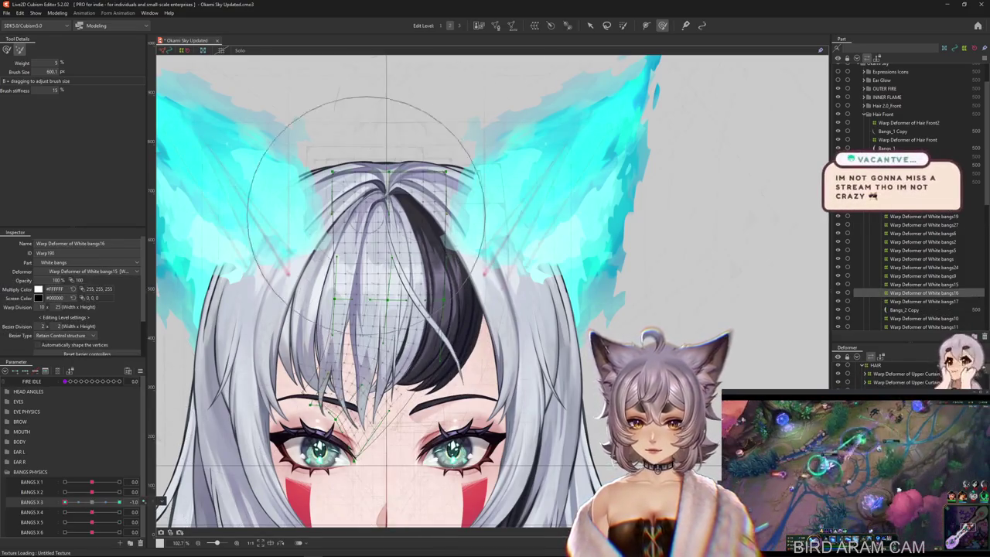
pyautogui.press('b')
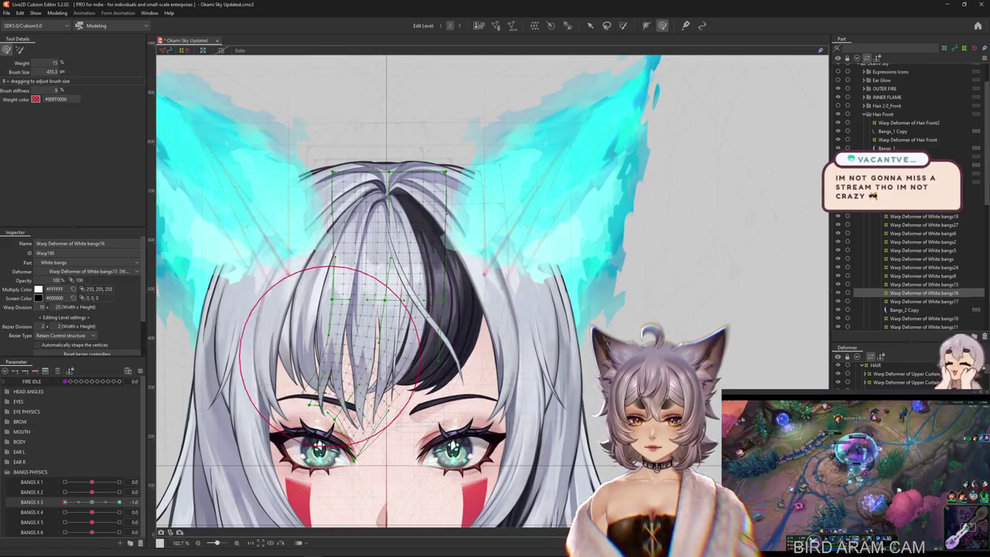
pyautogui.moveTo(360, 329); pyautogui.dragTo(186, 282)
pyautogui.press('b')
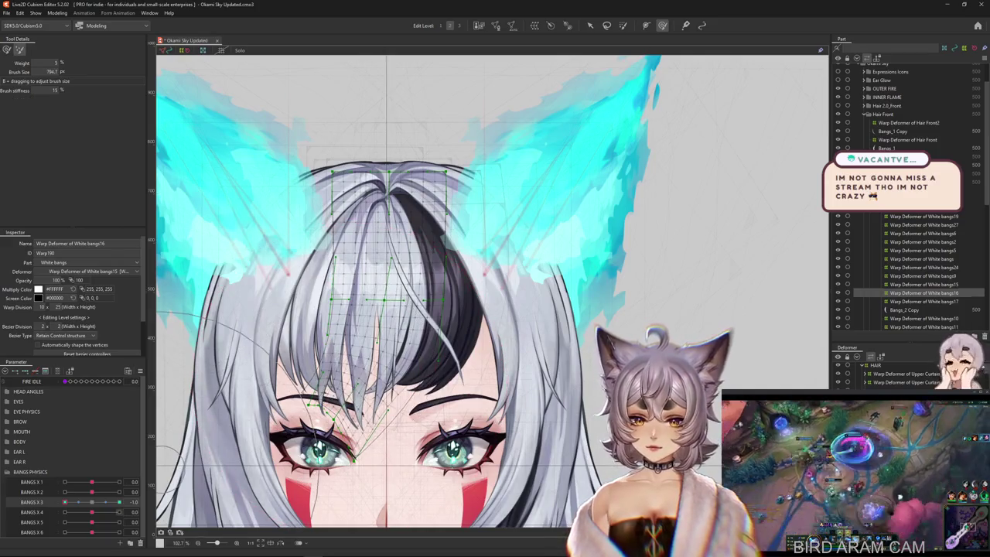
pyautogui.click(91, 501)
pyautogui.click(65, 502)
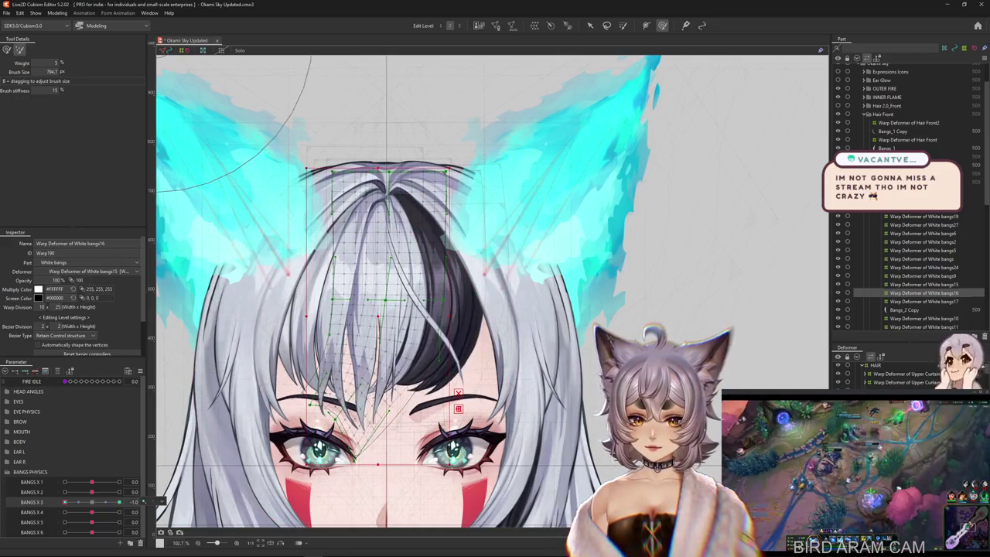
# Step: Browse the bangs warp deformers (bangs27, 20, 2, 19, 15, 16, 24) to find the right strand
pyautogui.click(119, 512)
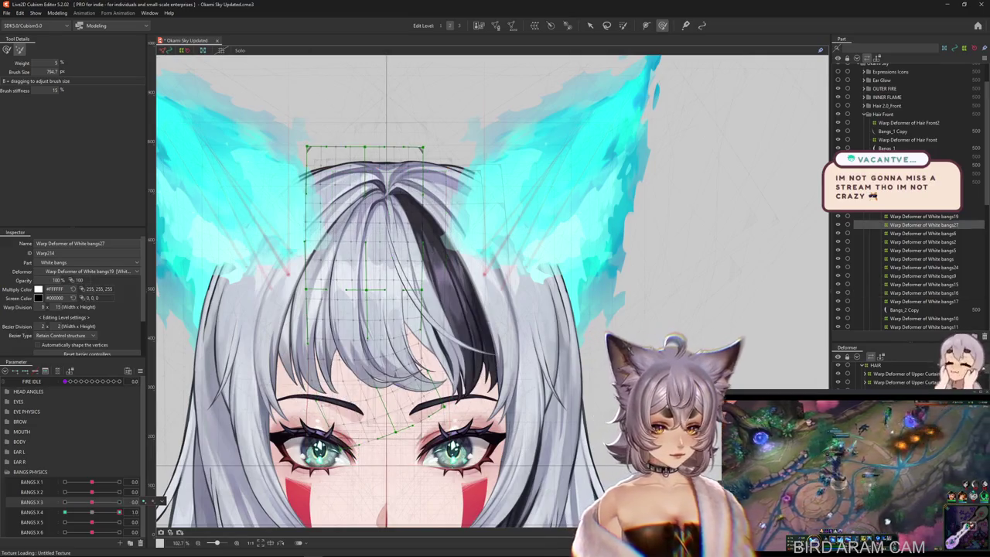
pyautogui.click(916, 208)
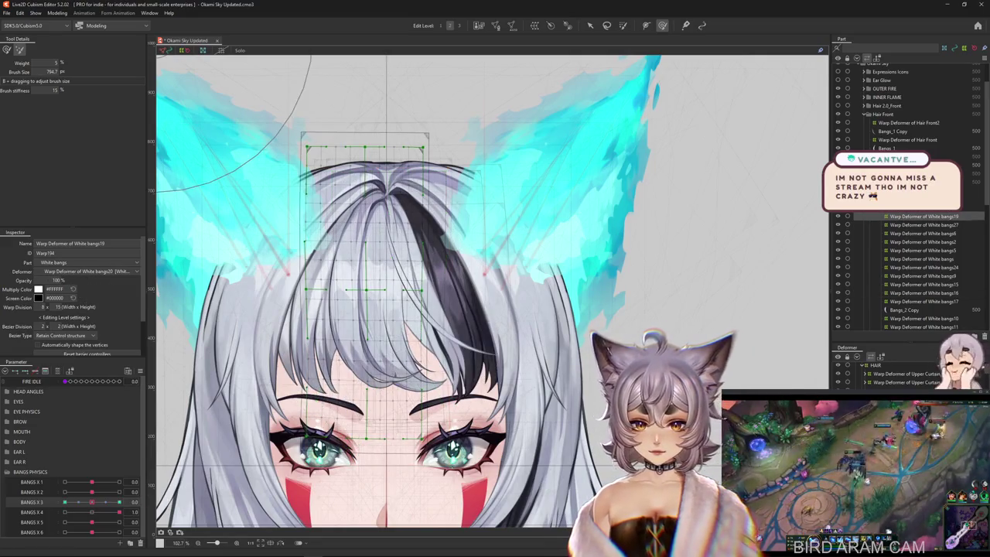
pyautogui.click(923, 242)
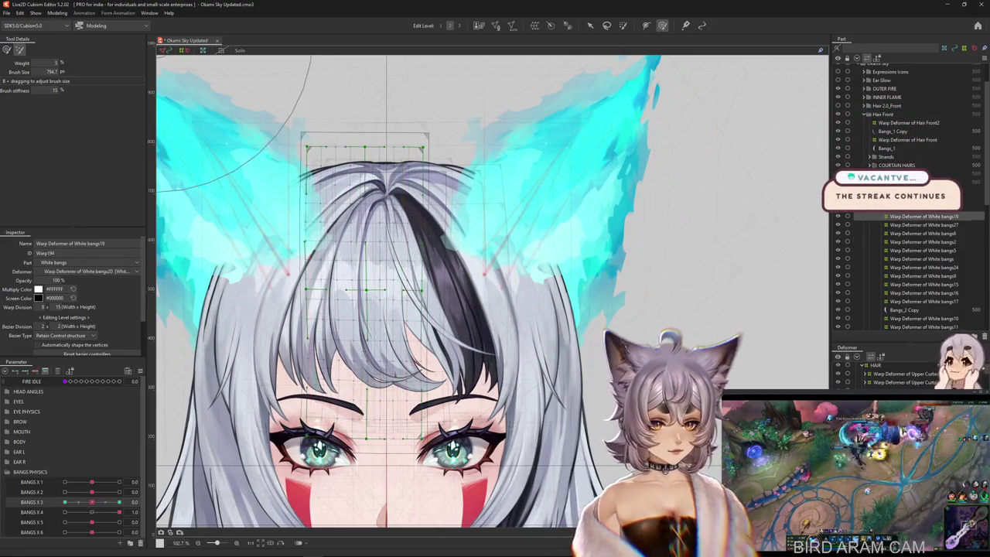
pyautogui.click(922, 216)
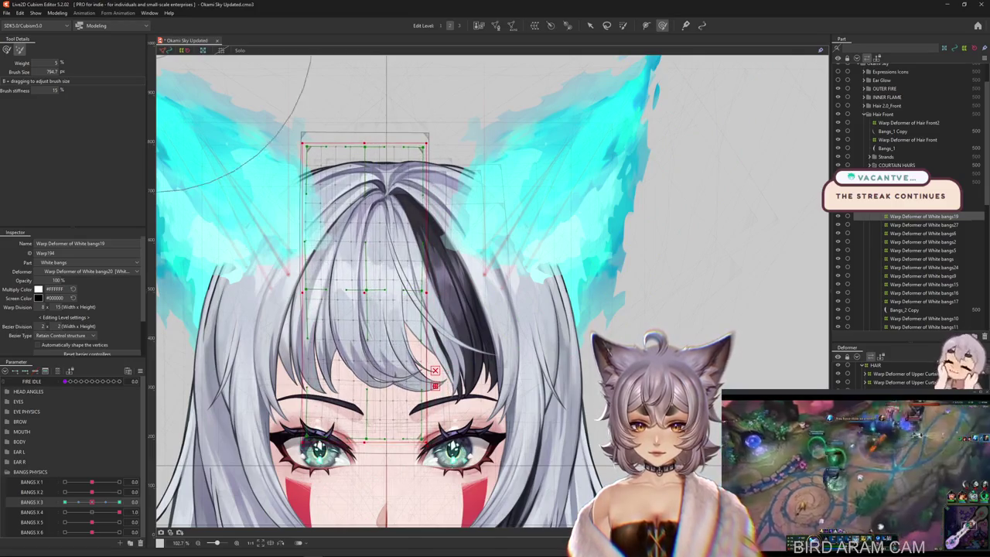
pyautogui.rightClick(409, 277)
pyautogui.click(431, 400)
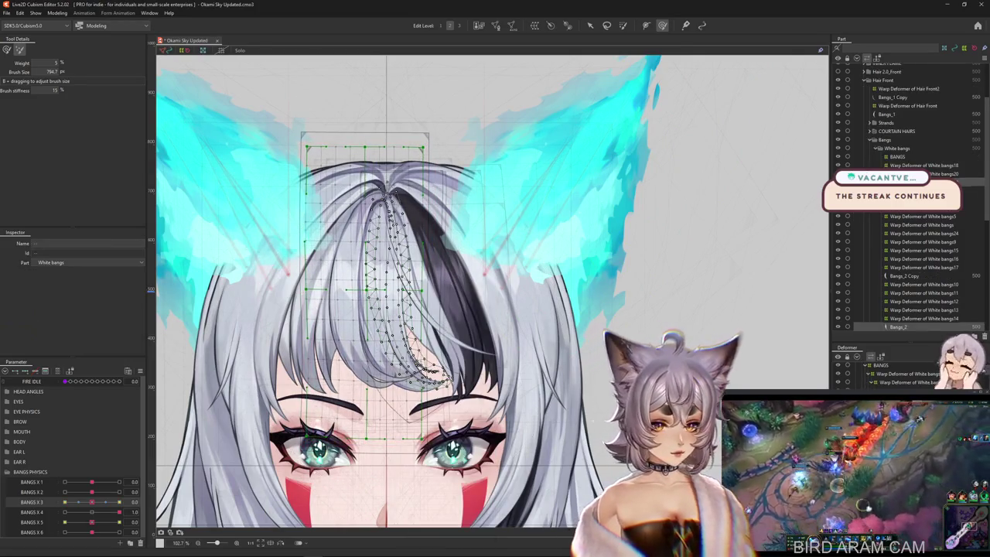
pyautogui.click(430, 377)
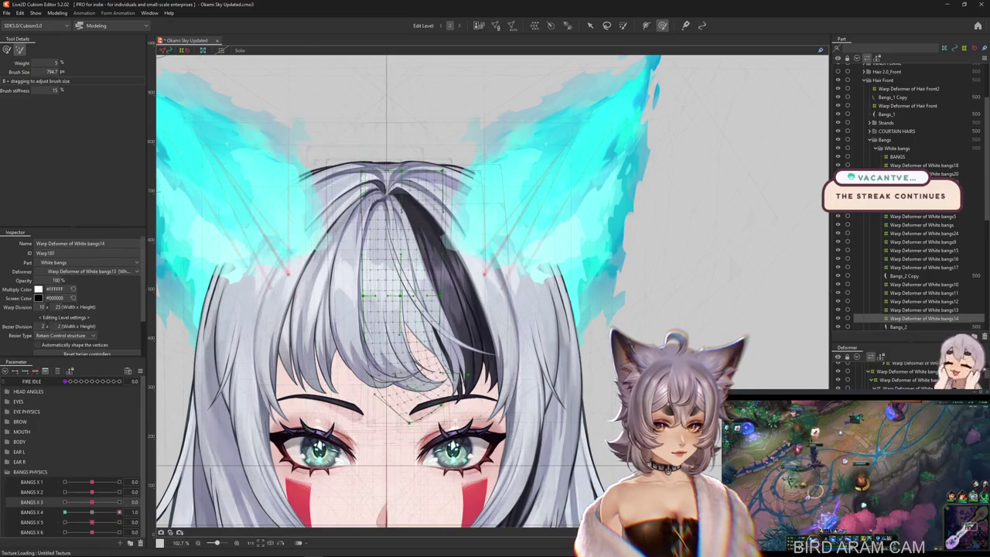
pyautogui.click(925, 249)
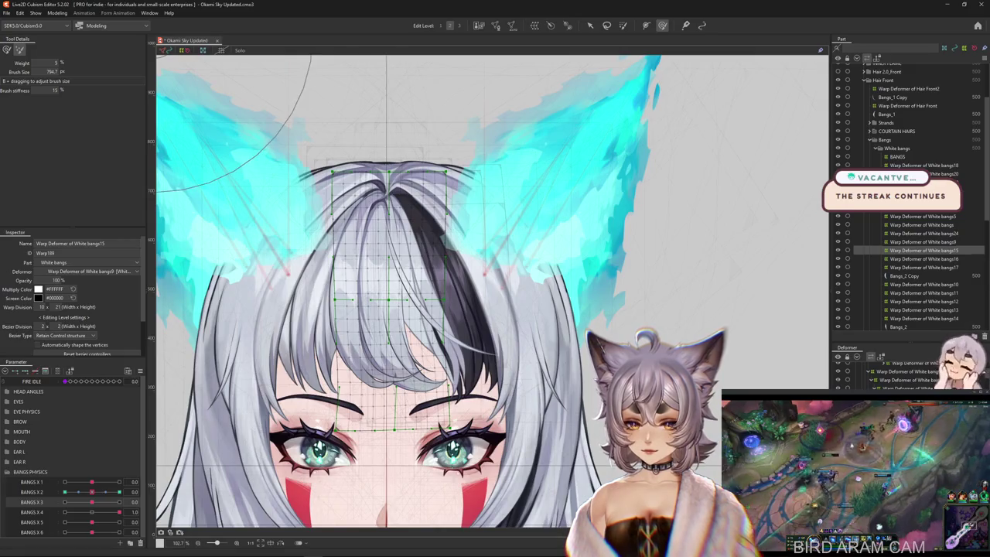
pyautogui.click(924, 259)
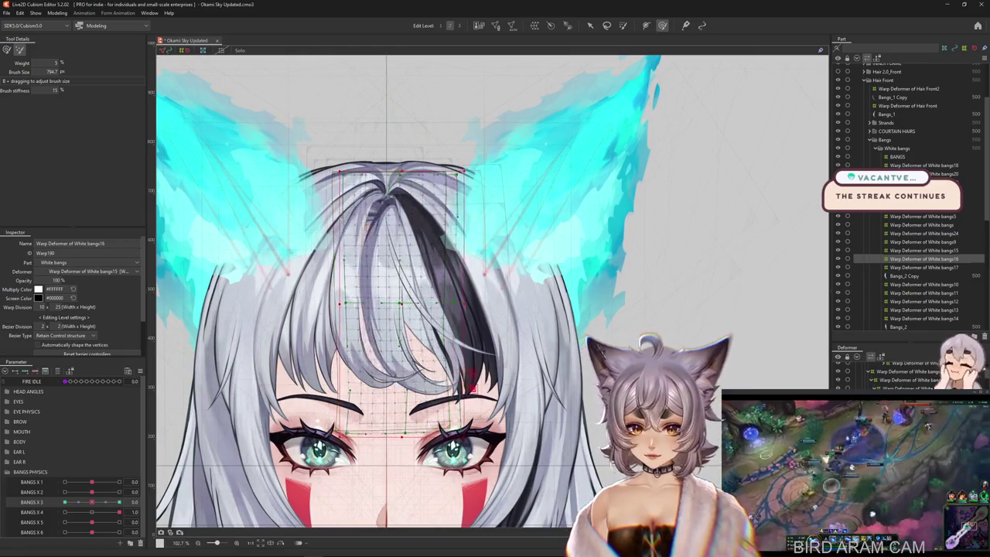
pyautogui.click(924, 250)
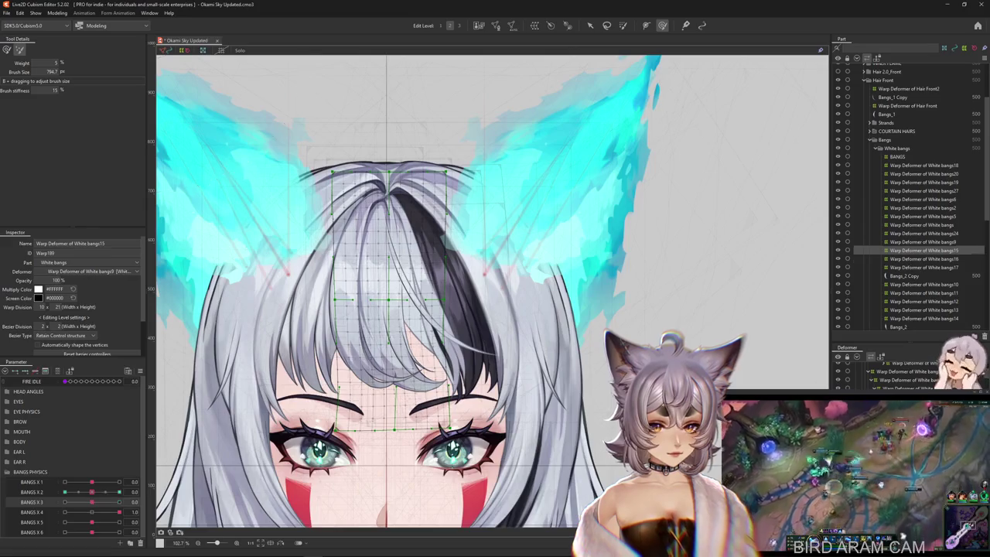
pyautogui.press('Up')
pyautogui.press('Up')
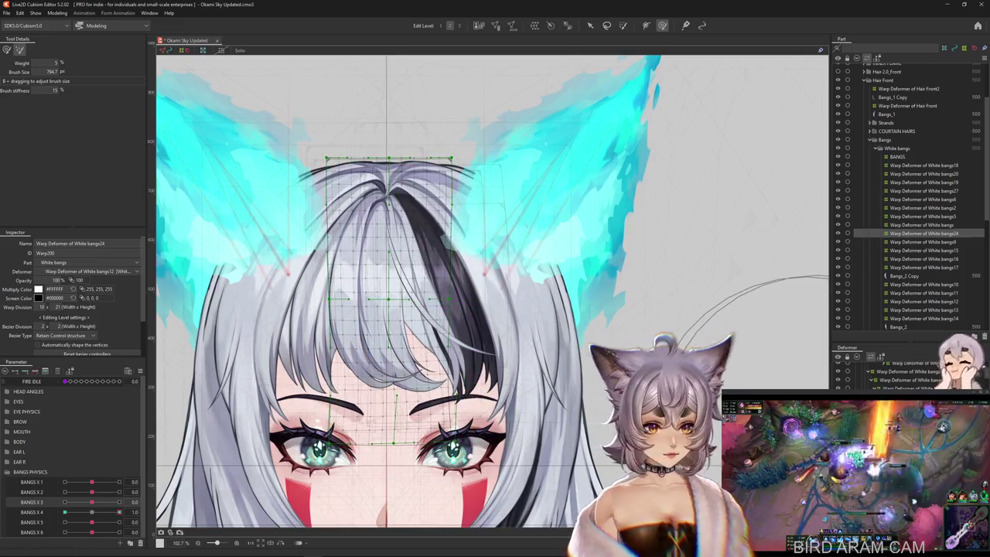
# Step: Select White bangs12's warp deformer, key it on BANGS X 3 and brush its strand at the extreme
pyautogui.click(925, 301)
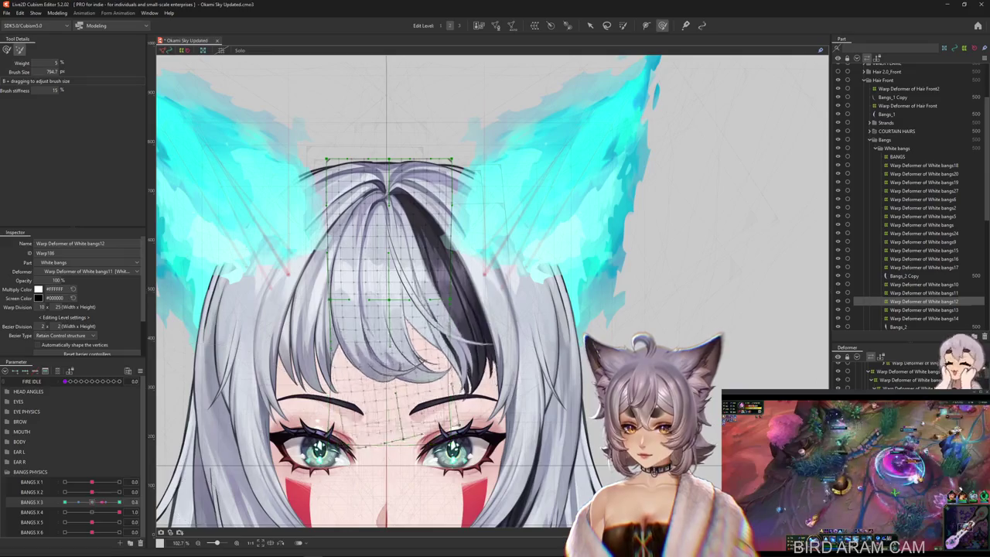
pyautogui.rightClick(144, 502)
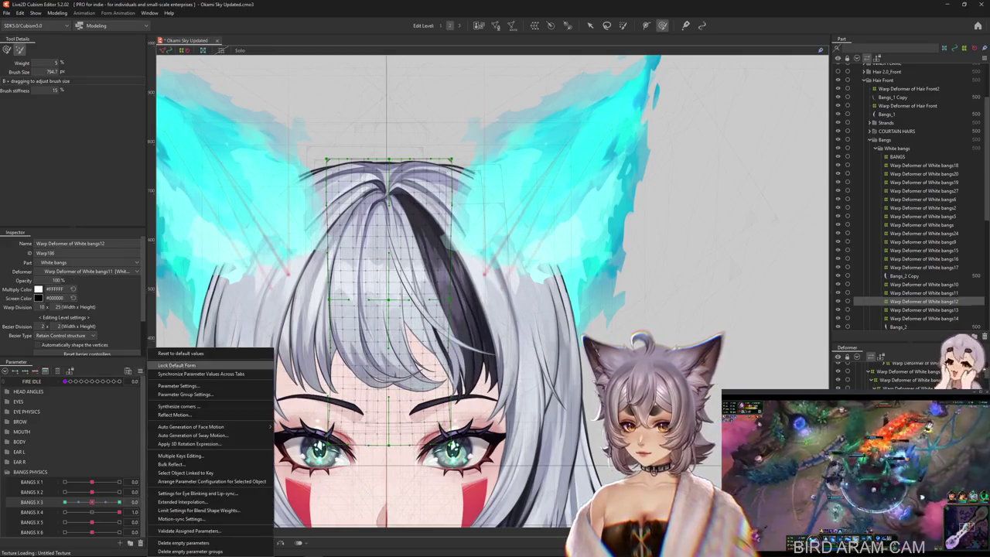
pyautogui.click(172, 360)
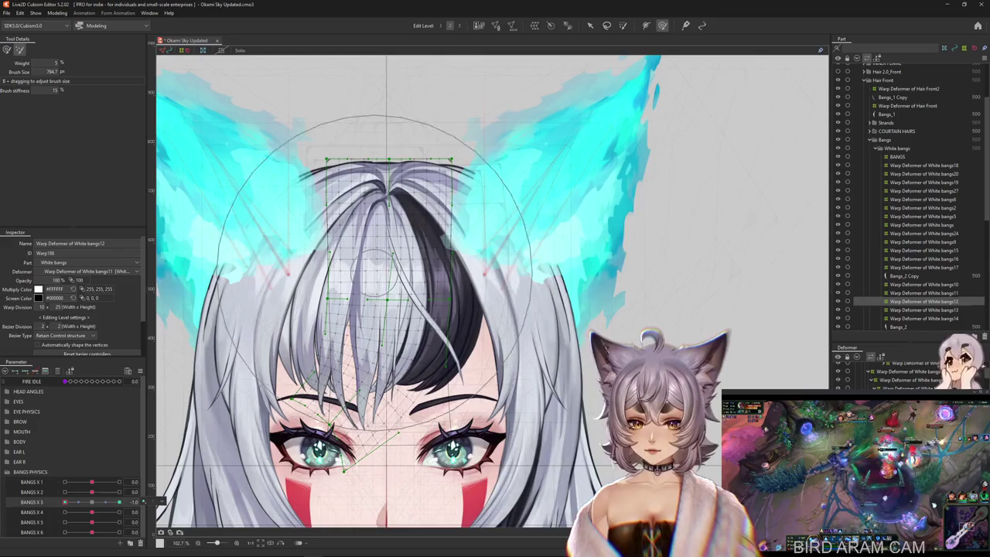
pyautogui.moveTo(493, 192); pyautogui.dragTo(433, 195)
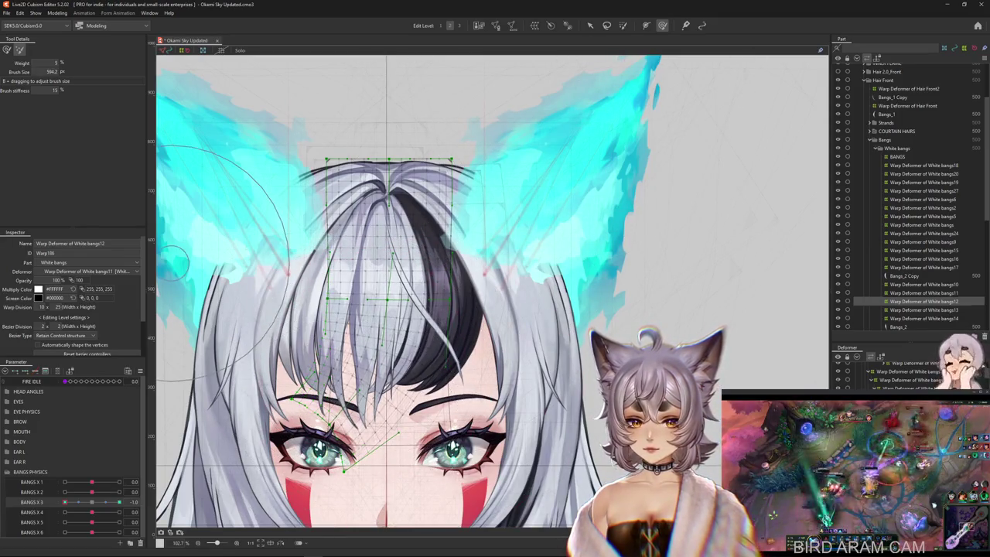
pyautogui.press('b')
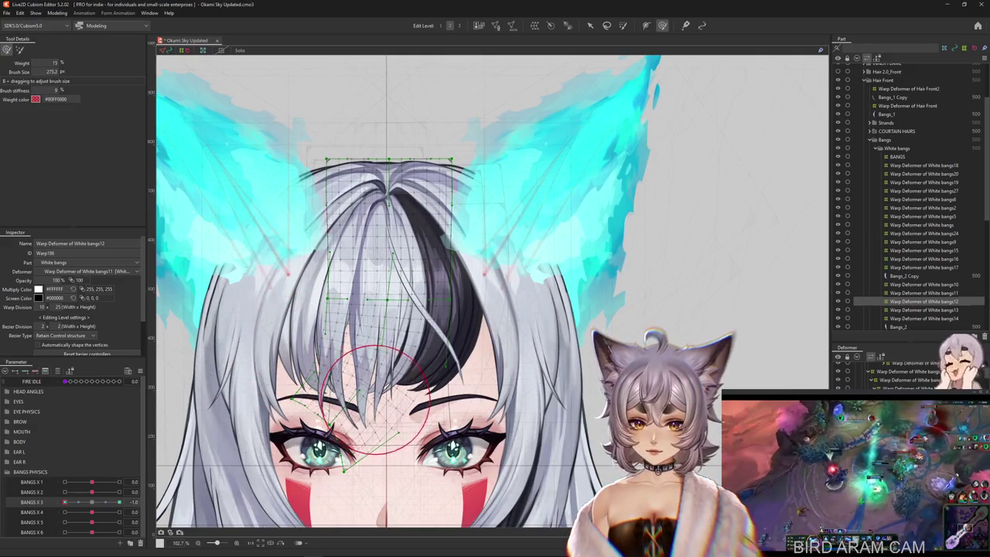
pyautogui.moveTo(376, 355); pyautogui.dragTo(358, 322)
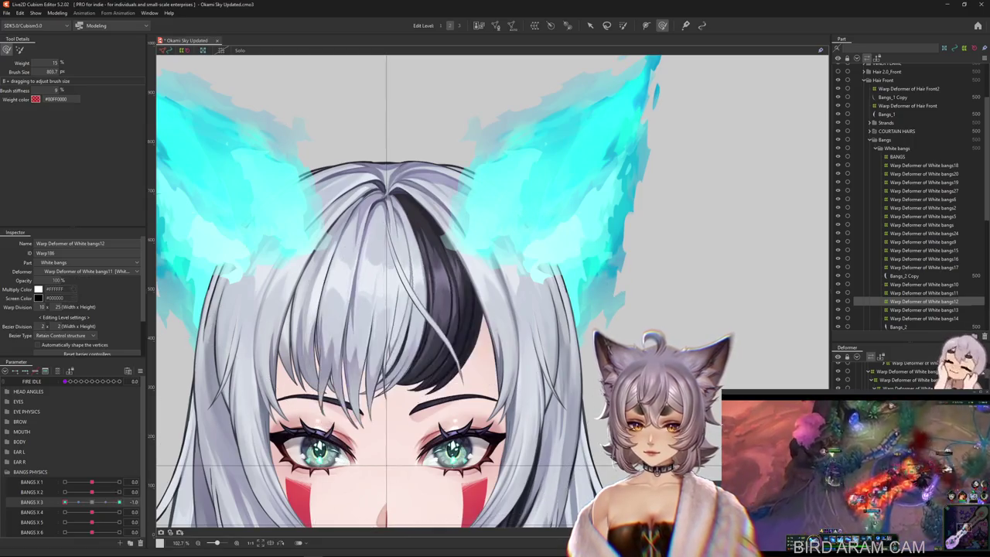
pyautogui.moveTo(372, 425); pyautogui.dragTo(384, 425)
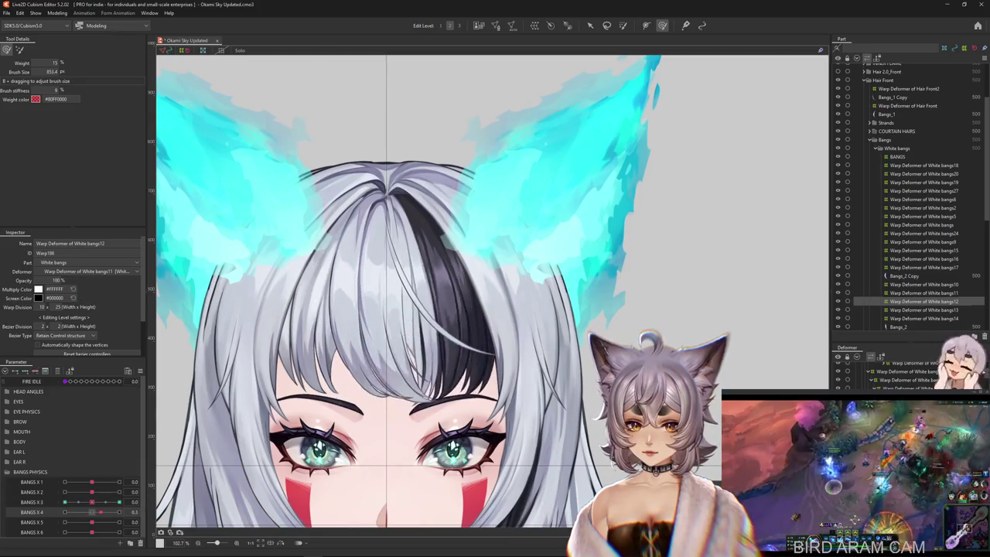
pyautogui.click(174, 513)
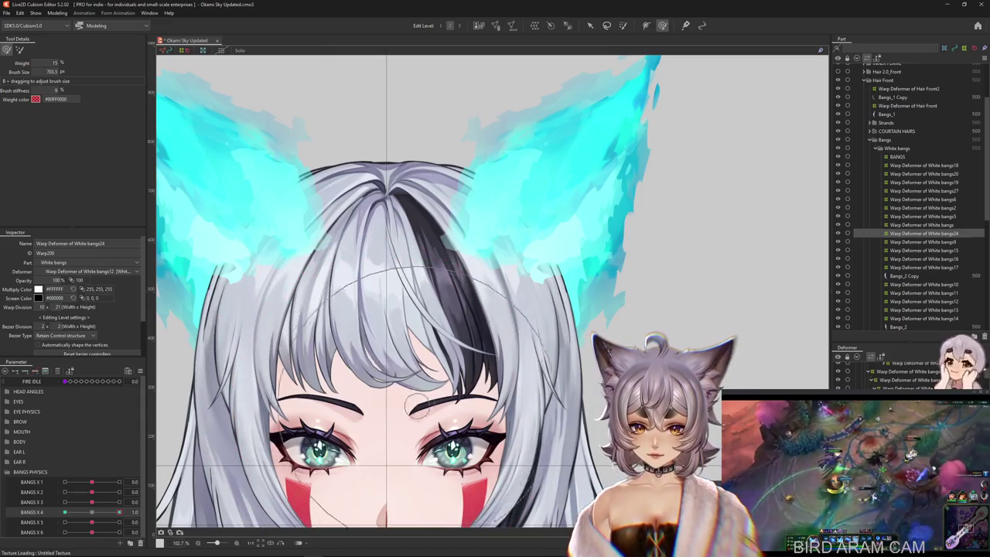
# Step: Resize the brush and paint weight across the White bangs24 deformer region
pyautogui.moveTo(357, 418); pyautogui.dragTo(492, 409)
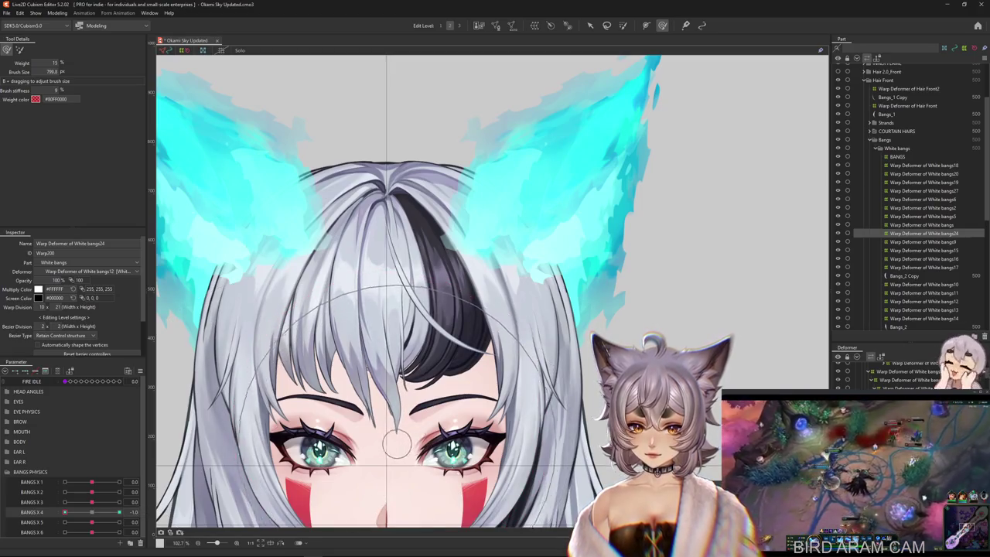
pyautogui.moveTo(389, 376)
pyautogui.mouseDown()
pyautogui.moveTo(177, 503)
pyautogui.moveTo(433, 386)
pyautogui.mouseUp()
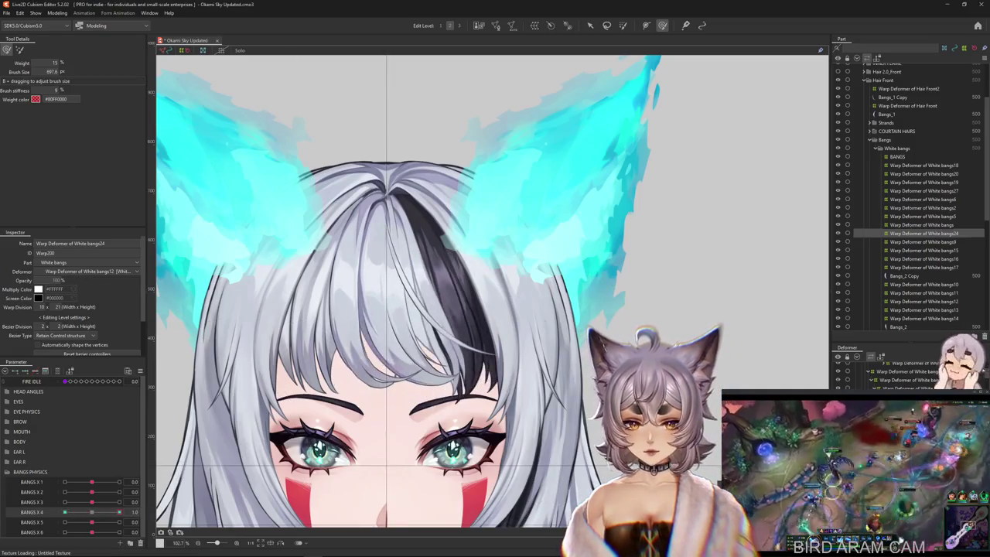
pyautogui.scroll(-3, 410, 442)
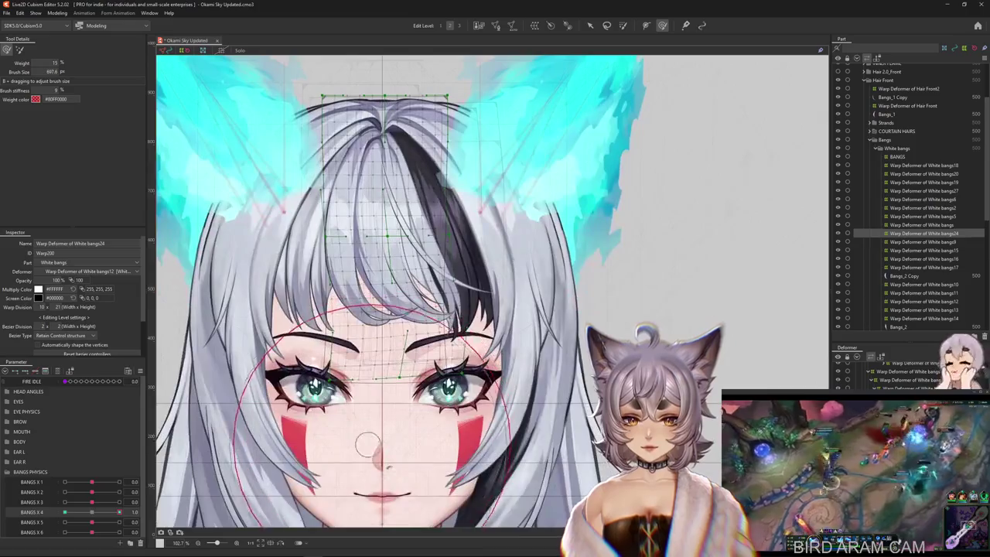
pyautogui.scroll(3, 207, 303)
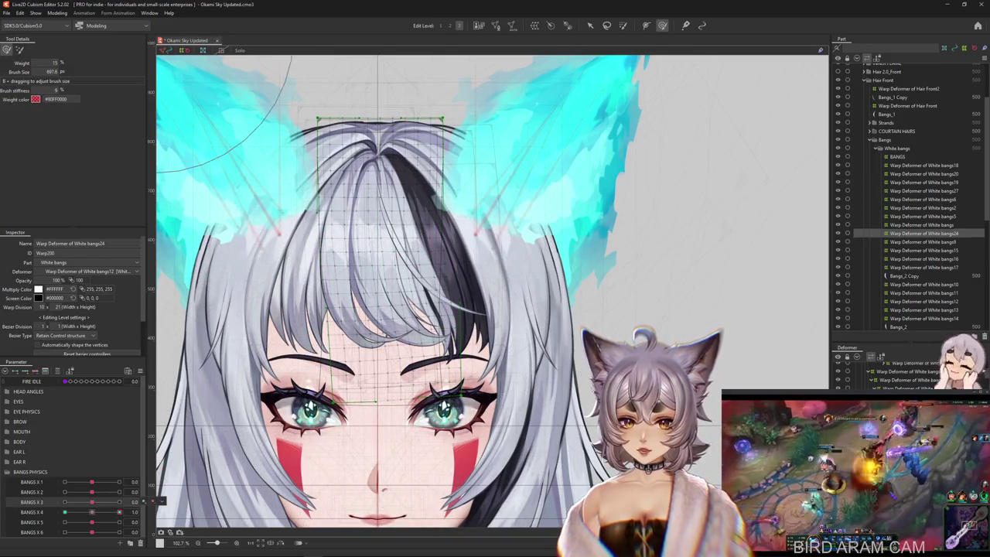
pyautogui.moveTo(422, 381); pyautogui.dragTo(408, 429)
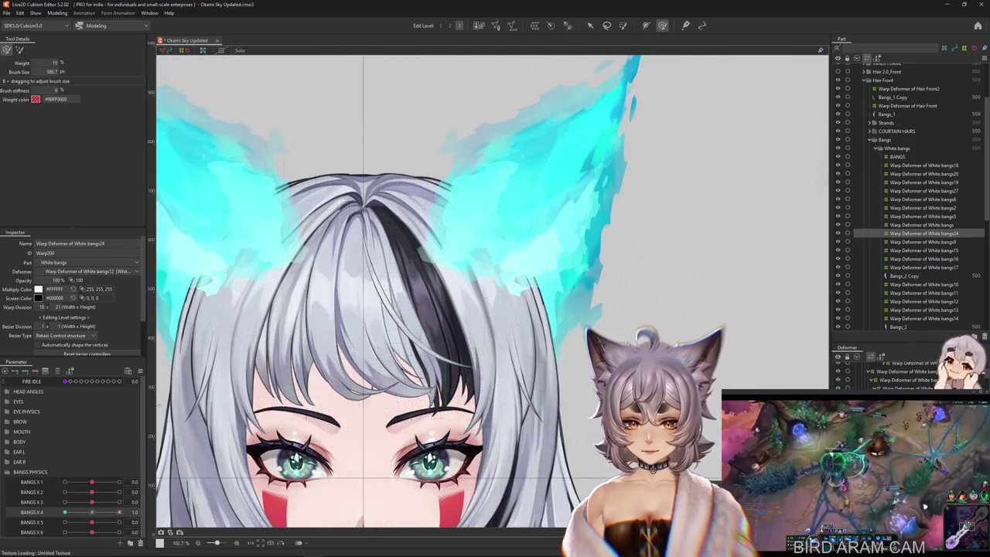
pyautogui.moveTo(325, 371)
pyautogui.mouseDown()
pyautogui.moveTo(393, 372)
pyautogui.moveTo(350, 354)
pyautogui.mouseUp()
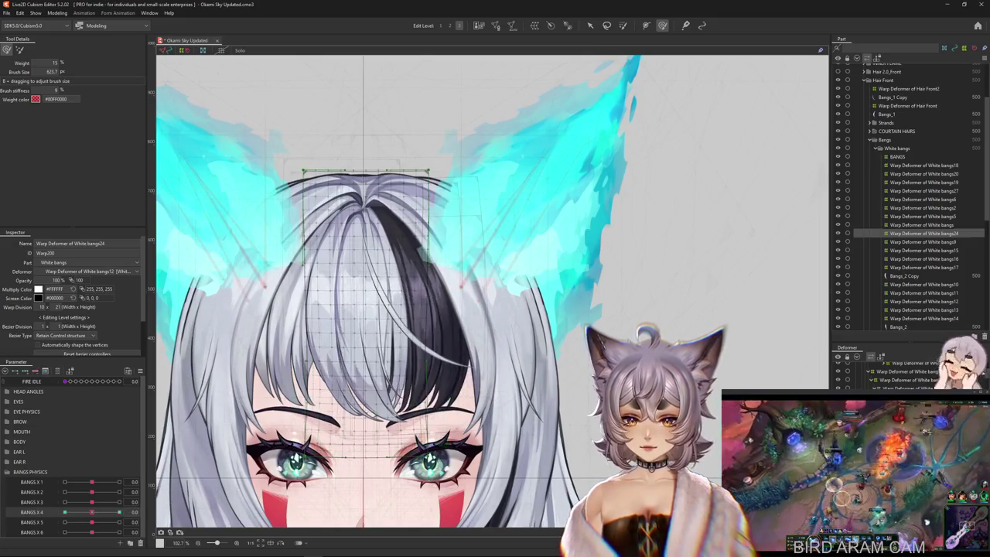
pyautogui.press('b')
pyautogui.moveTo(393, 221); pyautogui.dragTo(364, 155)
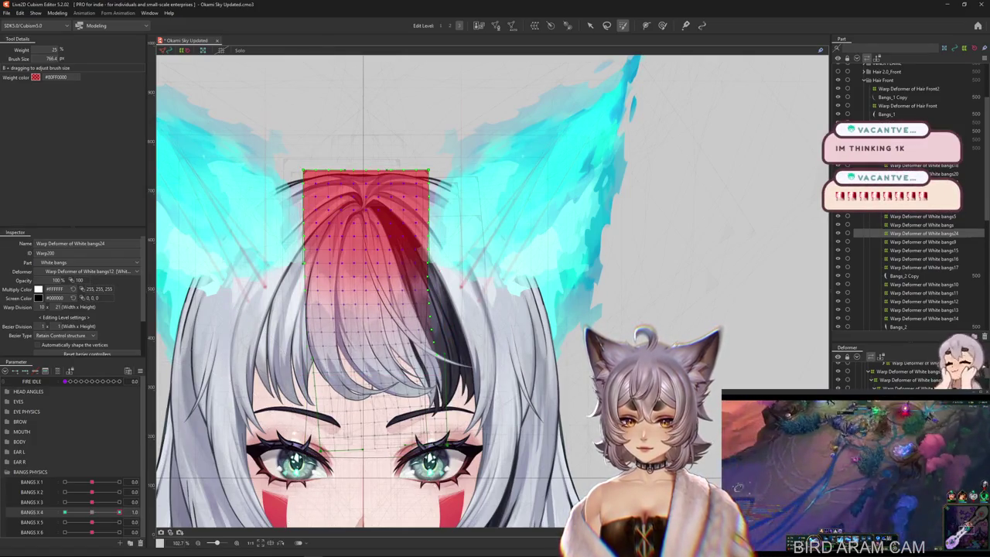
# Step: Bend the bangs24 strand at BANGS X 4 = -1.0, then open Modeling > Physics Settings
pyautogui.moveTo(119, 512); pyautogui.dragTo(65, 512)
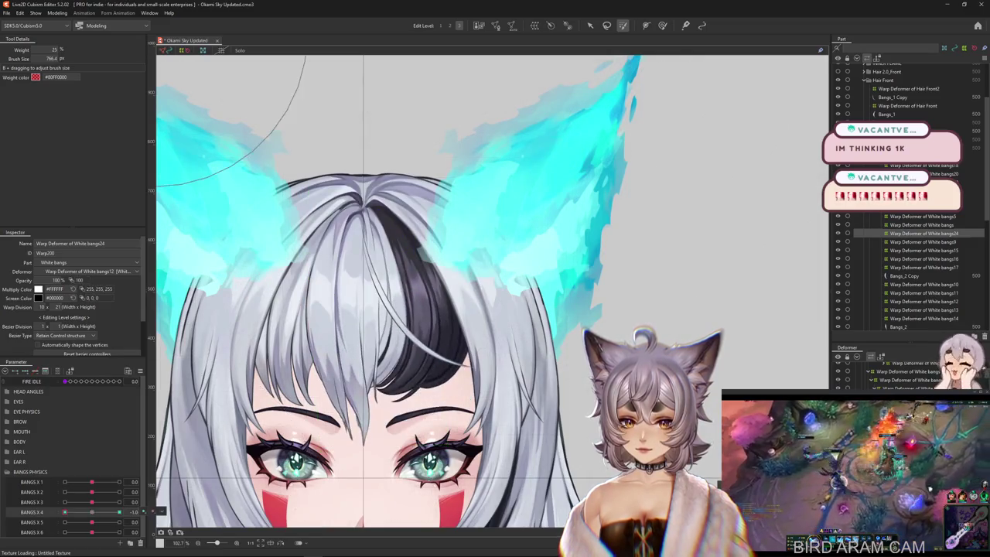
pyautogui.press('b')
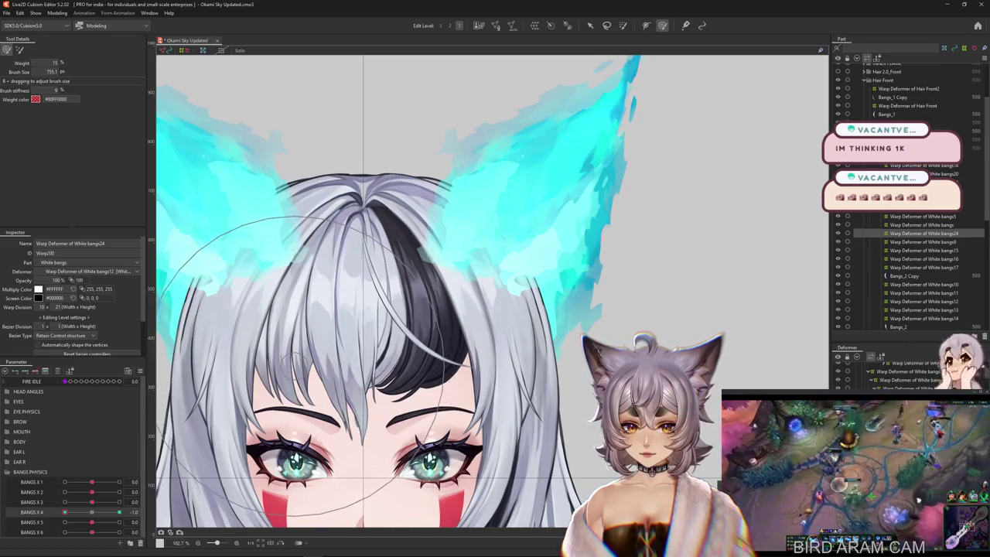
pyautogui.moveTo(182, 463); pyautogui.dragTo(429, 406)
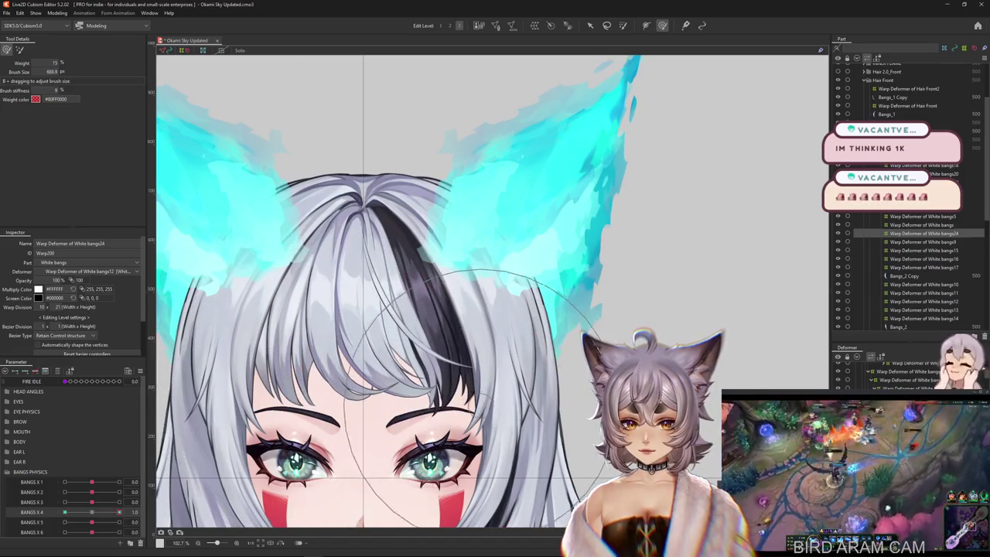
pyautogui.moveTo(386, 340); pyautogui.dragTo(356, 359)
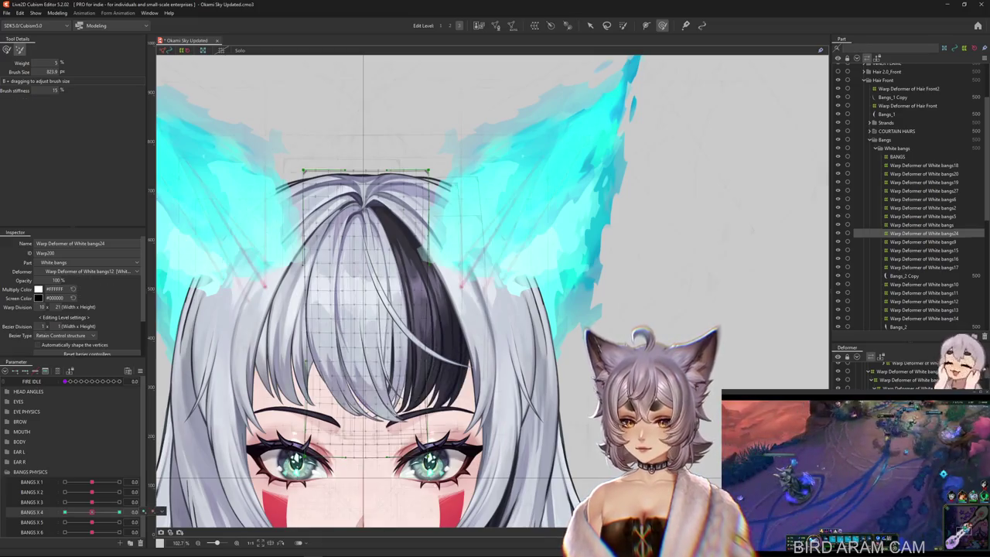
pyautogui.moveTo(92, 512); pyautogui.dragTo(64, 512)
pyautogui.moveTo(334, 178); pyautogui.dragTo(334, 166)
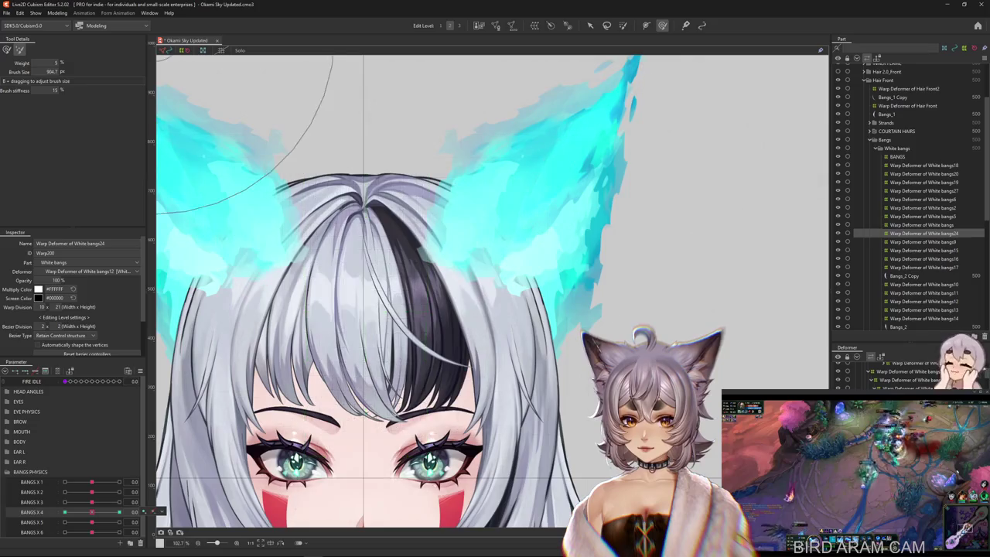
pyautogui.hotkey('ctrl', 'z')
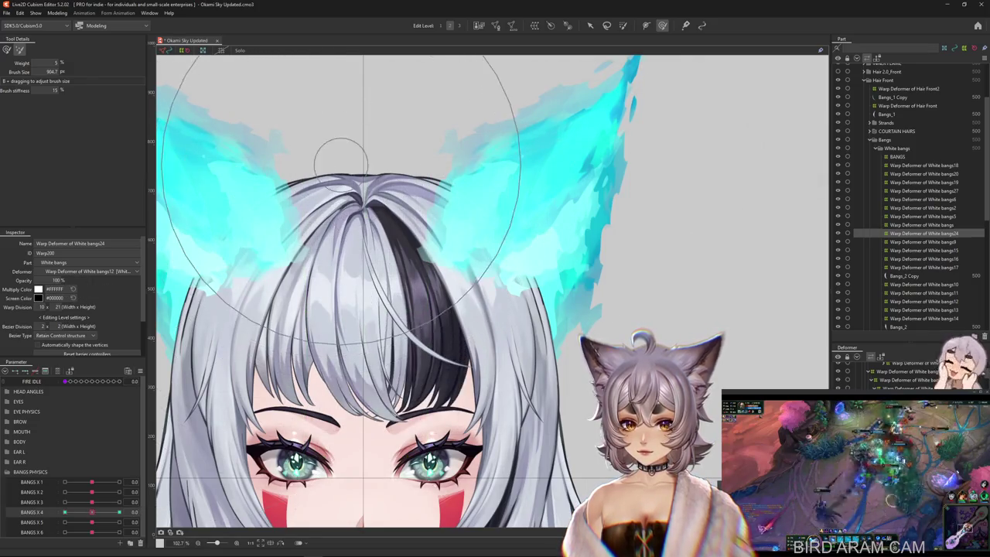
pyautogui.hotkey('ctrl', 'z')
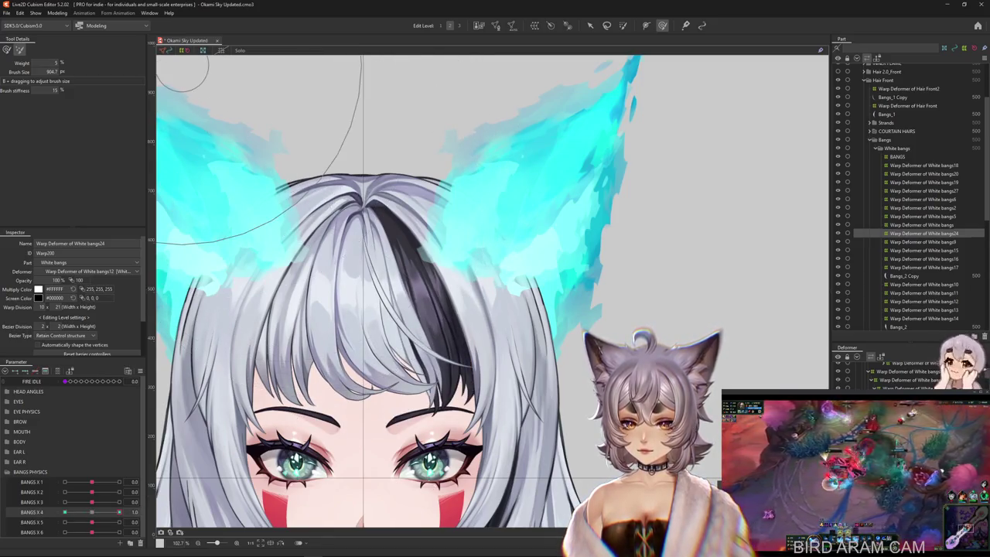
pyautogui.click(57, 14)
pyautogui.click(72, 184)
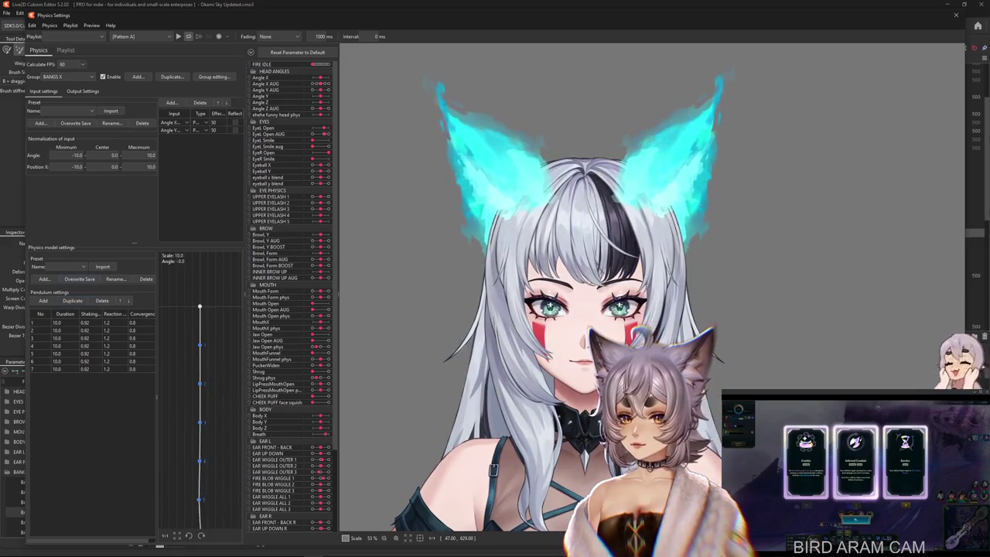
# Step: Change shaking from 0.92 to 0.89 for every BANGS X pendulum, then view the output settings
pyautogui.press('Return')
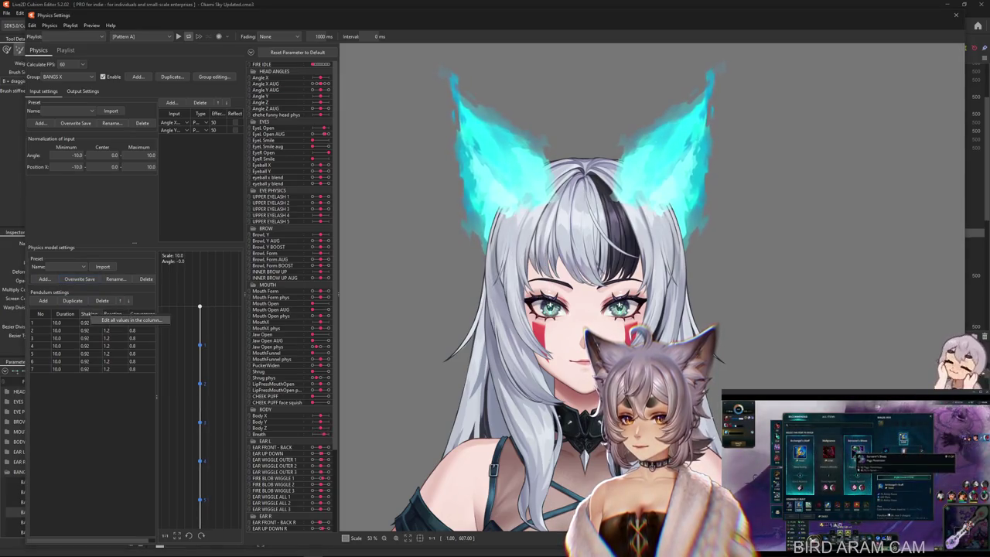
pyautogui.click(91, 314)
pyautogui.press('Return')
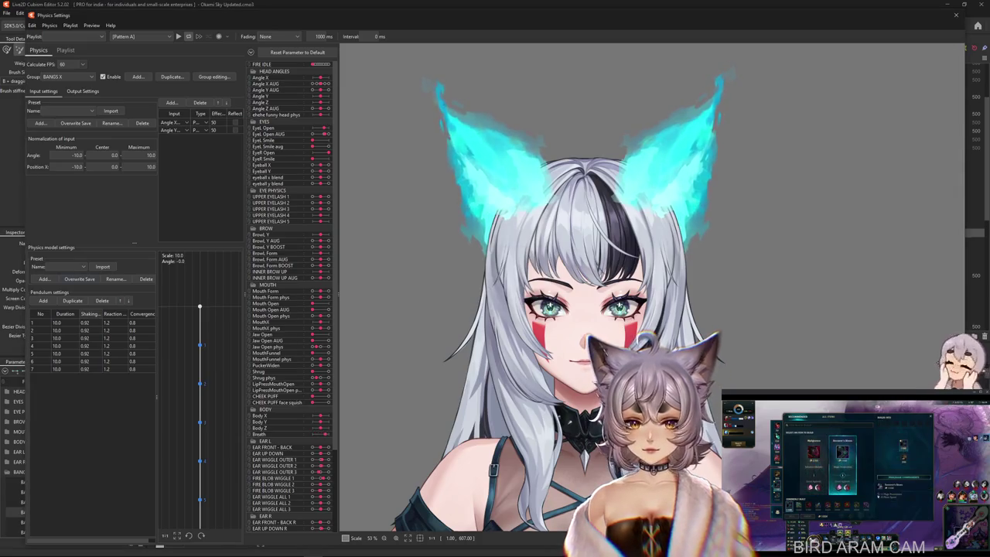
pyautogui.click(130, 318)
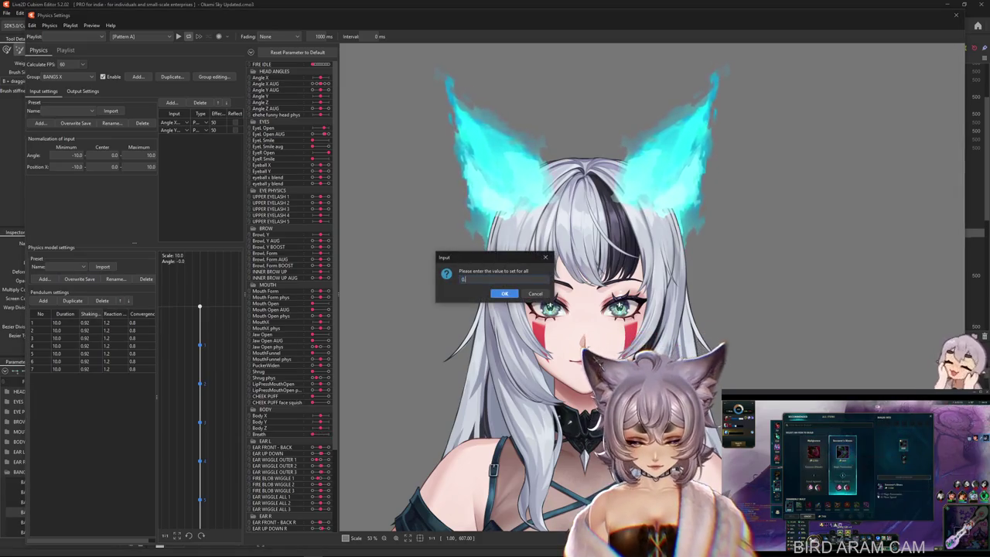
pyautogui.write('89')
pyautogui.press('Return')
pyautogui.click(83, 90)
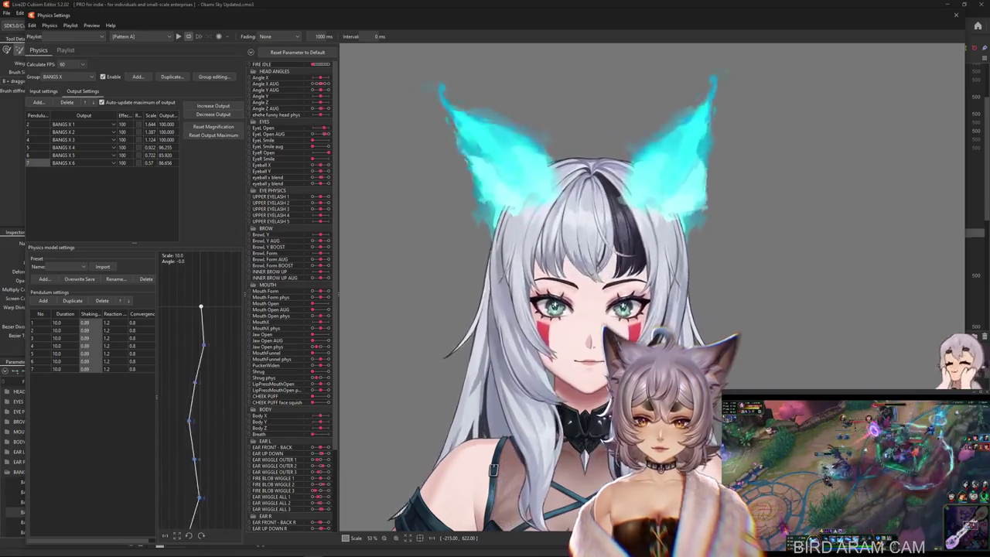
# Step: Switch back to the physics Input settings and return to the modeling canvas
pyautogui.click(44, 91)
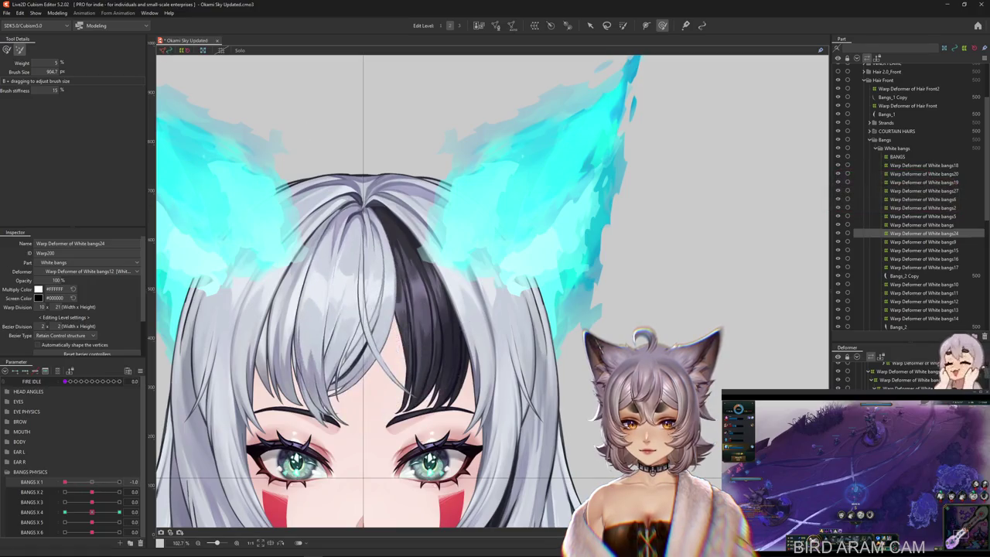
pyautogui.moveTo(495, 291); pyautogui.dragTo(533, 285)
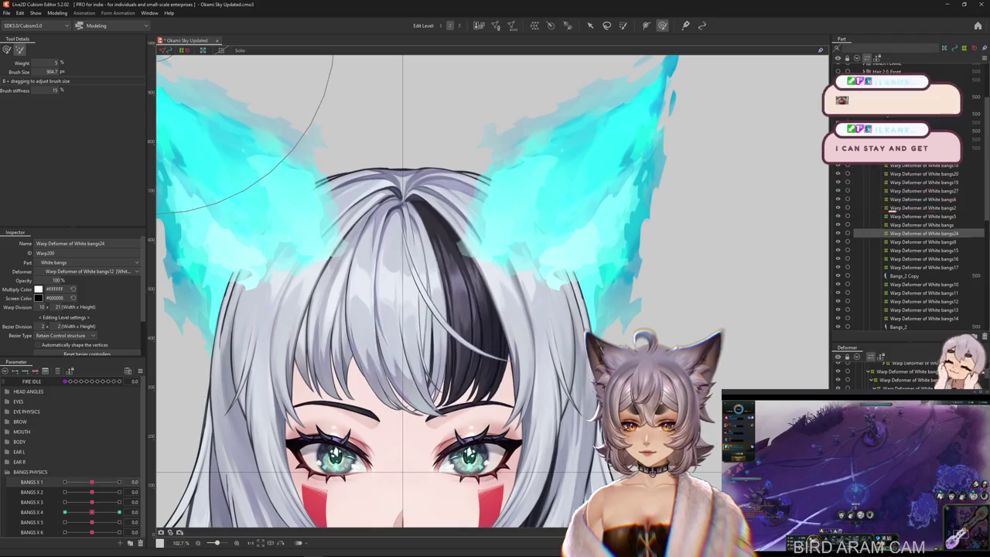
# Step: Select the White bangs18 warp deformer over the front bangs
pyautogui.rightClick(157, 478)
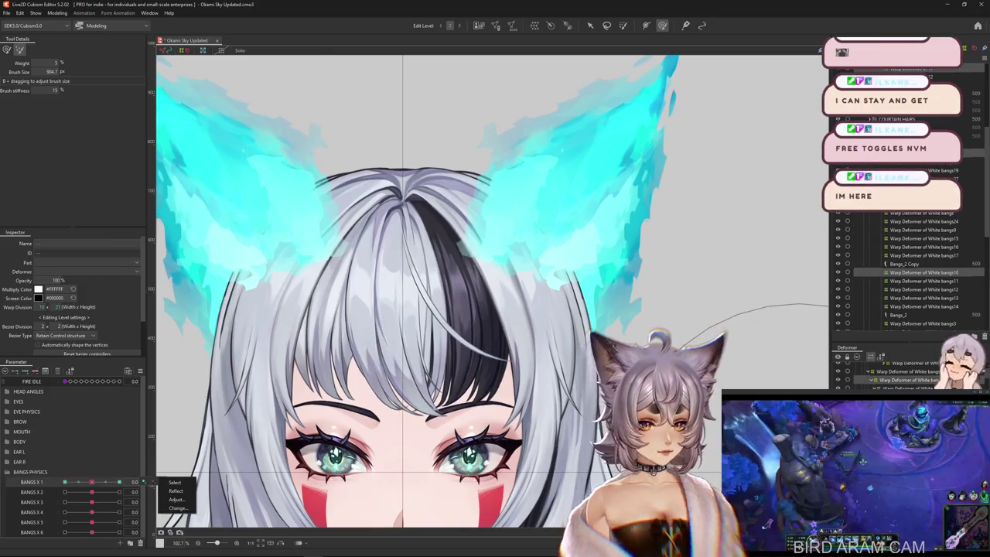
pyautogui.click(175, 482)
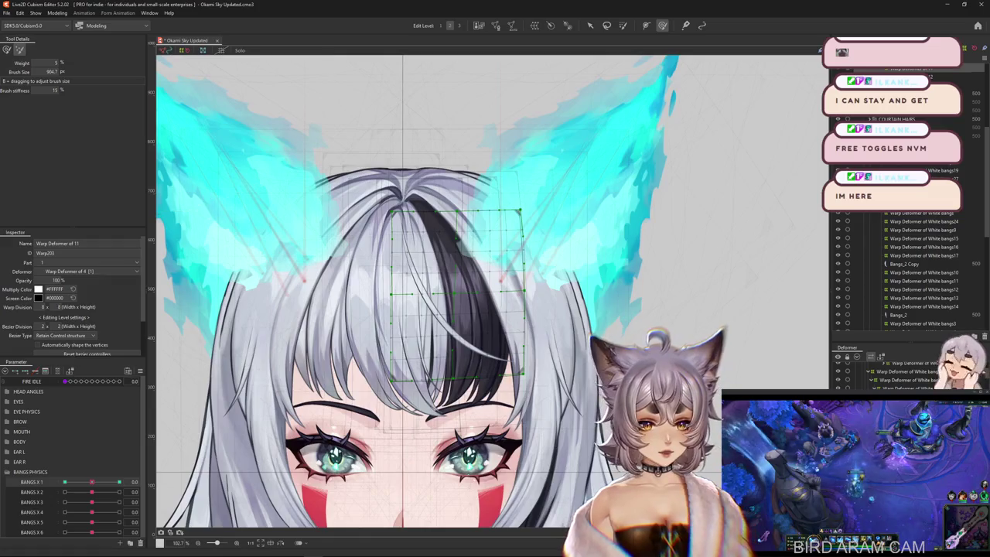
pyautogui.click(404, 309)
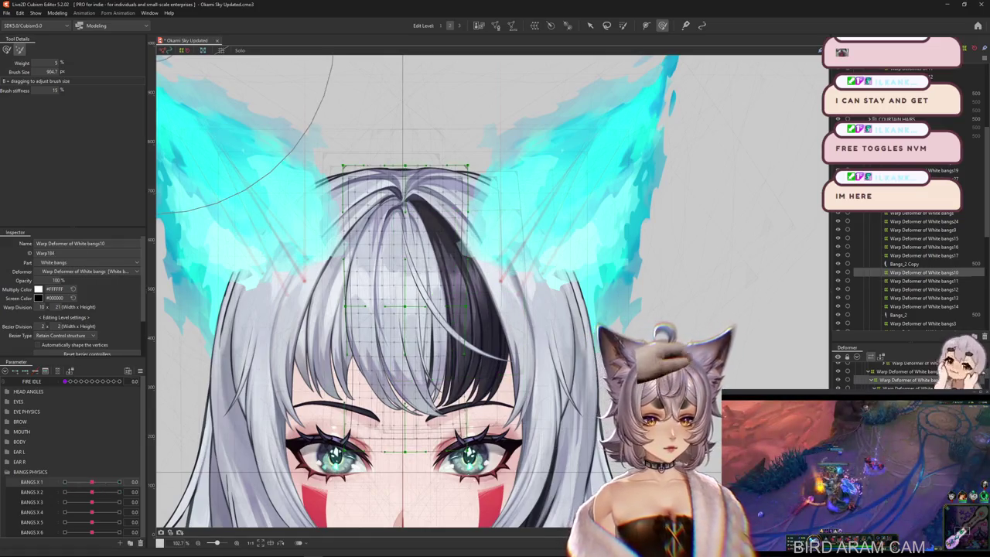
pyautogui.click(402, 255)
pyautogui.rightClick(383, 216)
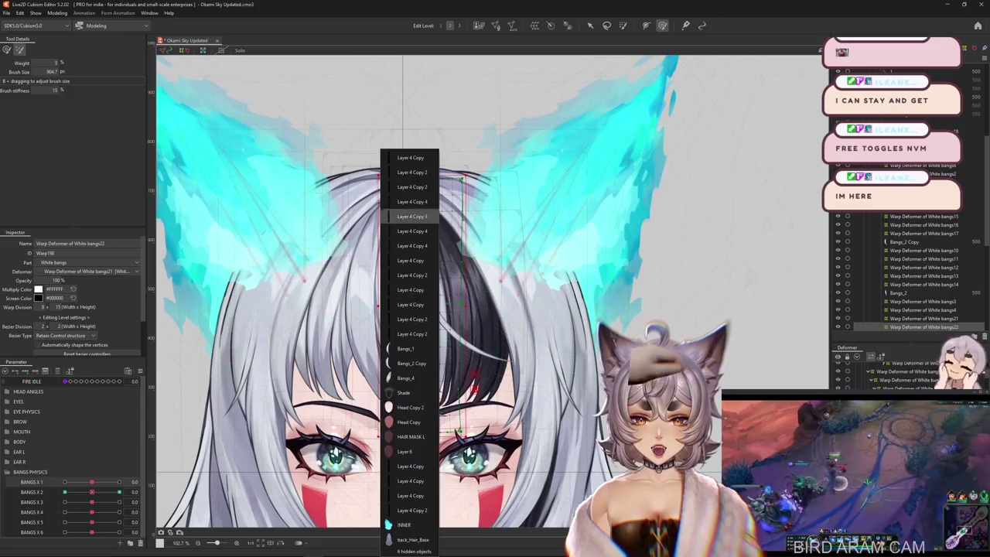
pyautogui.click(405, 348)
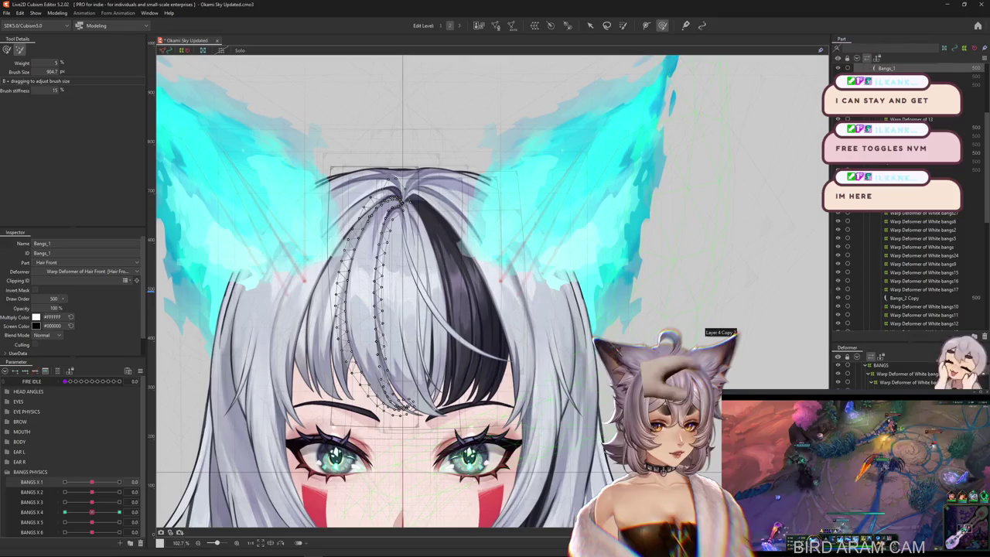
pyautogui.click(381, 255)
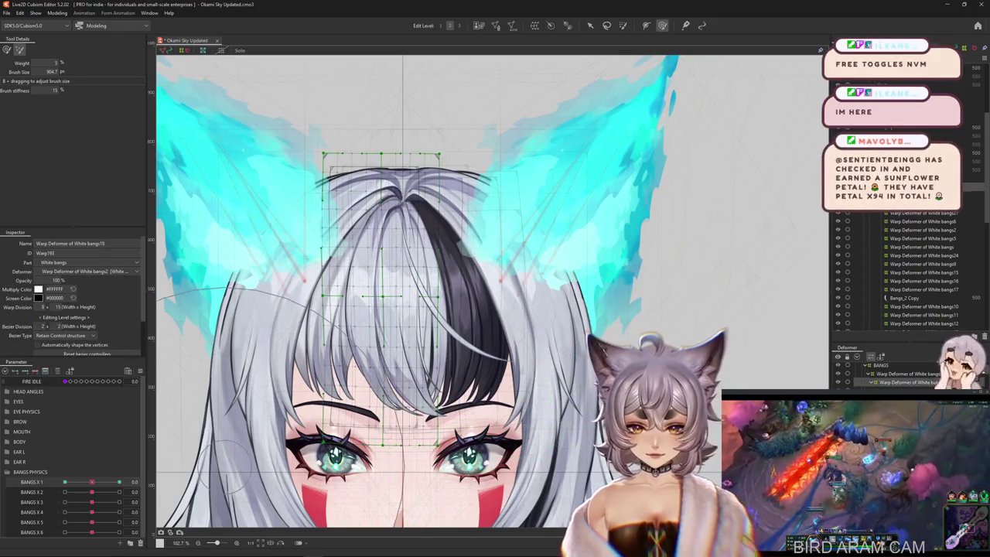
# Step: At BANGS X 1 = -1, bend the white bangs into a curved sideways sweep
pyautogui.moveTo(91, 482); pyautogui.dragTo(65, 482)
pyautogui.press('b')
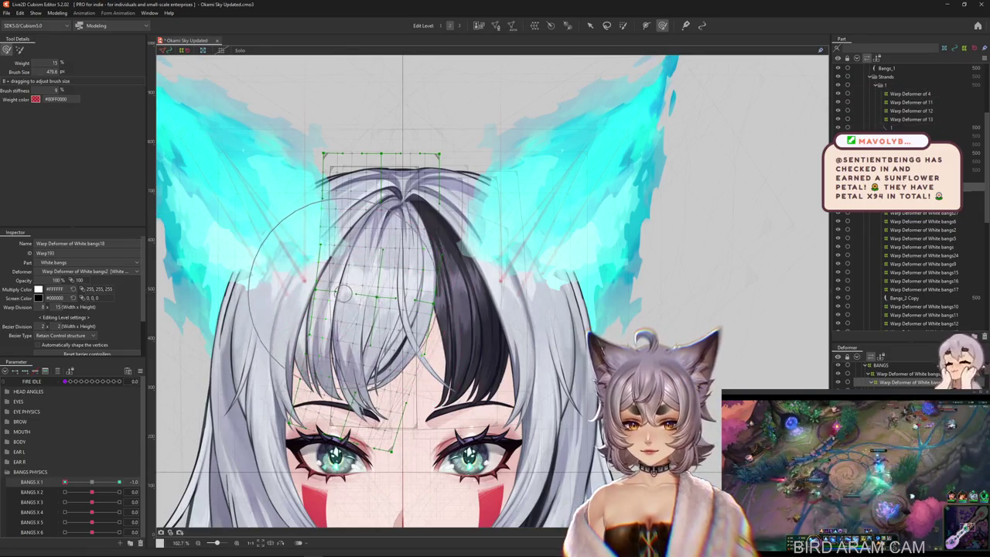
pyautogui.moveTo(360, 297)
pyautogui.mouseDown()
pyautogui.moveTo(356, 352)
pyautogui.moveTo(348, 334)
pyautogui.mouseUp()
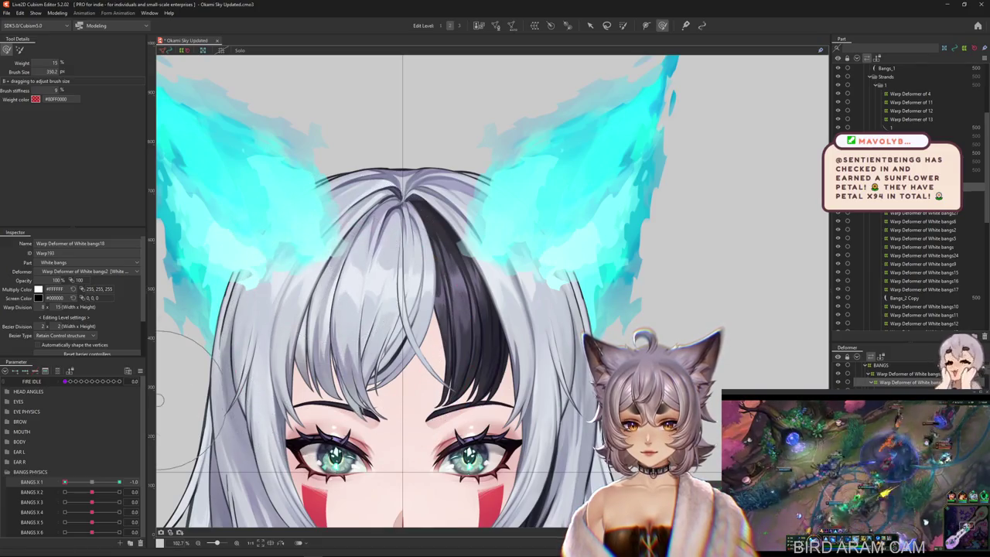
pyautogui.moveTo(350, 337); pyautogui.dragTo(386, 301)
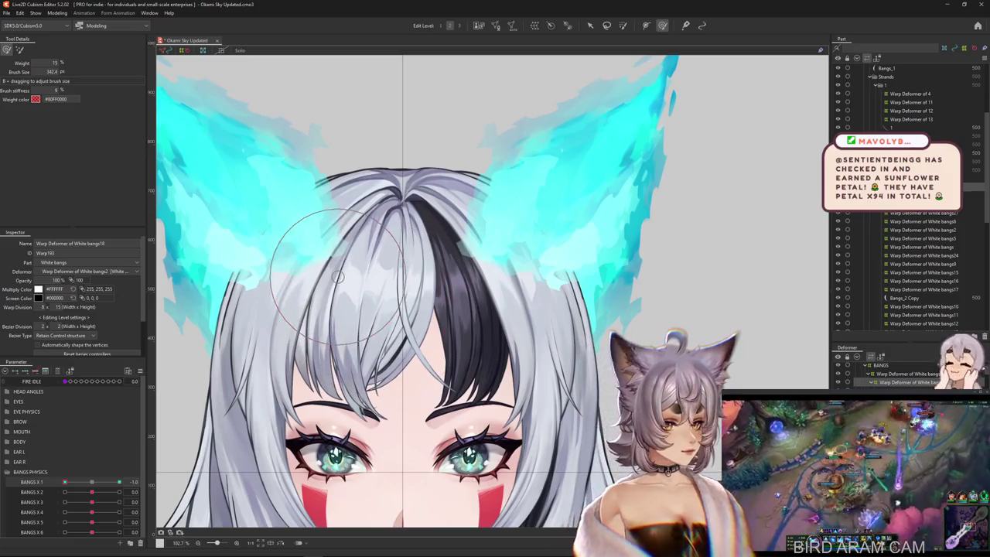
pyautogui.moveTo(337, 276)
pyautogui.mouseDown()
pyautogui.moveTo(386, 332)
pyautogui.moveTo(340, 294)
pyautogui.mouseUp()
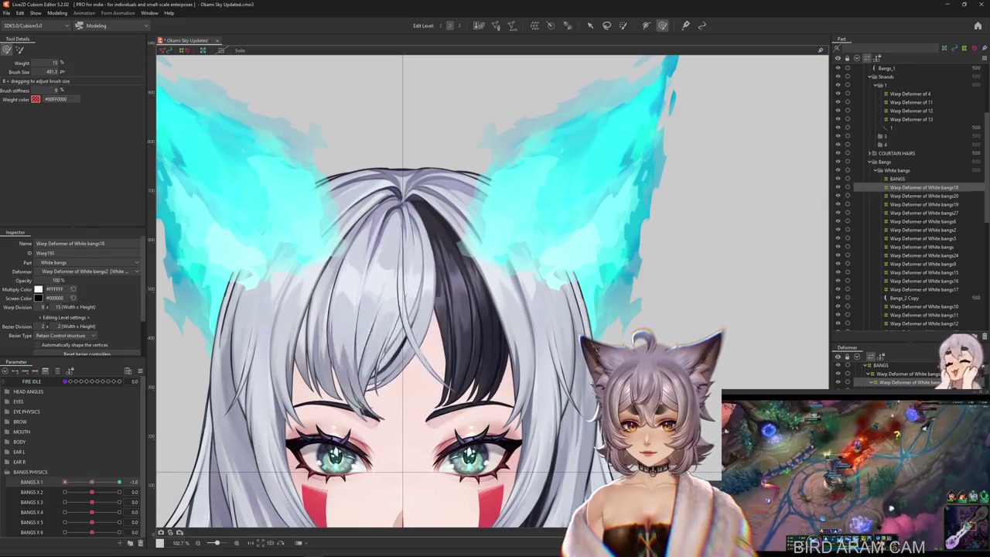
pyautogui.moveTo(92, 482); pyautogui.dragTo(64, 482)
pyautogui.moveTo(386, 282); pyautogui.dragTo(371, 282)
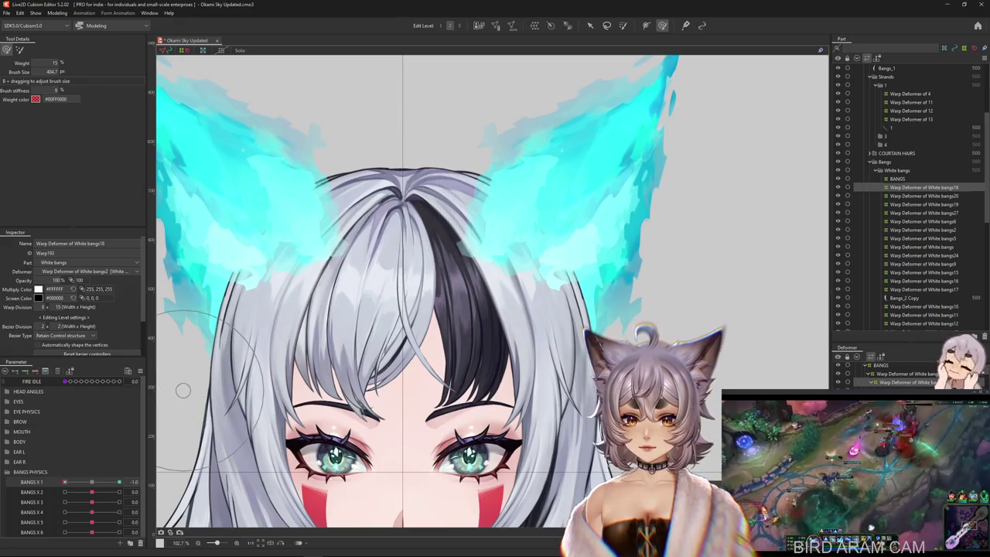
# Step: Enlarge the deform brush and swing BANGS X 1 between its -1 and 1 extremes
pyautogui.press('b')
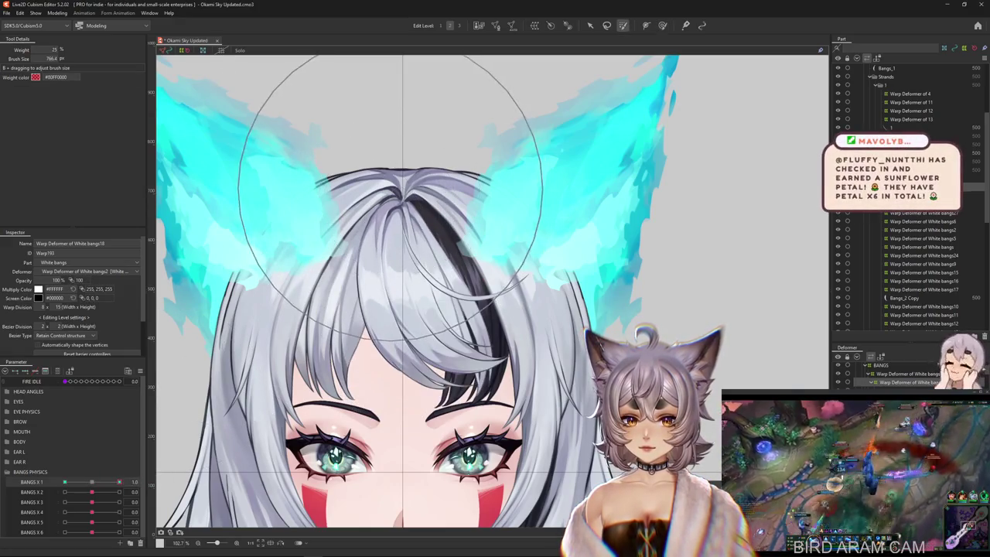
pyautogui.click(662, 25)
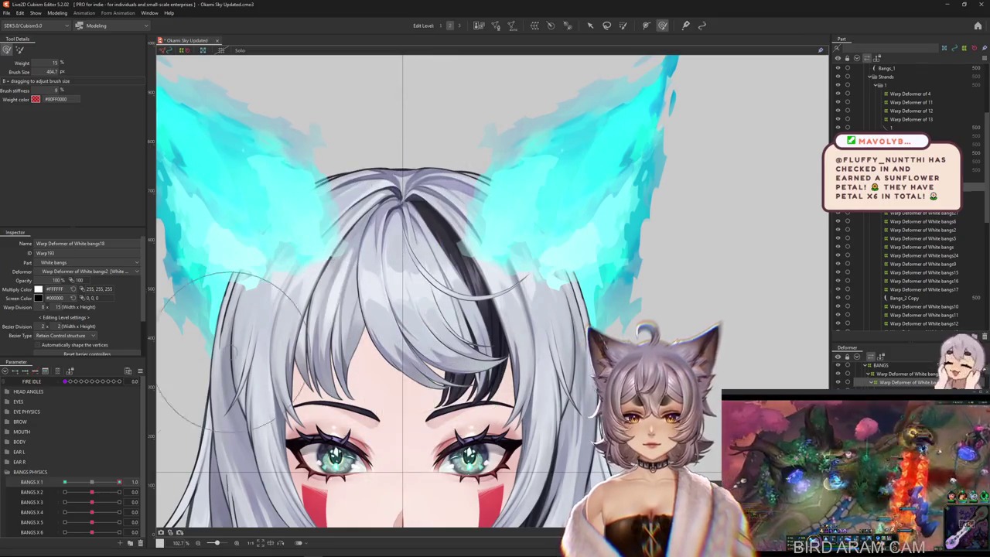
pyautogui.moveTo(119, 482); pyautogui.dragTo(64, 482)
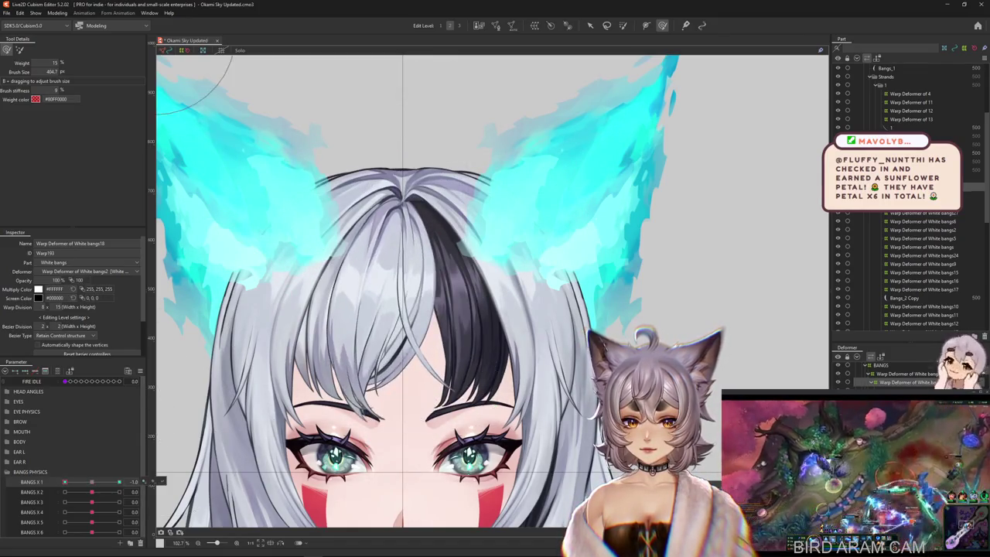
pyautogui.moveTo(255, 305); pyautogui.dragTo(276, 306)
pyautogui.moveTo(309, 431); pyautogui.dragTo(348, 431)
pyautogui.moveTo(64, 482)
pyautogui.mouseDown()
pyautogui.moveTo(119, 481)
pyautogui.moveTo(65, 482)
pyautogui.moveTo(91, 482)
pyautogui.mouseUp()
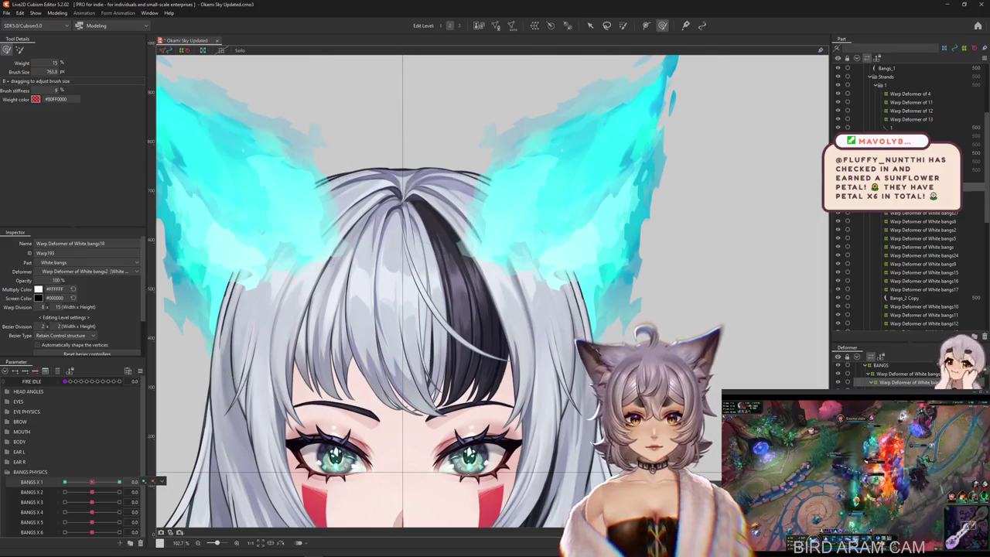
# Step: Paint weight over the top of the bangs deformer and test the poses before returning to neutral
pyautogui.press('b')
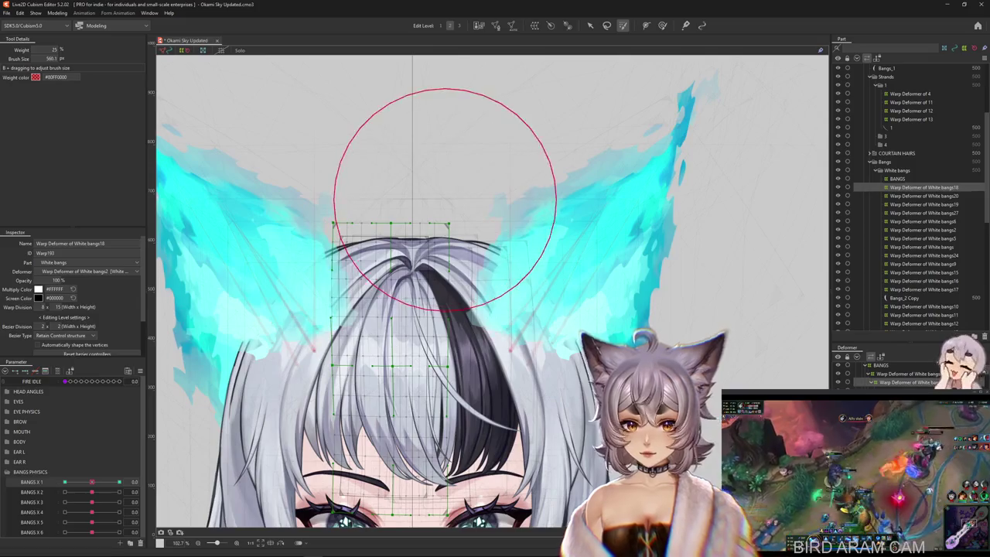
pyautogui.moveTo(418, 256); pyautogui.dragTo(456, 236)
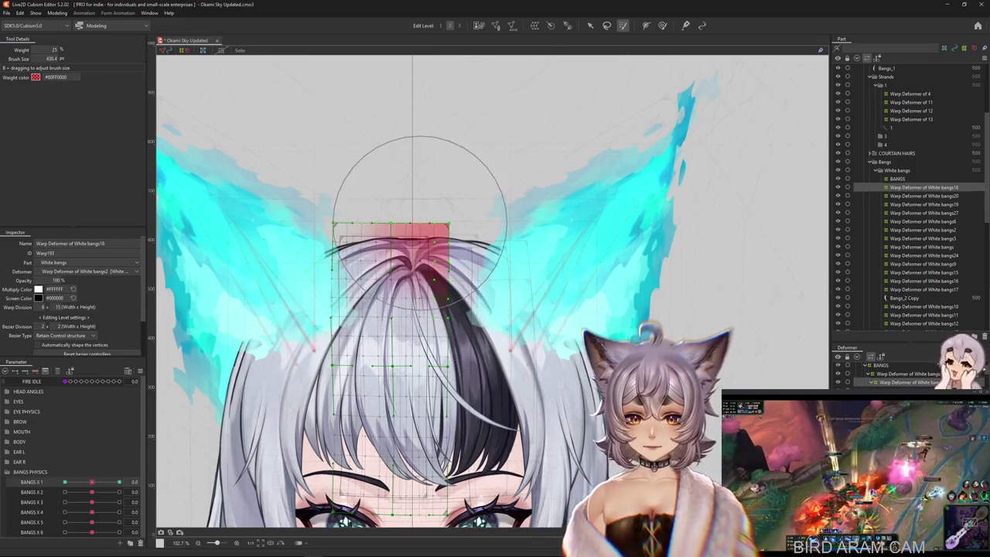
pyautogui.moveTo(91, 481)
pyautogui.mouseDown()
pyautogui.moveTo(65, 481)
pyautogui.moveTo(119, 482)
pyautogui.mouseUp()
pyautogui.click(151, 481)
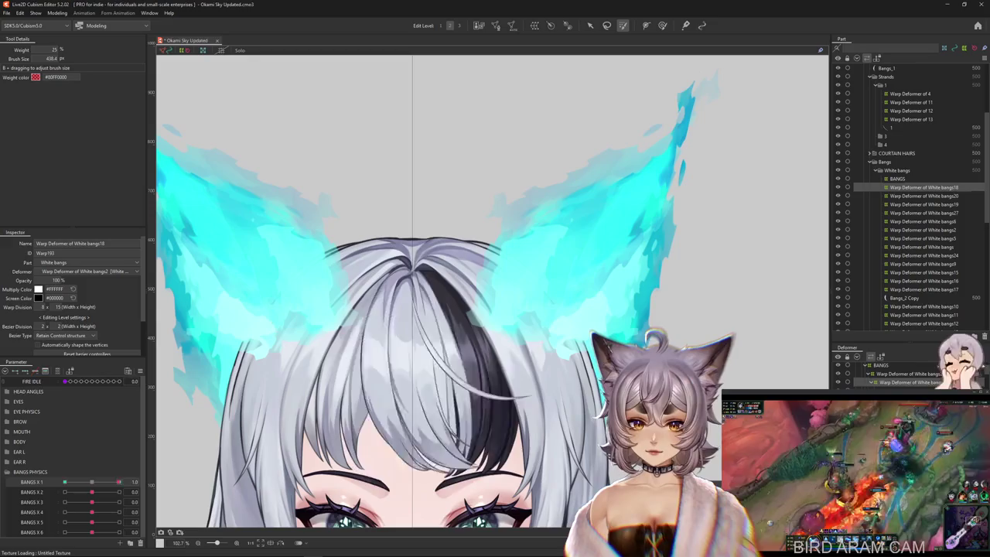
pyautogui.press('b')
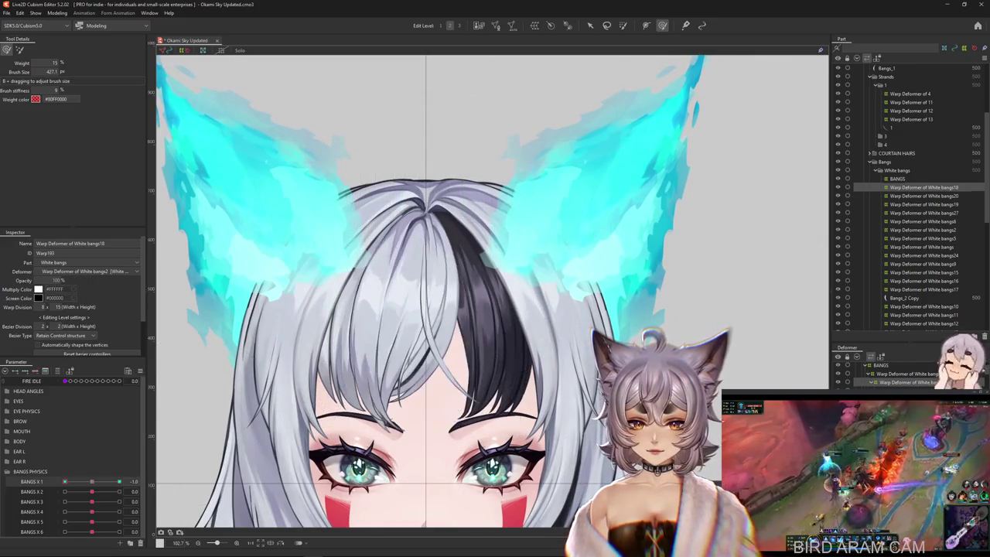
pyautogui.moveTo(248, 147); pyautogui.dragTo(394, 254)
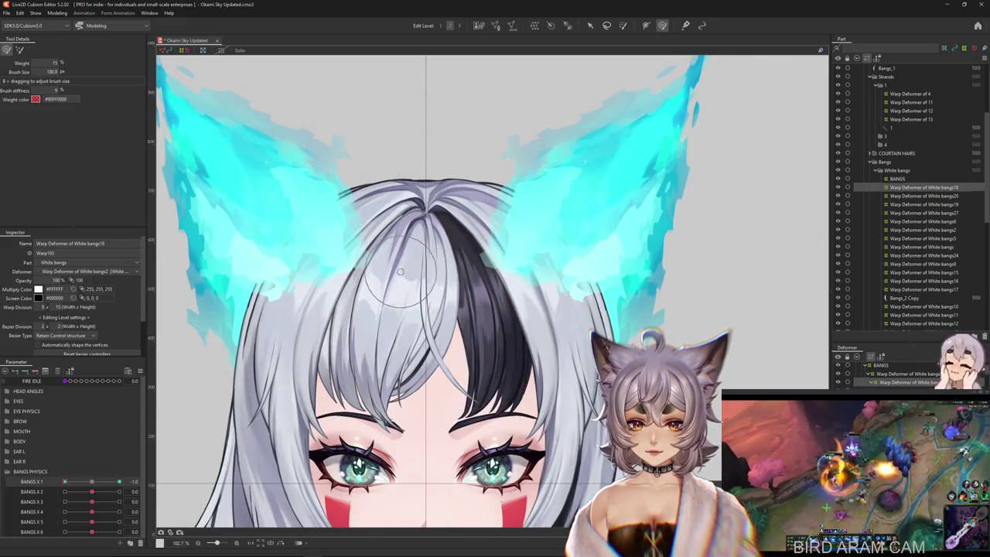
pyautogui.rightClick(389, 249)
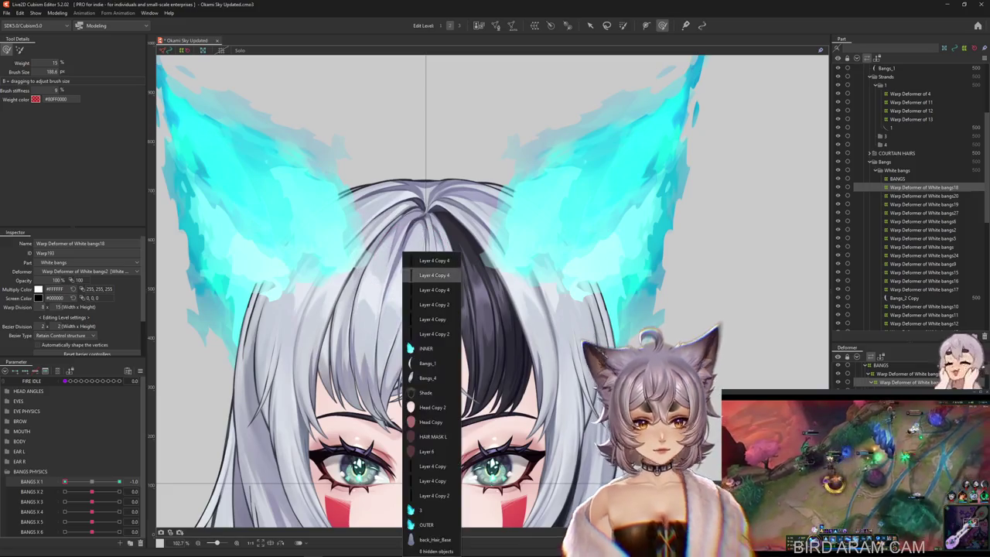
# Step: Reset BANGS X 1 to 0 and open Modeling > Physics Settings
pyautogui.click(437, 266)
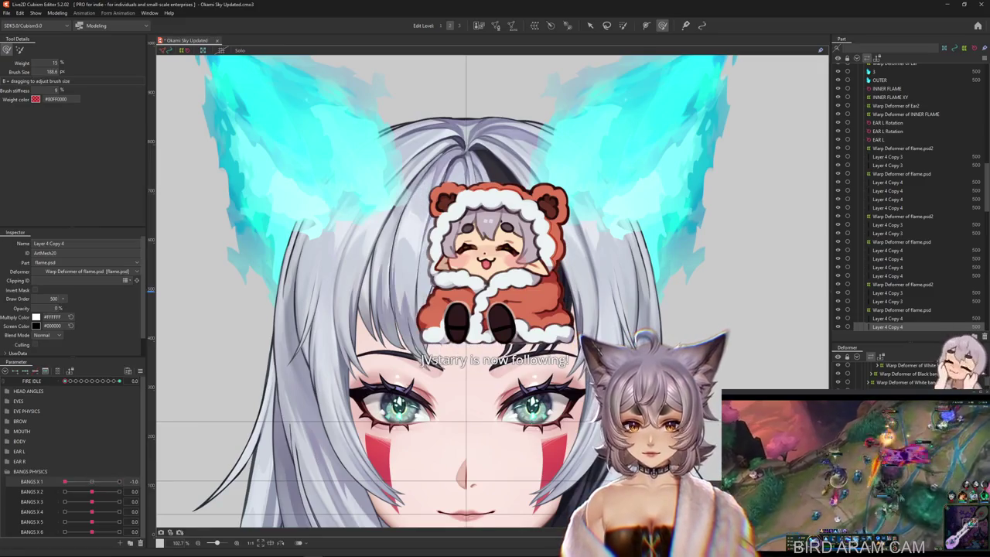
pyautogui.click(152, 481)
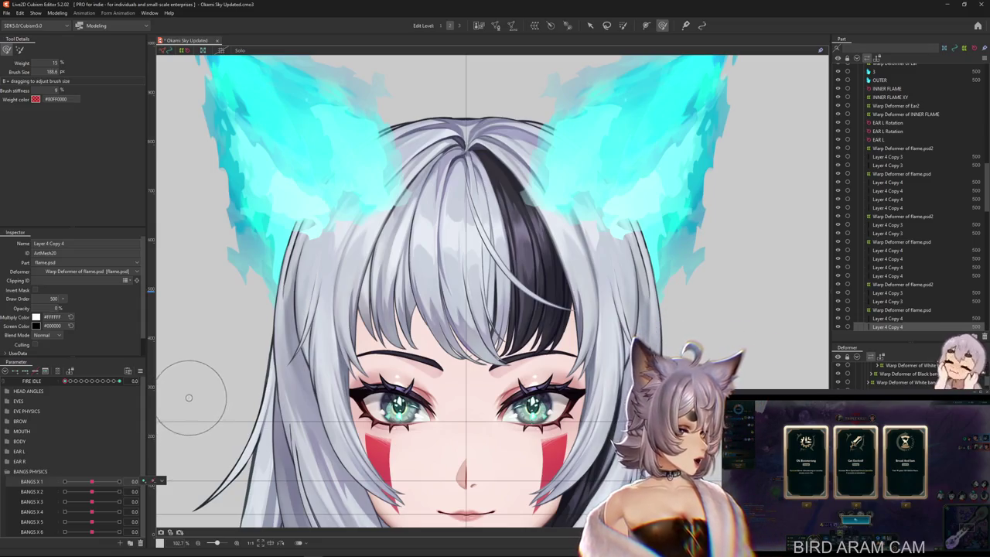
pyautogui.scroll(-3, 175, 387)
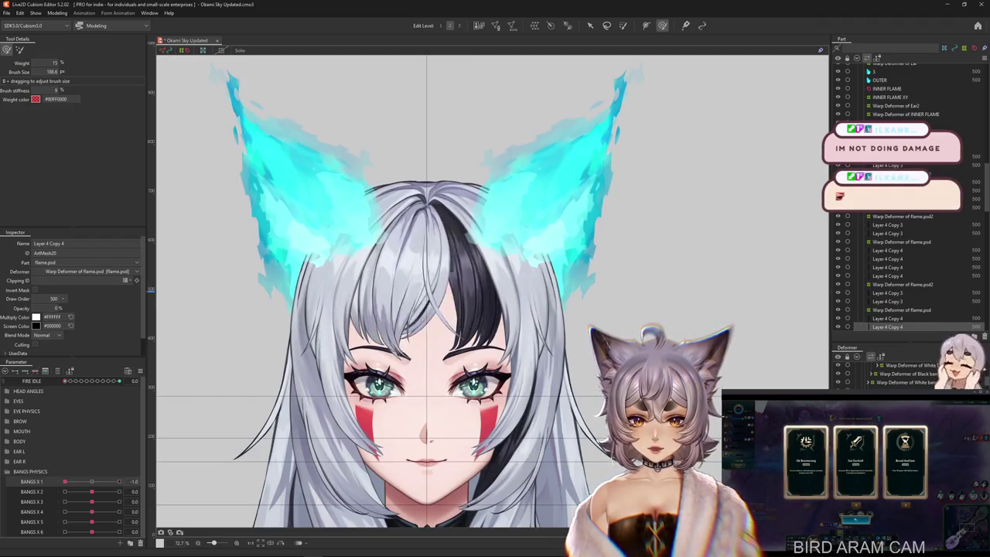
pyautogui.click(31, 522)
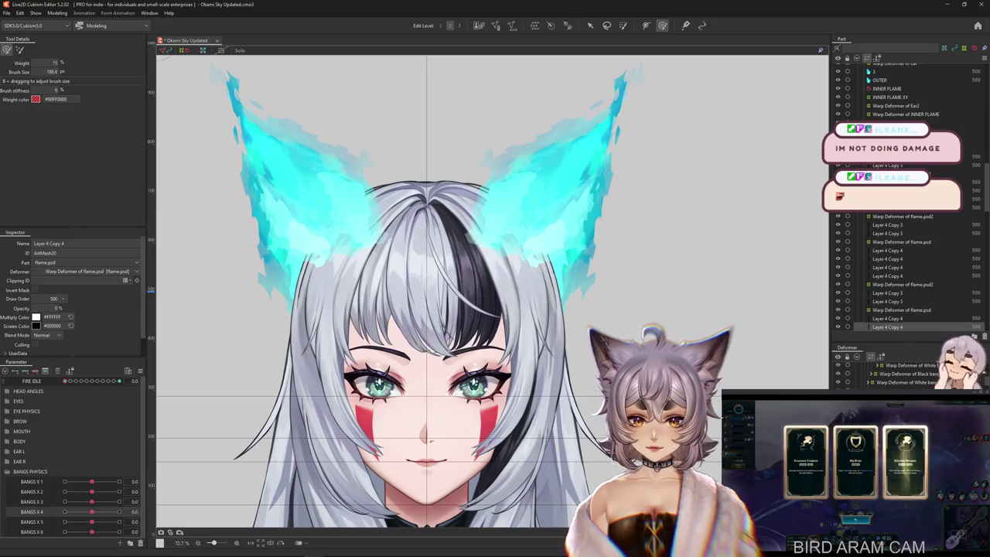
pyautogui.click(57, 13)
pyautogui.click(73, 185)
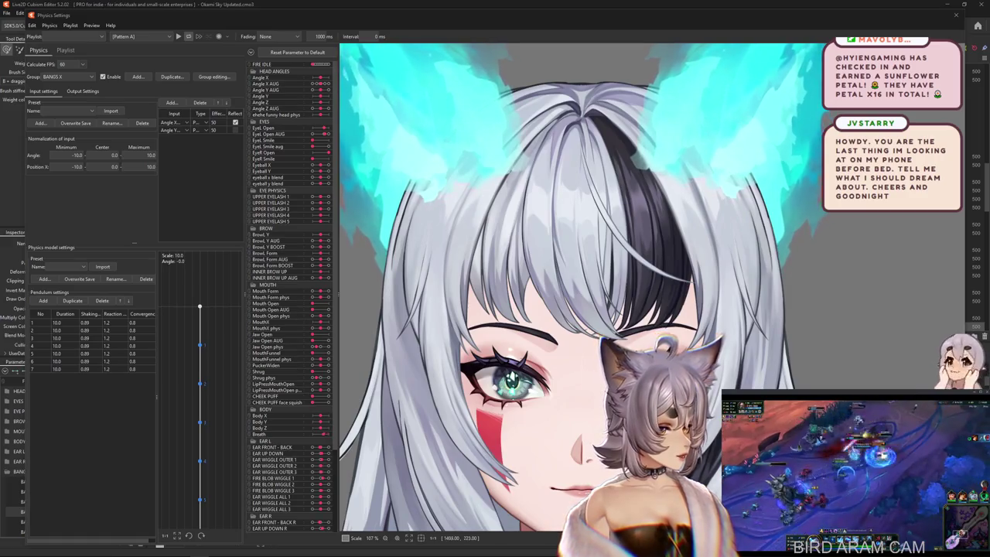
# Step: Zoom and pan the physics preview to watch BANGS X on the full body, then close it
pyautogui.scroll(-5, 630, 173)
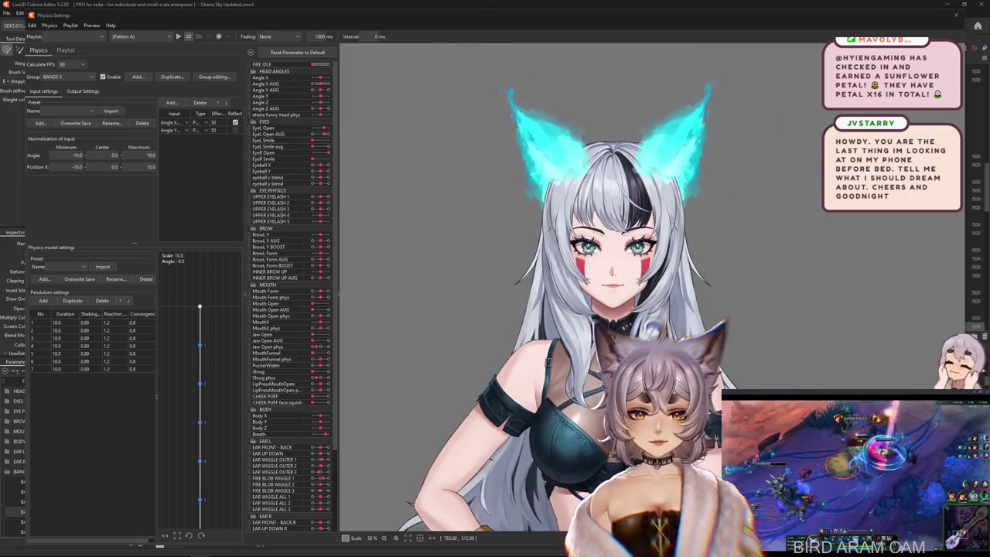
pyautogui.scroll(3, 734, 148)
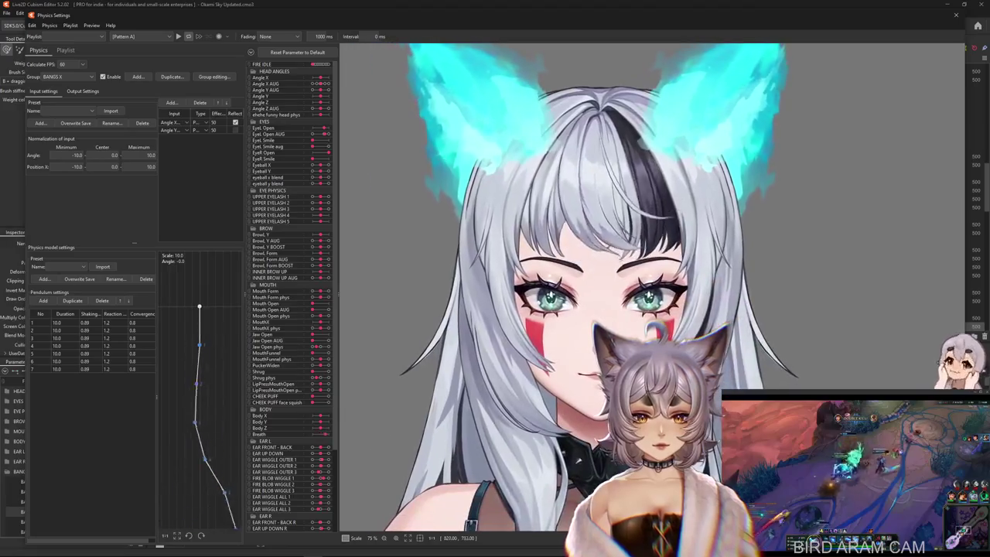
pyautogui.scroll(-5, 596, 286)
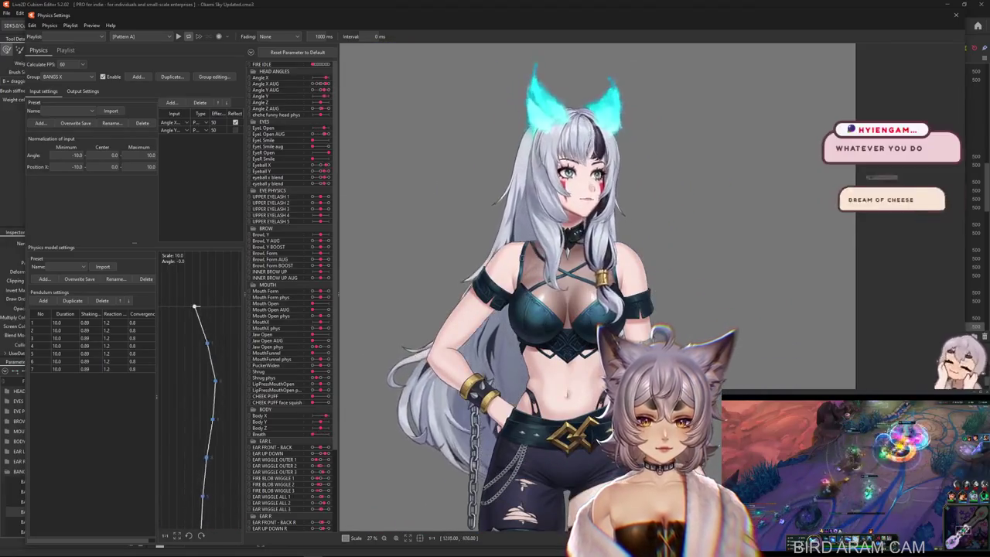
pyautogui.moveTo(572, 433)
pyautogui.mouseDown()
pyautogui.moveTo(564, 177)
pyautogui.moveTo(649, 252)
pyautogui.moveTo(534, 495)
pyautogui.mouseUp()
pyautogui.scroll(3, 519, 275)
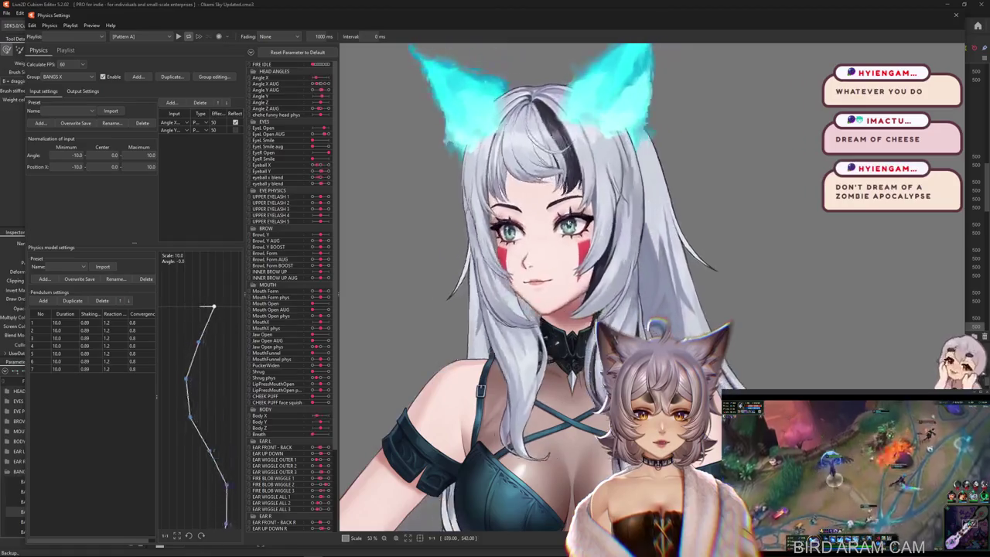
pyautogui.scroll(2, 650, 286)
pyautogui.scroll(1, 650, 286)
pyautogui.press('Escape')
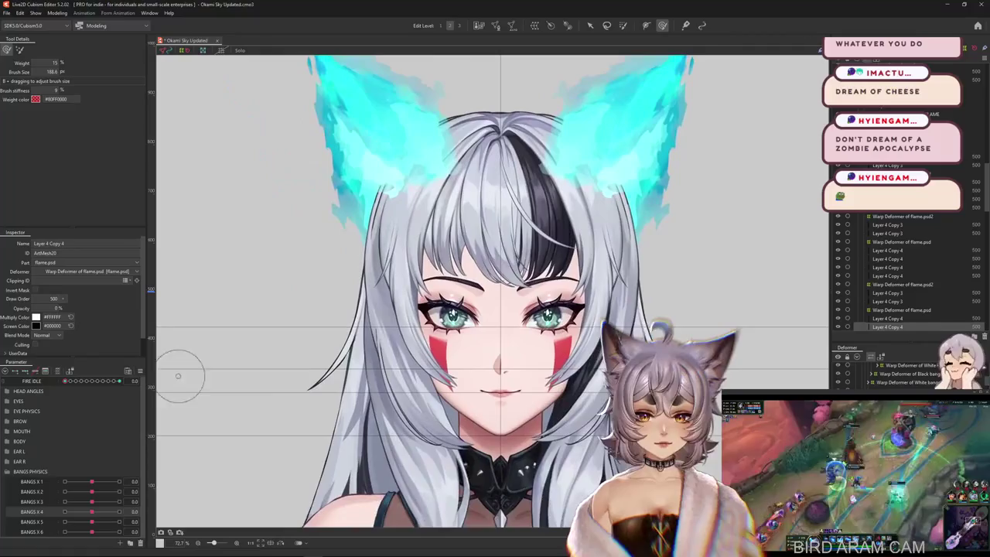
# Step: Shift and zoom the canvas view onto the face and bangs
pyautogui.rightClick(235, 349)
pyautogui.press('Escape')
pyautogui.moveTo(234, 348); pyautogui.dragTo(256, 379)
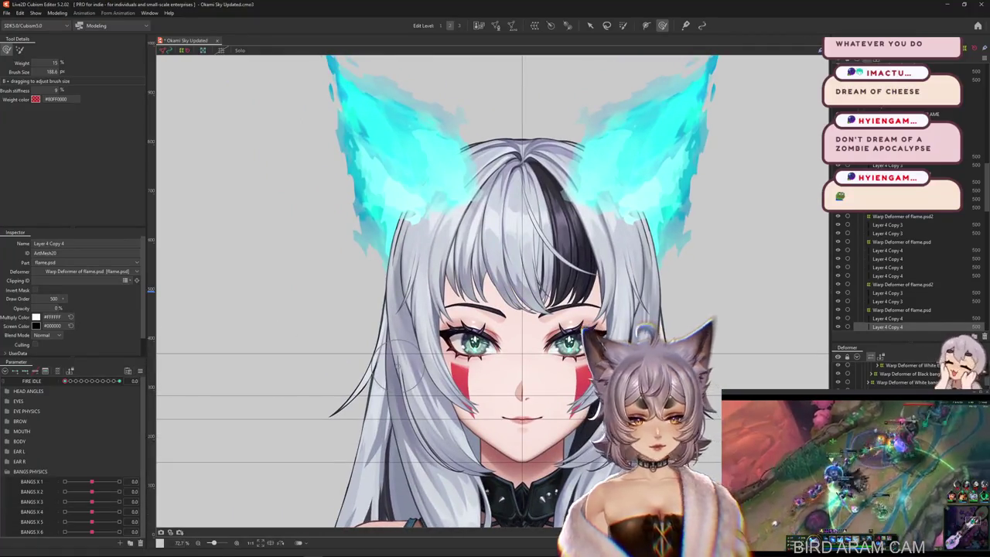
pyautogui.scroll(-3, 493, 291)
pyautogui.scroll(6, 492, 291)
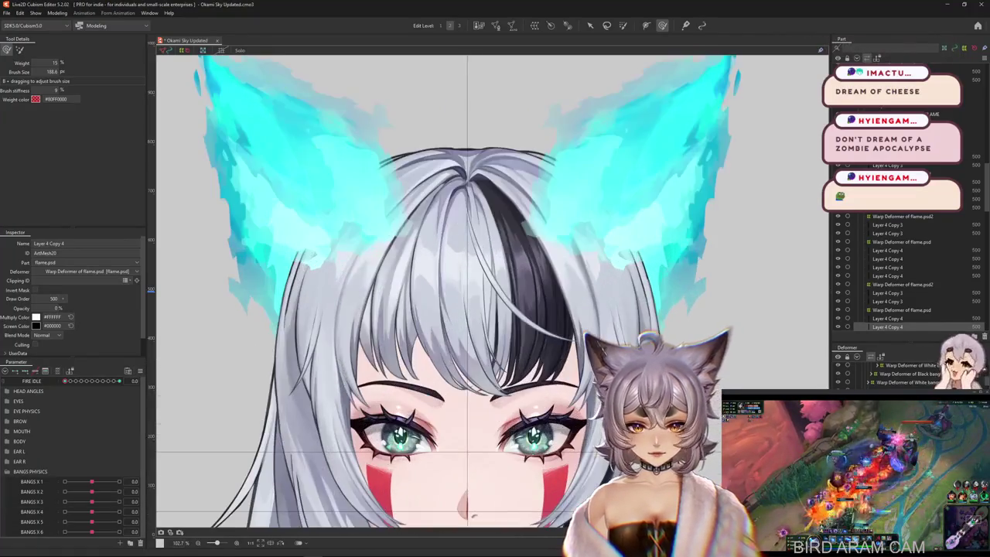
pyautogui.moveTo(458, 324); pyautogui.dragTo(465, 346)
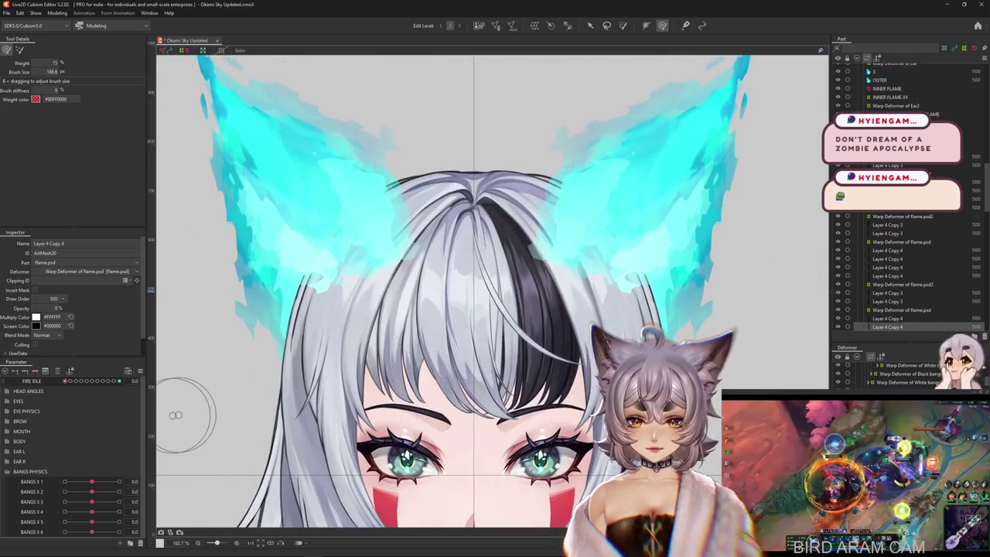
# Step: Test FIRE IDLE at 0.4, reset it to 0, and list the objects stacked under the bangs
pyautogui.click(100, 381)
pyautogui.rightClick(152, 379)
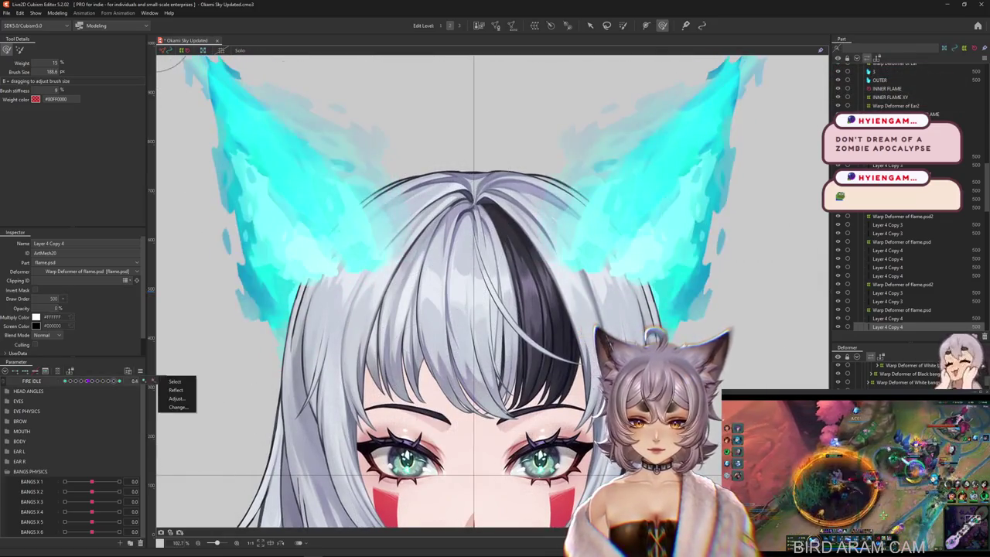
pyautogui.rightClick(160, 354)
pyautogui.click(193, 387)
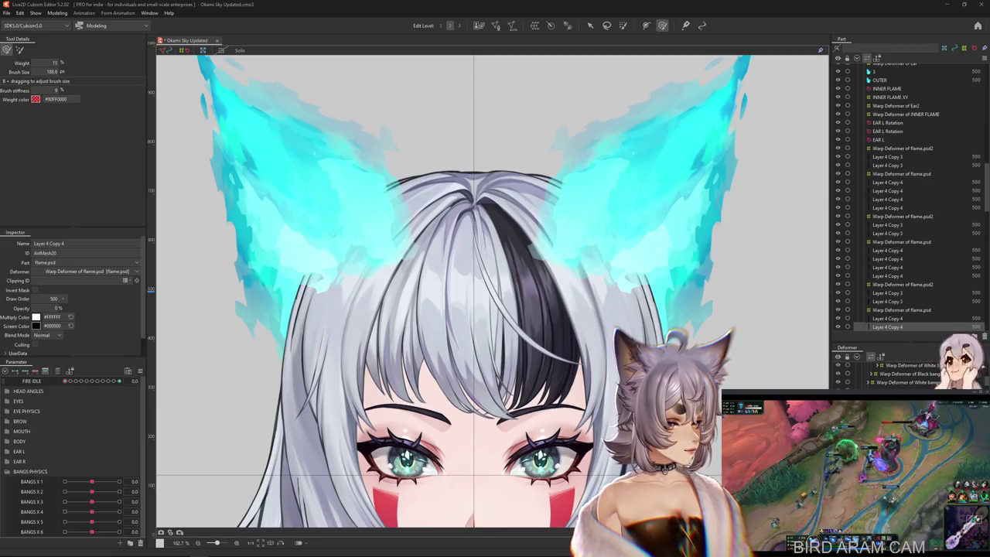
pyautogui.scroll(-5, 465, 343)
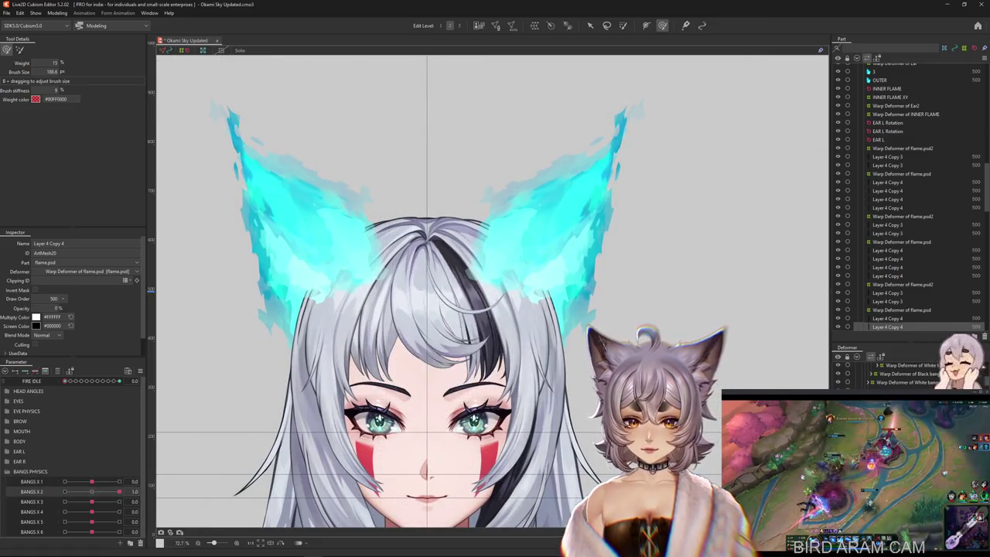
pyautogui.scroll(2, 561, 318)
pyautogui.rightClick(472, 310)
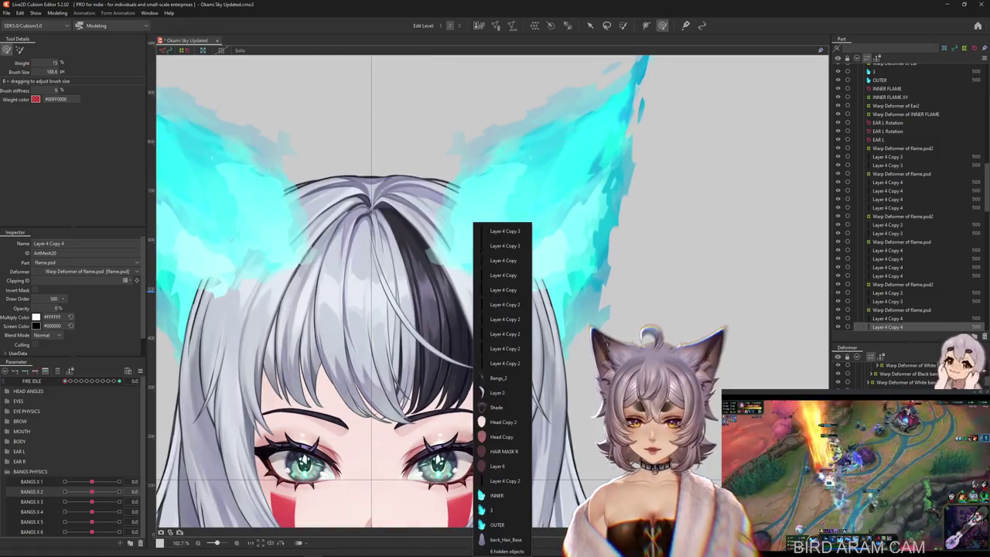
pyautogui.rightClick(455, 309)
pyautogui.click(479, 333)
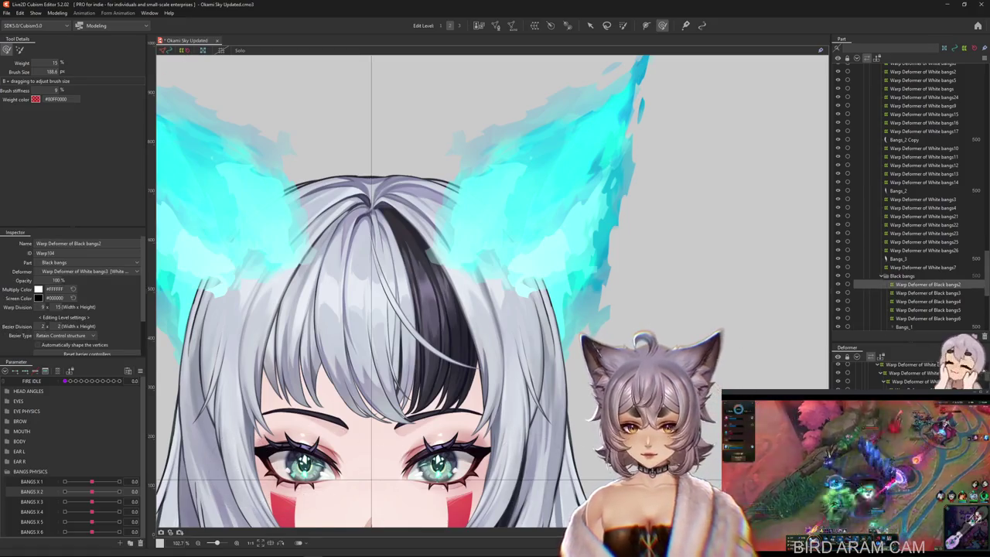
pyautogui.click(928, 292)
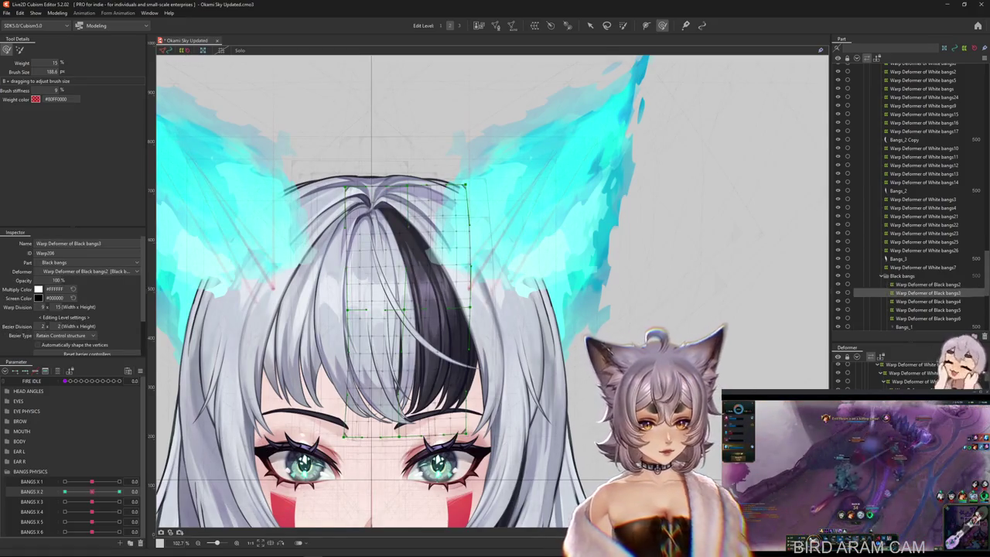
pyautogui.click(928, 283)
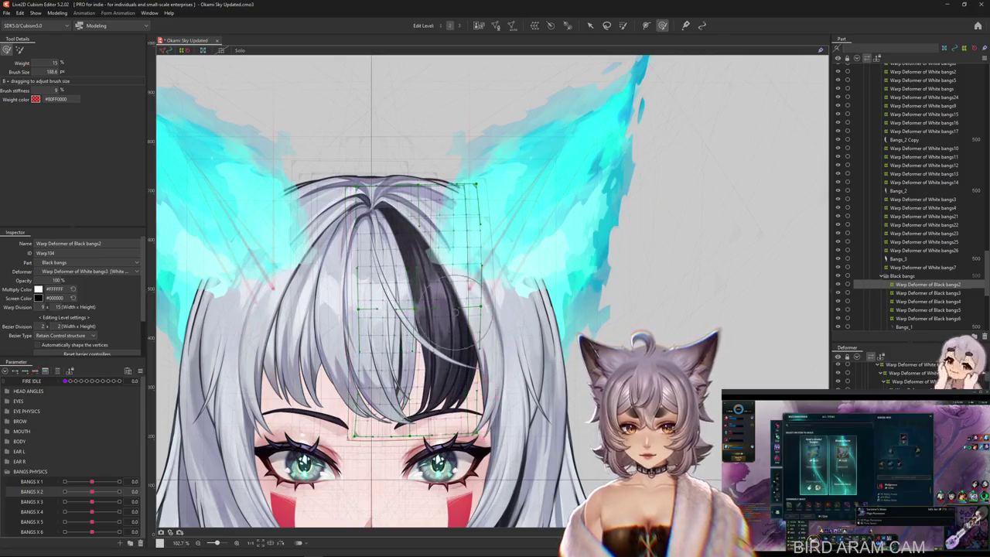
pyautogui.click(406, 309)
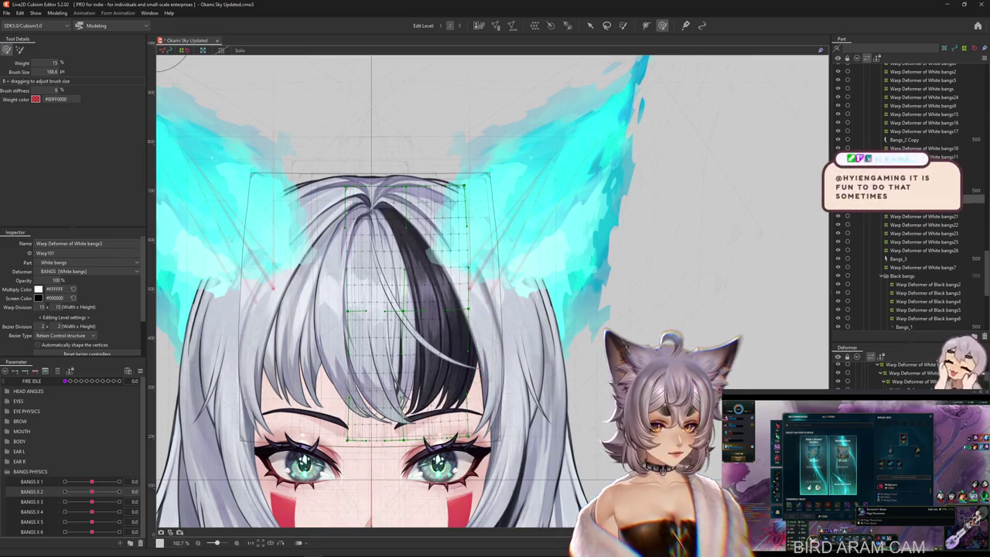
pyautogui.click(306, 302)
pyautogui.click(406, 310)
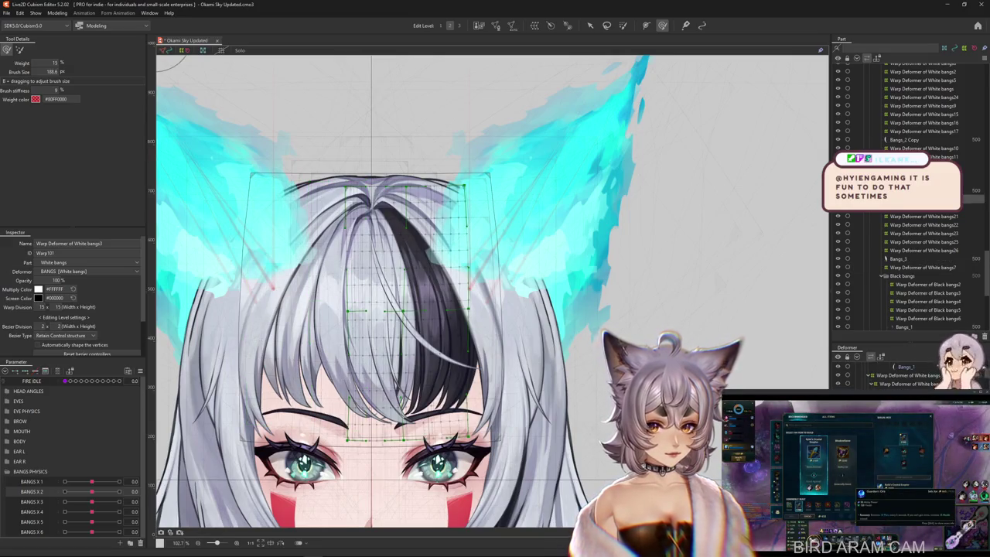
pyautogui.click(374, 313)
pyautogui.rightClick(470, 337)
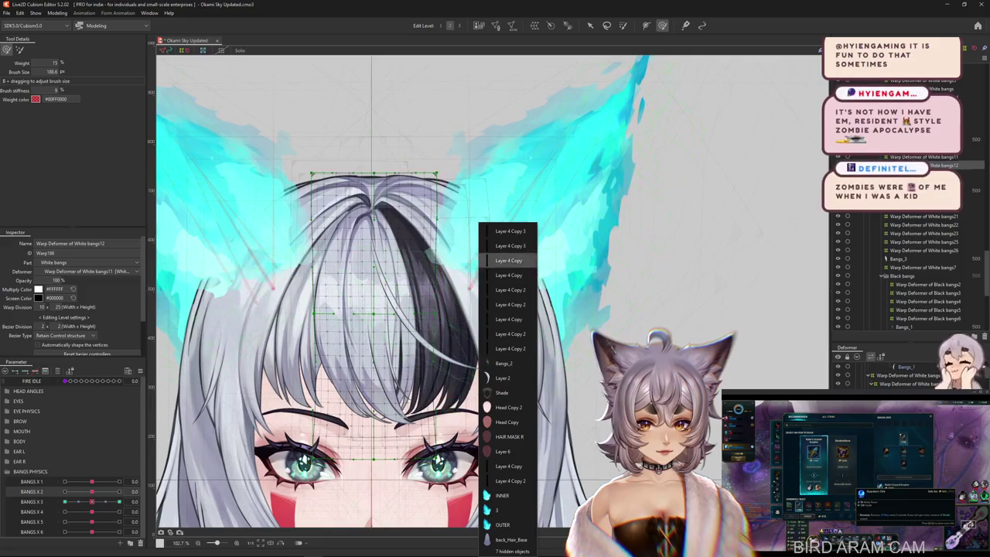
pyautogui.click(503, 363)
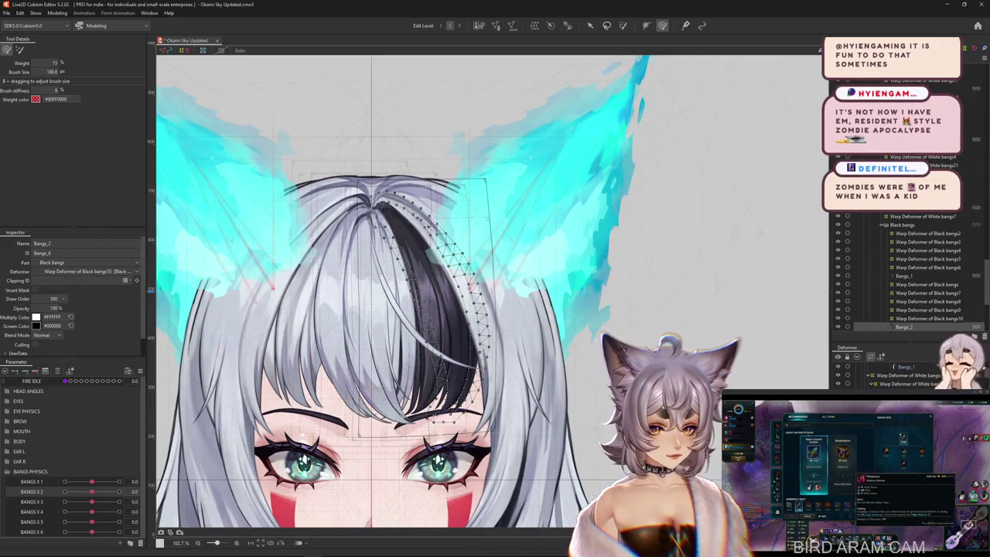
pyautogui.click(920, 216)
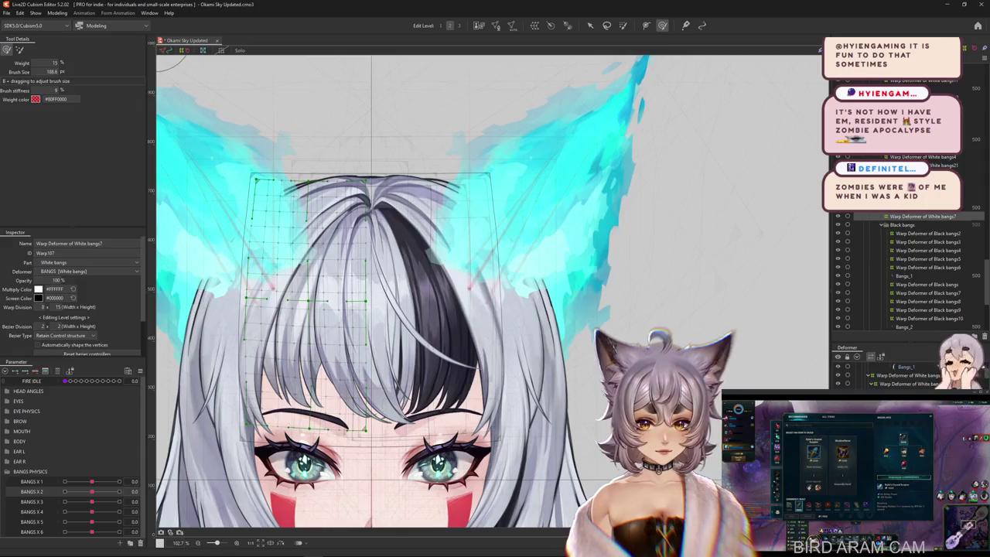
pyautogui.click(926, 284)
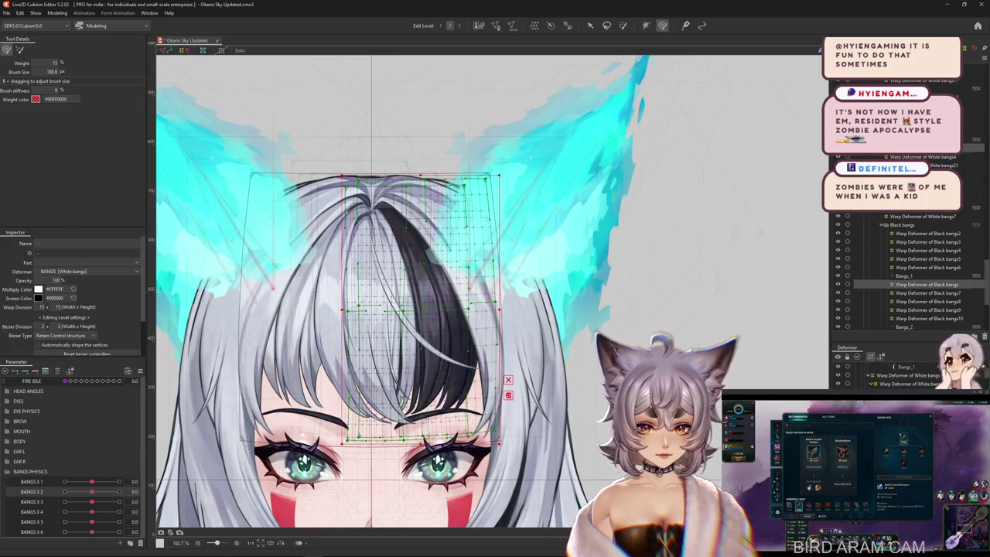
pyautogui.moveTo(91, 481)
pyautogui.mouseDown()
pyautogui.moveTo(64, 481)
pyautogui.moveTo(91, 482)
pyautogui.mouseUp()
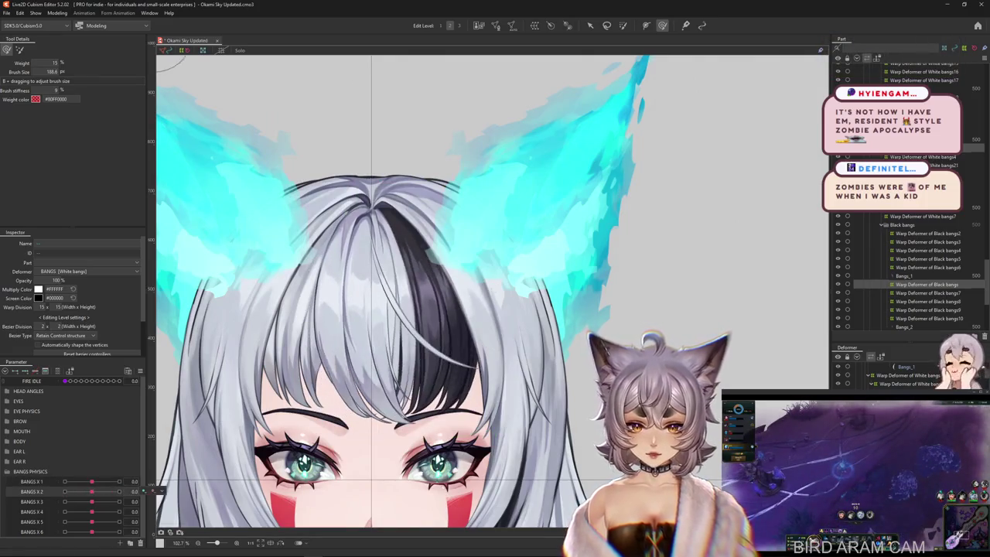
pyautogui.click(175, 492)
pyautogui.moveTo(426, 306); pyautogui.dragTo(437, 310)
pyautogui.hotkey('ctrl', 'z')
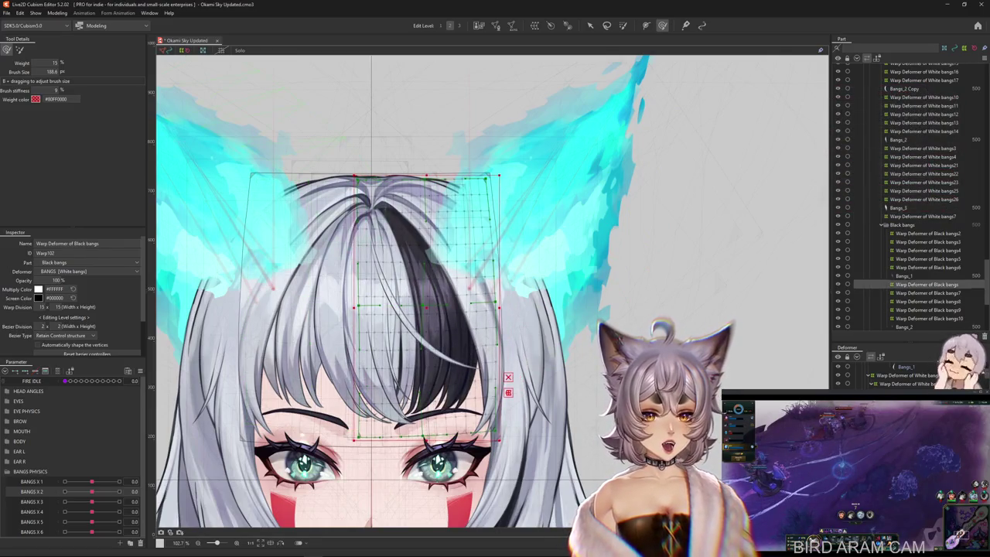
pyautogui.keyDown('ctrl'); pyautogui.click(923, 148); pyautogui.keyUp('ctrl')
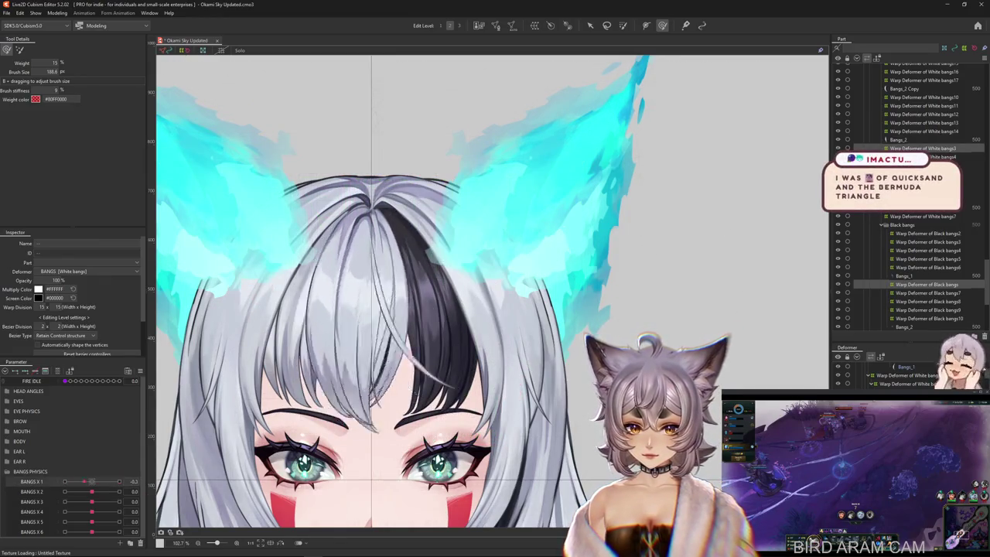
pyautogui.rightClick(154, 481)
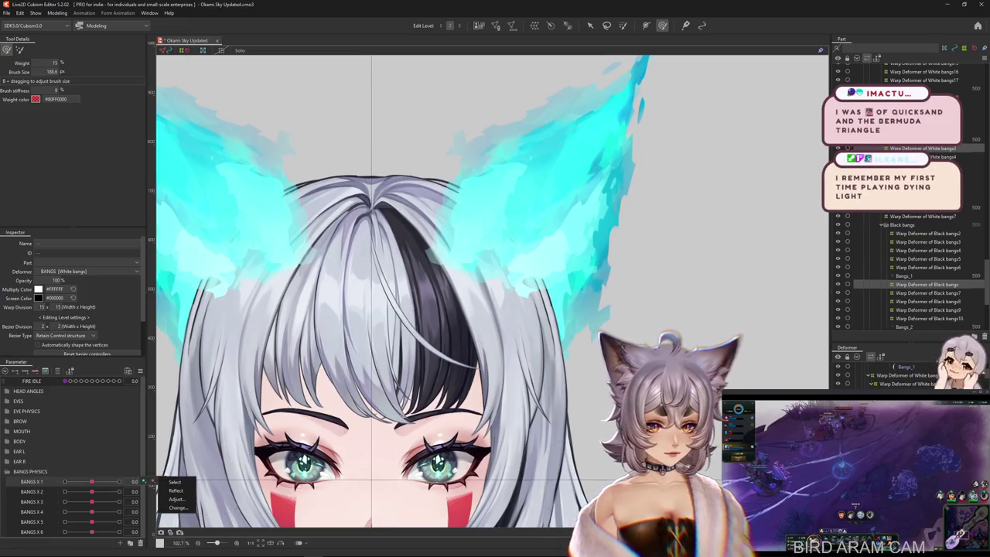
pyautogui.click(928, 233)
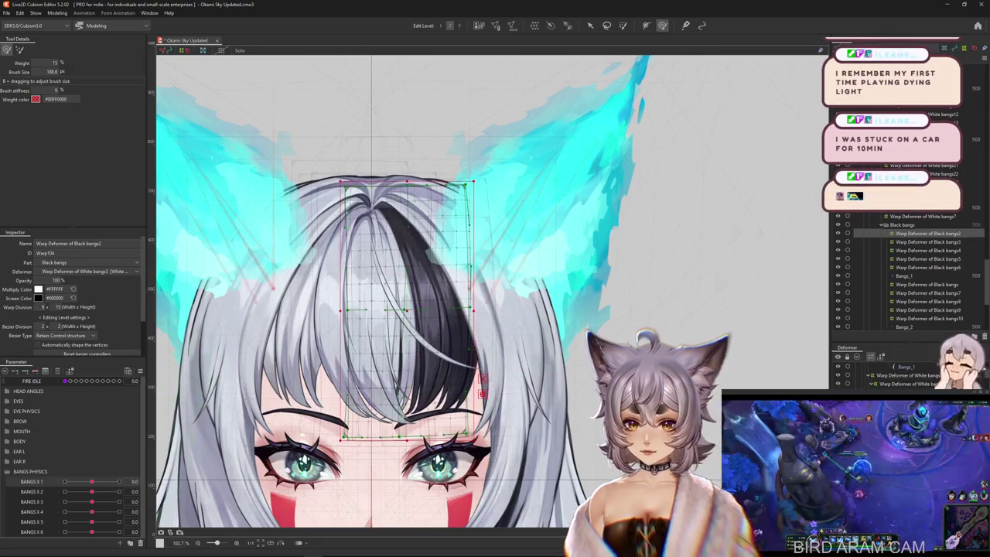
# Step: At BANGS X 1 = 1.0, enlarge the deform brush and bend the black bangs right and down
pyautogui.click(56, 370)
pyautogui.click(57, 370)
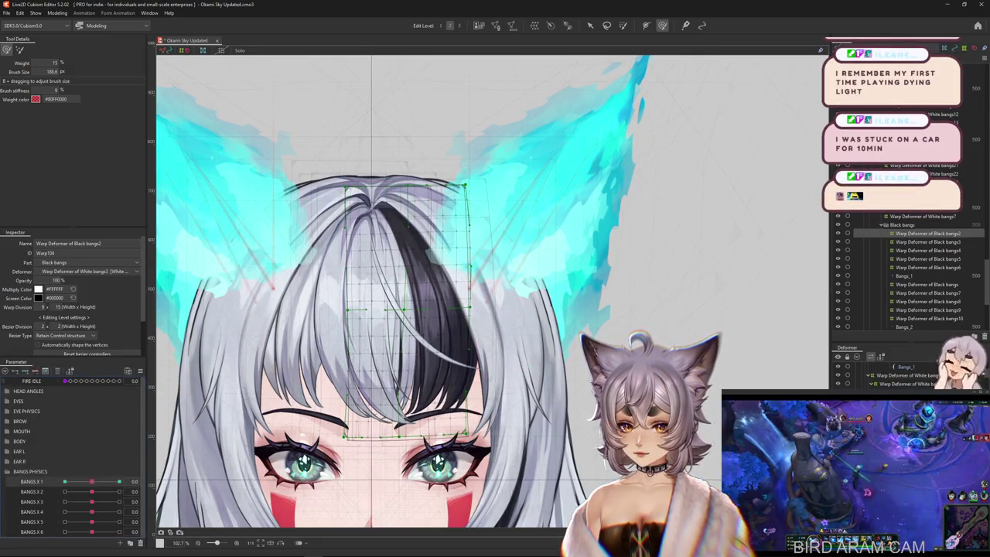
pyautogui.moveTo(91, 481); pyautogui.dragTo(119, 481)
pyautogui.moveTo(394, 379); pyautogui.dragTo(563, 379)
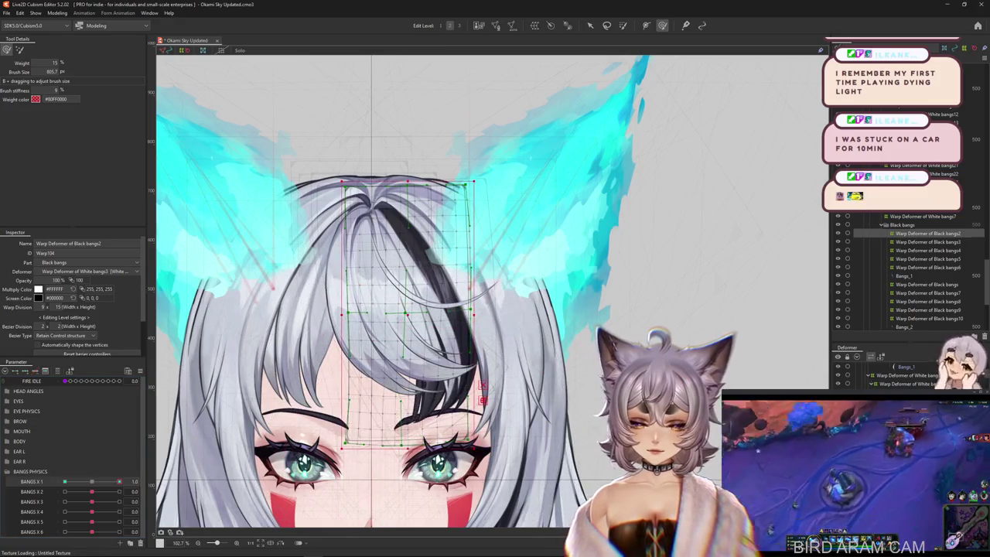
pyautogui.moveTo(402, 379); pyautogui.dragTo(433, 486)
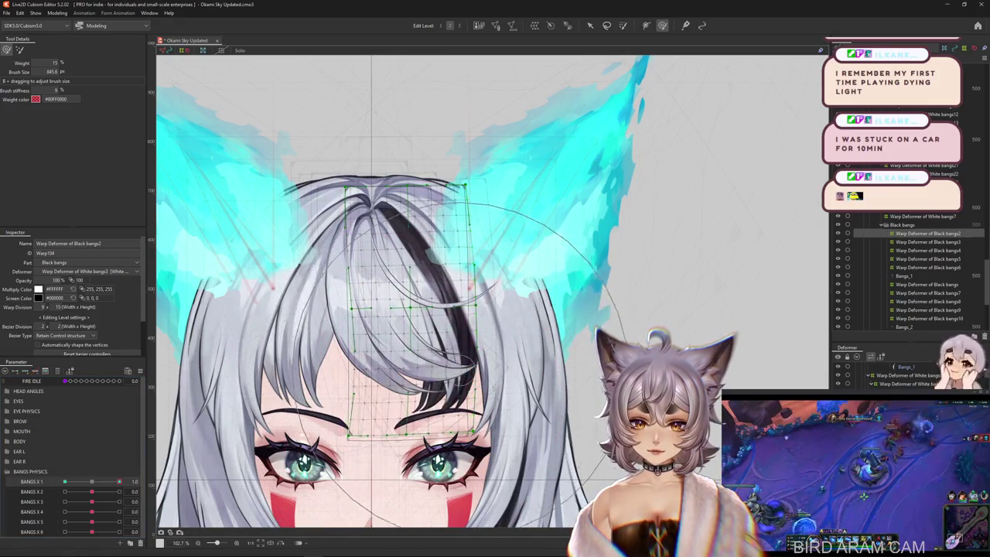
pyautogui.moveTo(119, 481)
pyautogui.mouseDown()
pyautogui.moveTo(65, 481)
pyautogui.moveTo(119, 481)
pyautogui.mouseUp()
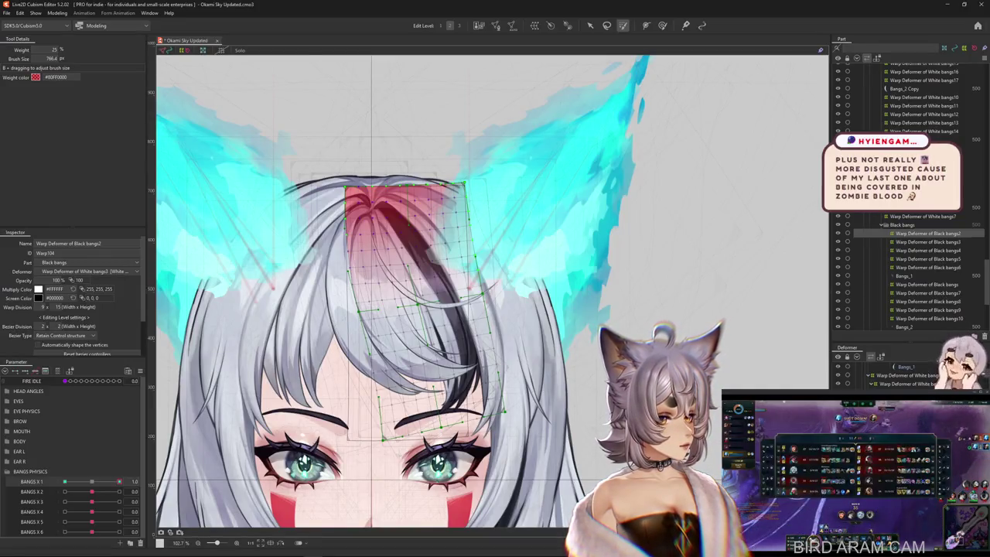
# Step: At BANGS X 1 = -1.0, bend the black strand to sweep left across the forehead
pyautogui.moveTo(119, 481); pyautogui.dragTo(91, 481)
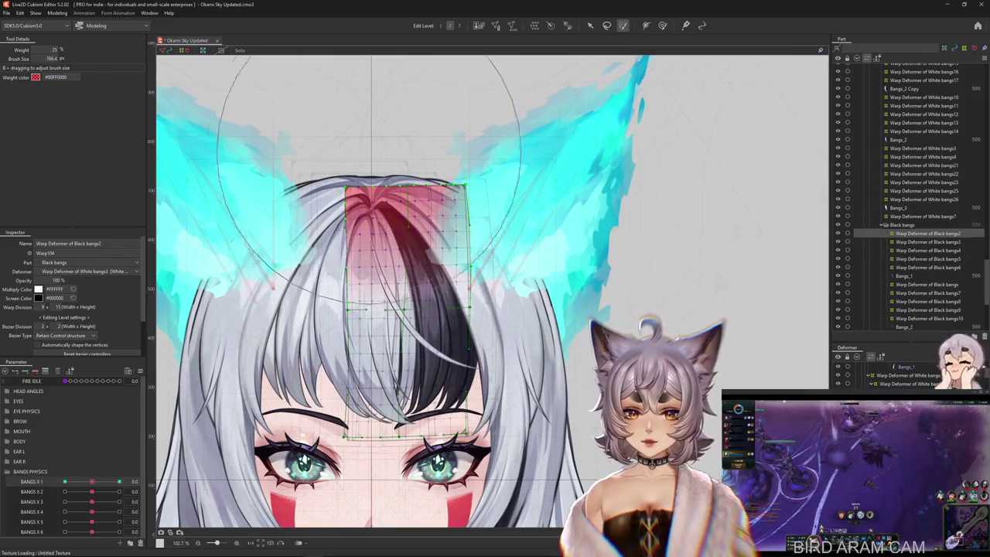
pyautogui.moveTo(91, 481); pyautogui.dragTo(64, 482)
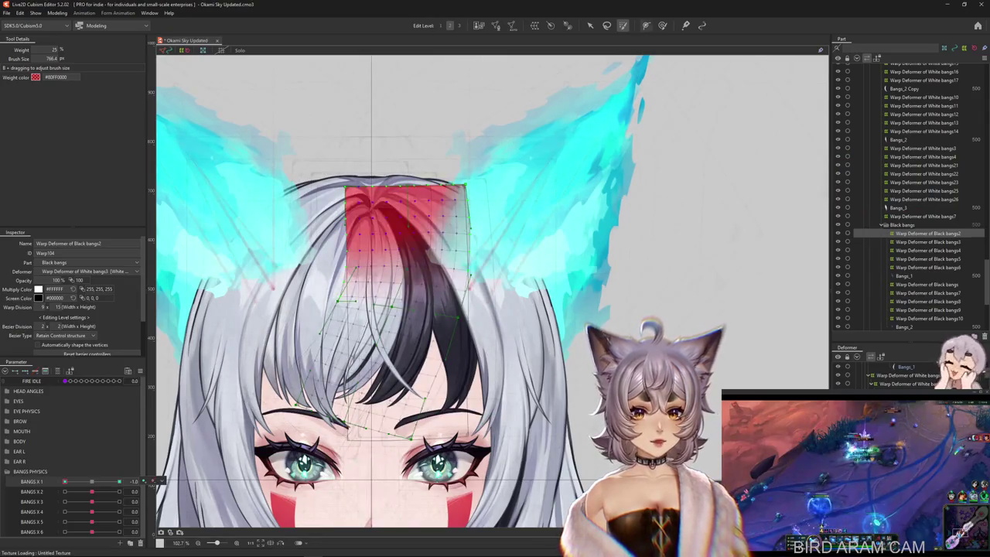
pyautogui.press('b')
pyautogui.moveTo(420, 364)
pyautogui.mouseDown()
pyautogui.moveTo(417, 324)
pyautogui.moveTo(425, 387)
pyautogui.moveTo(433, 306)
pyautogui.mouseUp()
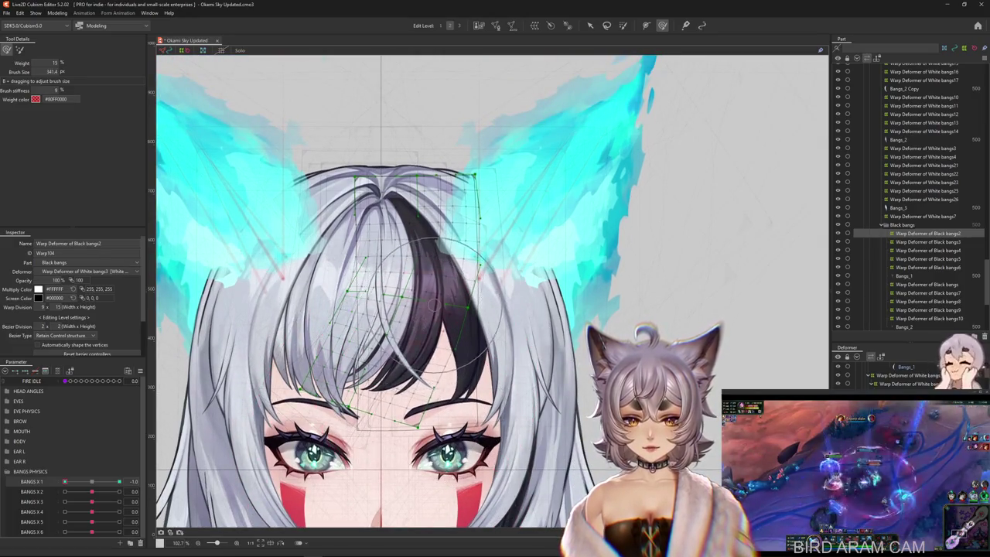
pyautogui.moveTo(441, 387)
pyautogui.mouseDown()
pyautogui.moveTo(464, 325)
pyautogui.moveTo(464, 379)
pyautogui.mouseUp()
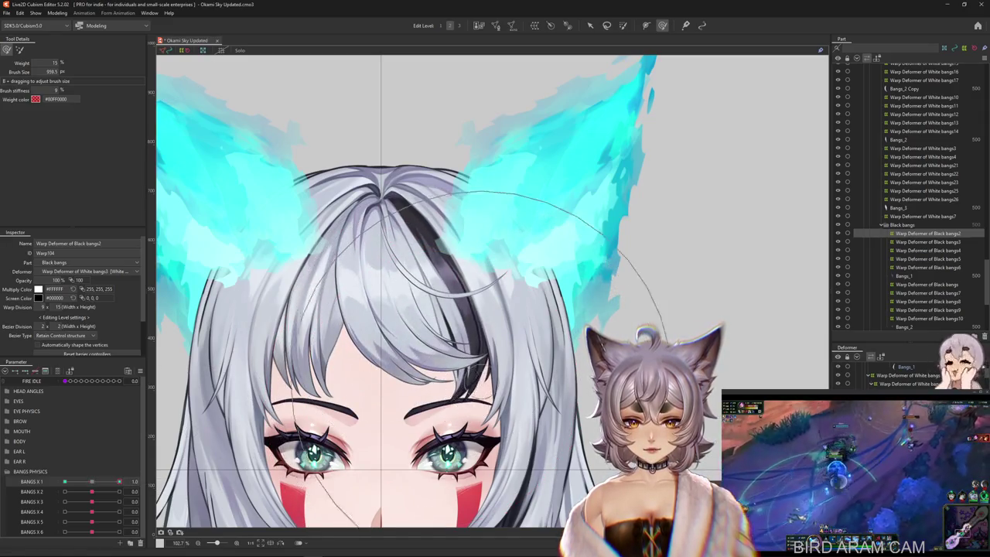
pyautogui.moveTo(119, 481); pyautogui.dragTo(64, 481)
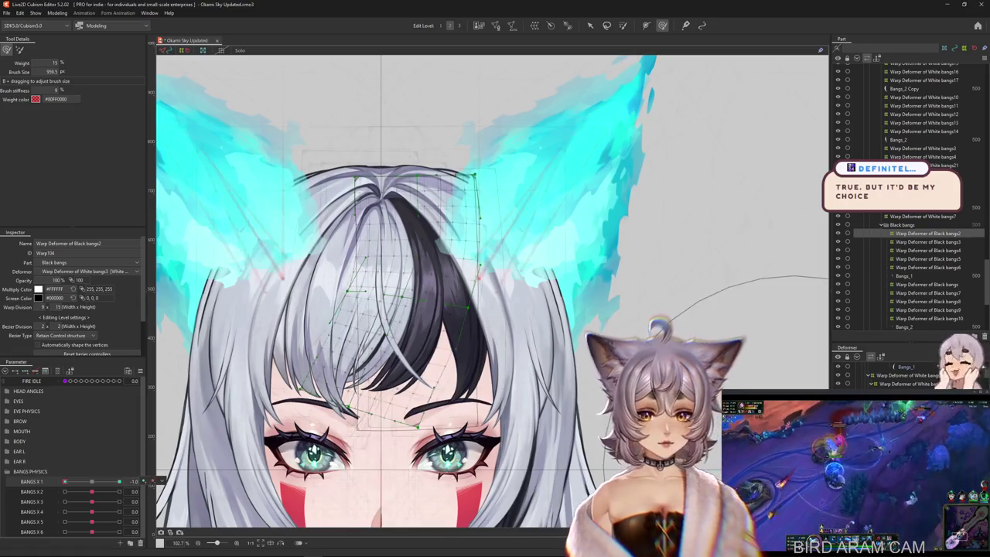
pyautogui.click(456, 232)
# Step: Select the parent Black bangs warp deformer and set BANGS X 1 to -1
pyautogui.rightClick(464, 183)
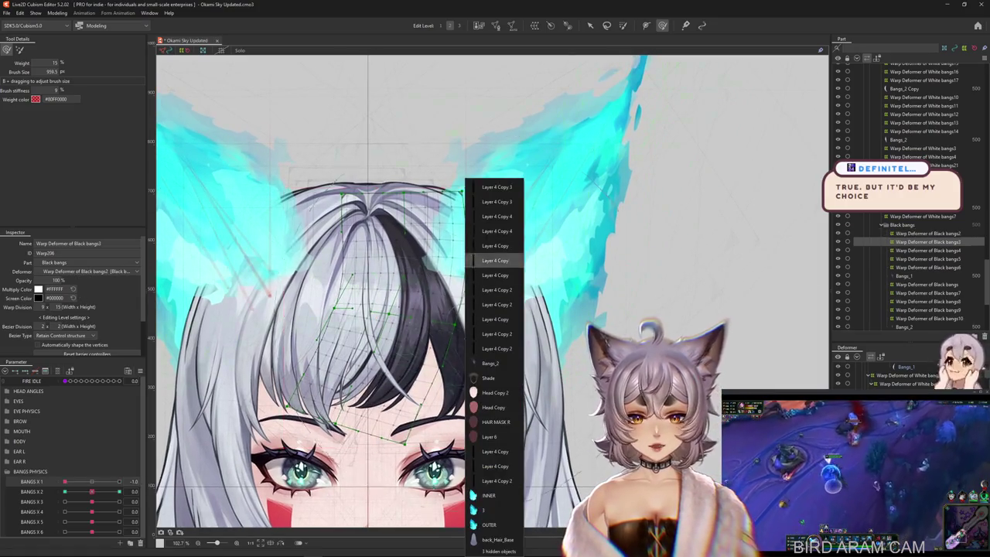
pyautogui.click(927, 284)
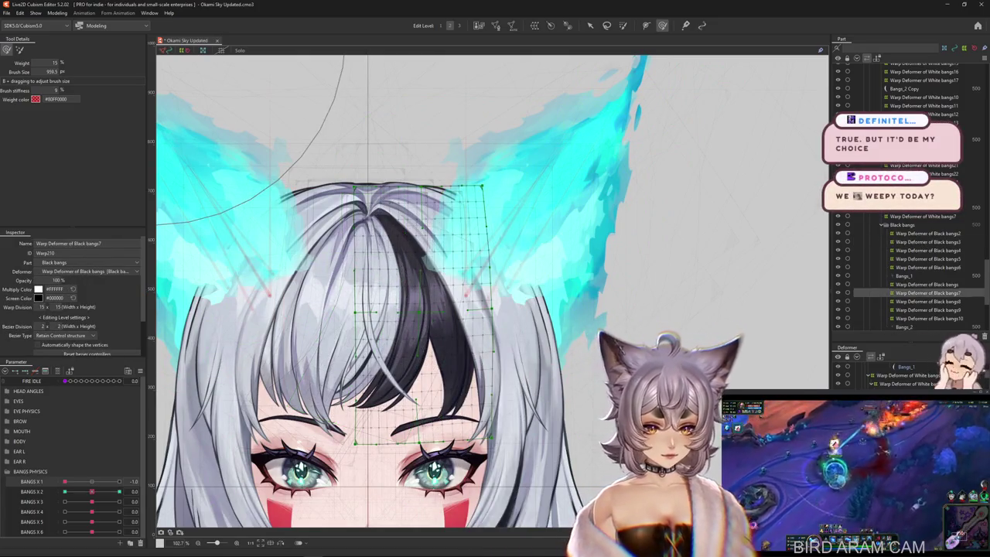
pyautogui.click(926, 284)
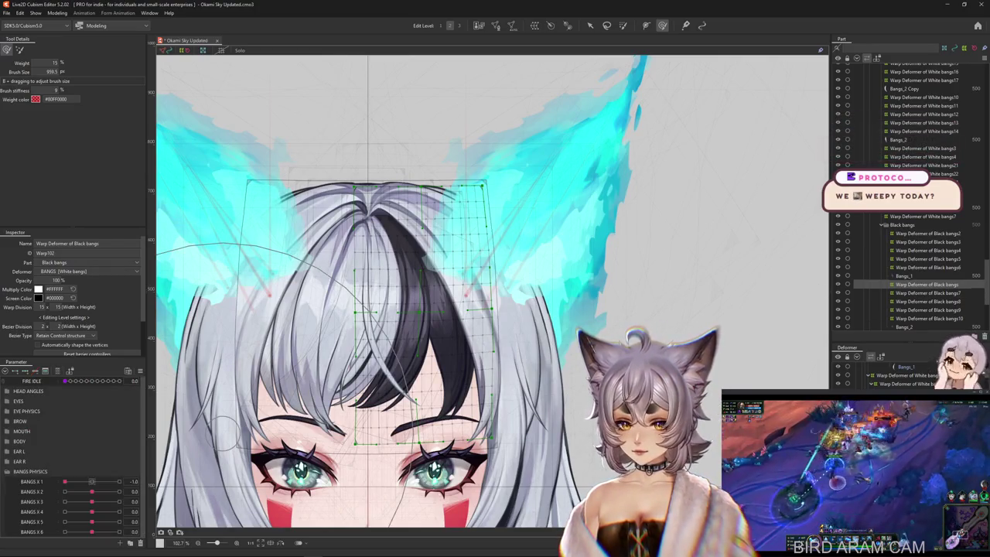
pyautogui.click(91, 481)
pyautogui.click(65, 481)
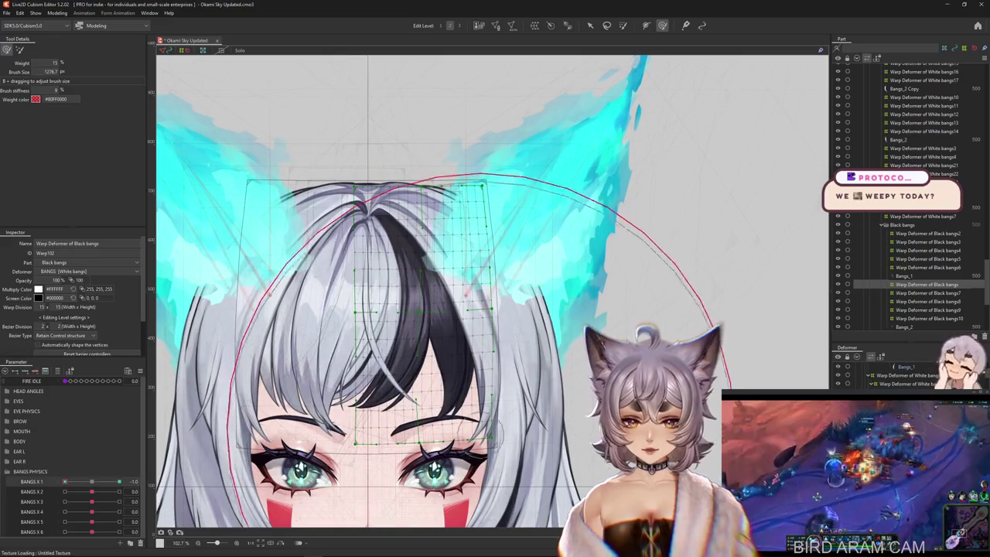
# Step: Bend the black bangs with two Temporary path deforms, then preview BANGS X 1 and BANGS X 3
pyautogui.hotkey('ctrl', 't')
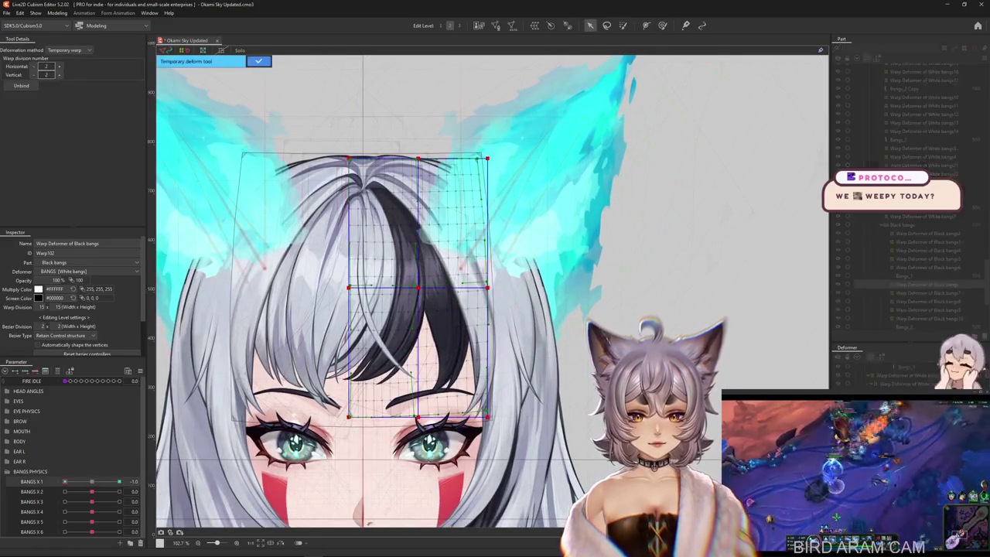
pyautogui.click(64, 105)
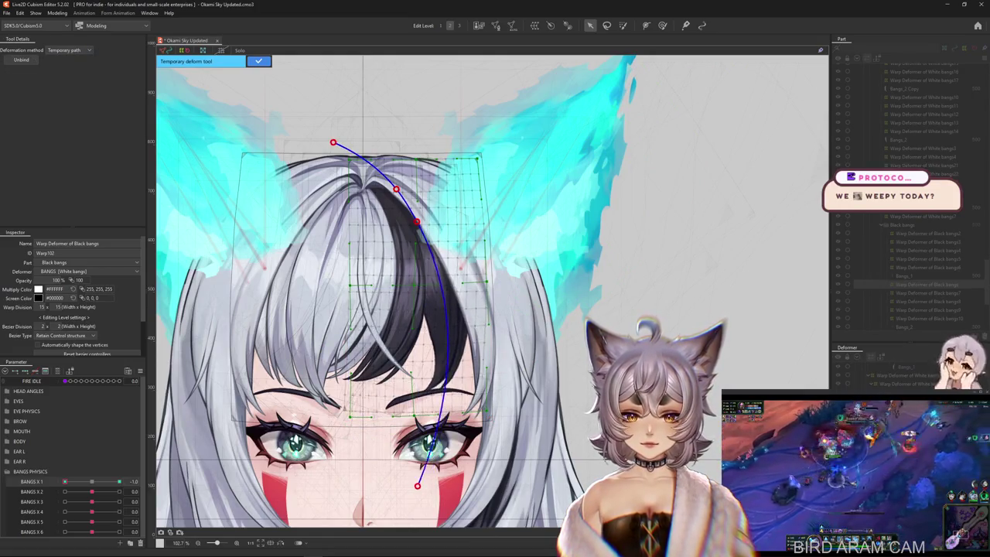
pyautogui.click(380, 477)
pyautogui.press('Return')
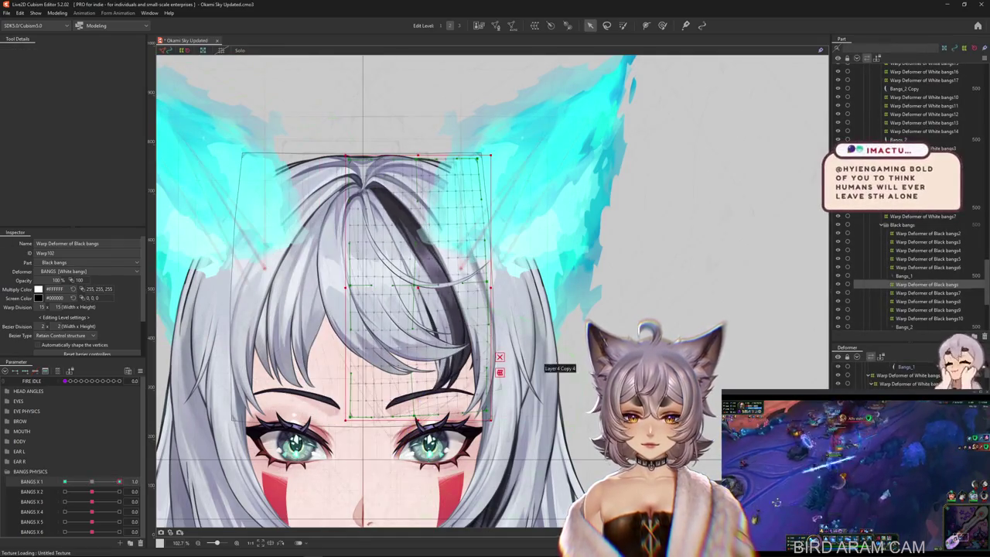
pyautogui.press('p')
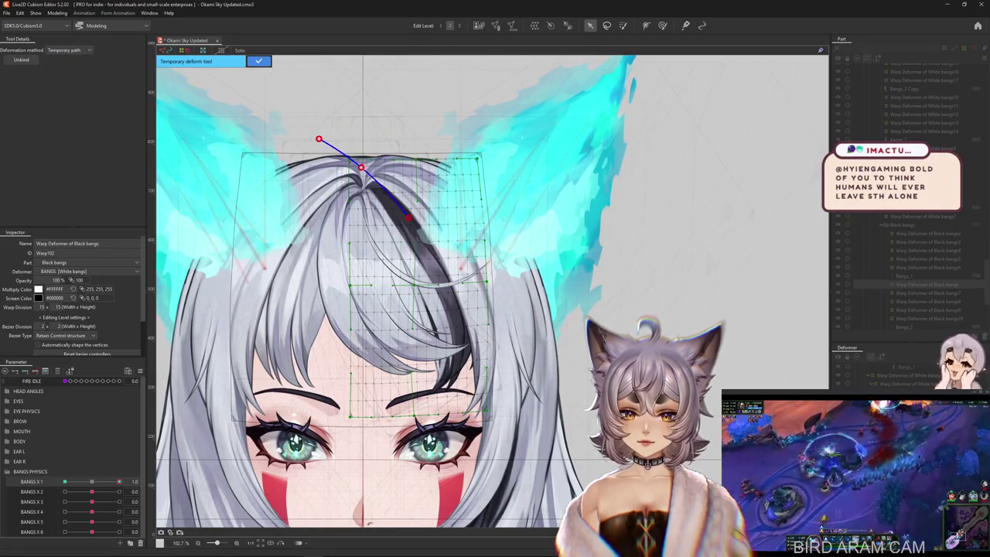
pyautogui.moveTo(407, 219); pyautogui.dragTo(433, 226)
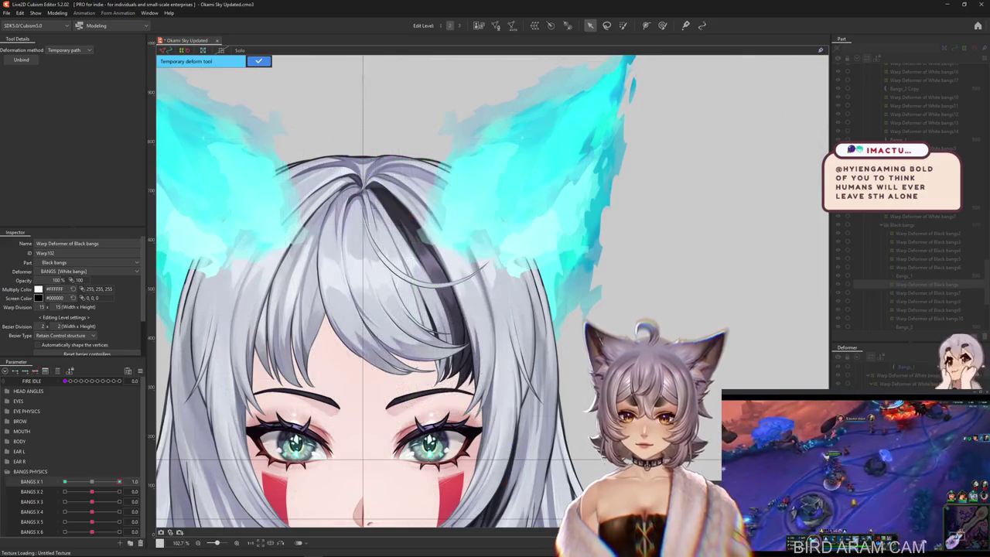
pyautogui.press('Return')
pyautogui.moveTo(119, 481); pyautogui.dragTo(91, 481)
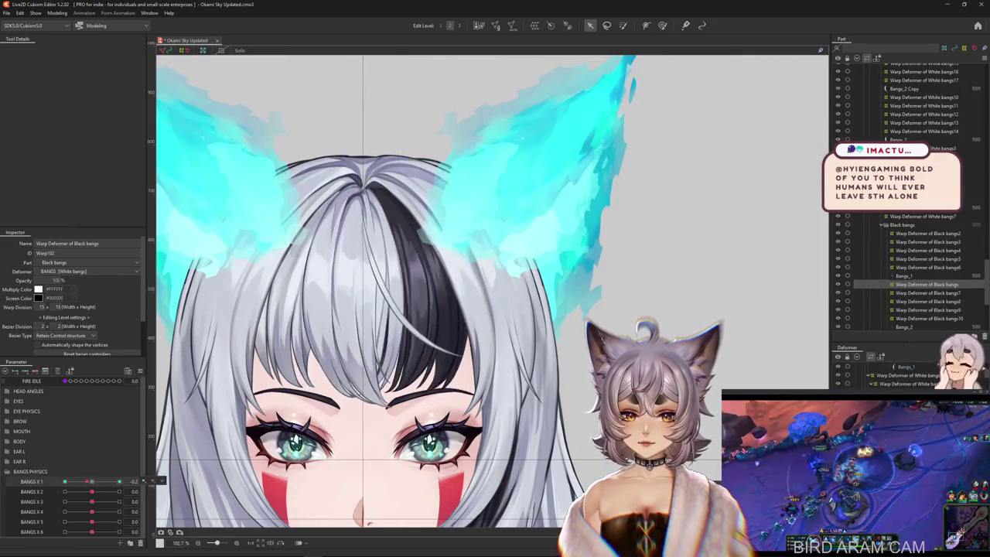
pyautogui.moveTo(91, 502)
pyautogui.mouseDown()
pyautogui.moveTo(119, 501)
pyautogui.moveTo(65, 501)
pyautogui.mouseUp()
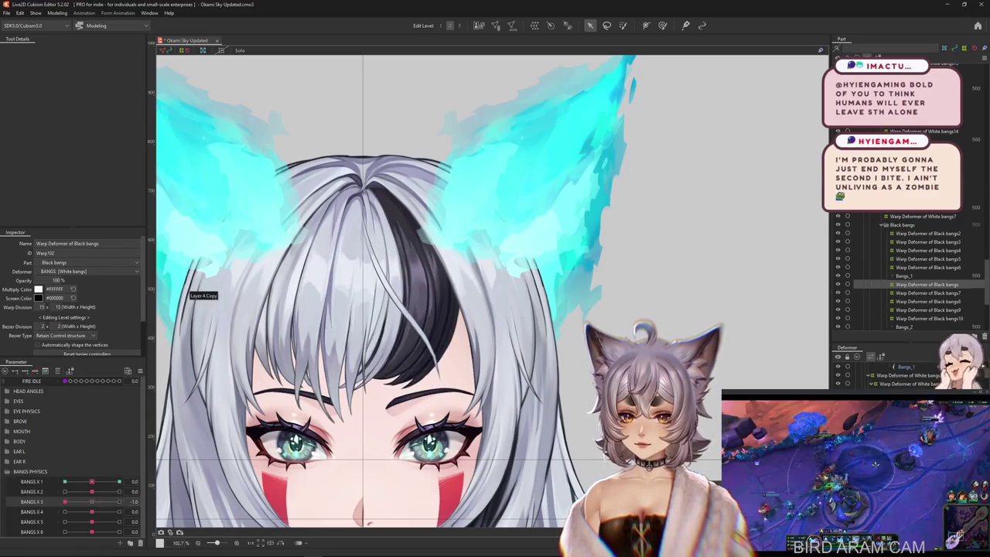
pyautogui.click(57, 13)
pyautogui.click(85, 185)
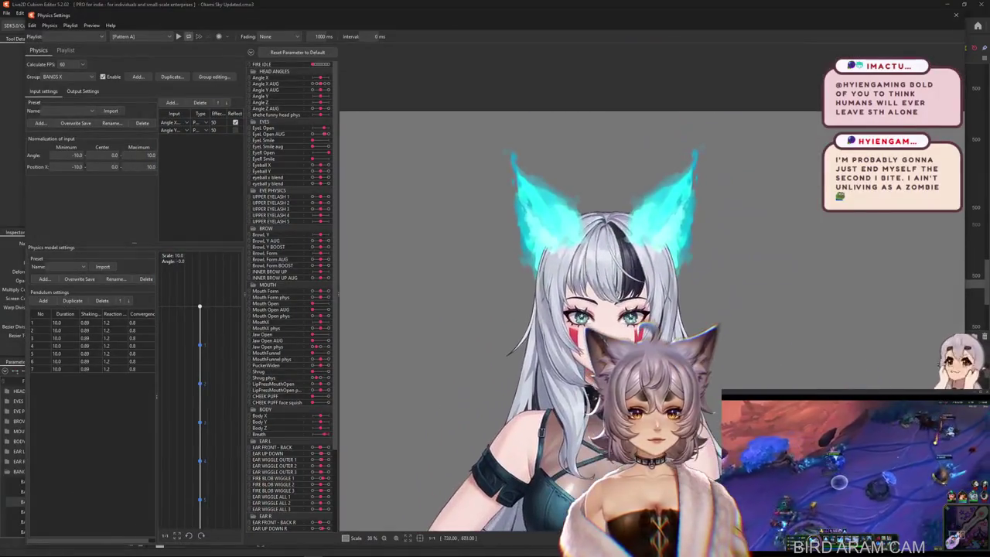
pyautogui.scroll(3, 684, 309)
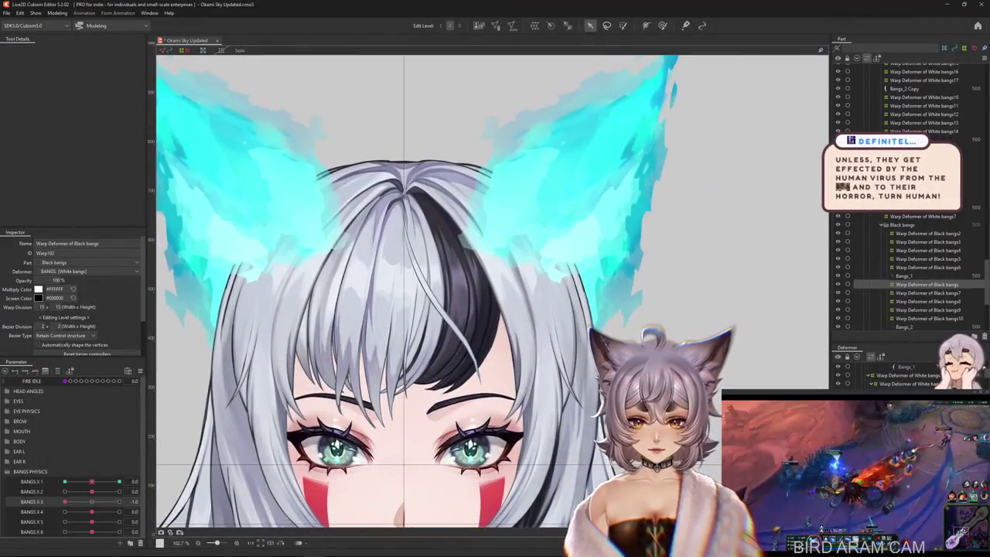
# Step: Reset the bangs parameters and wrap the Bangs_4 mesh in Warp Deformer of White bangs28
pyautogui.rightClick(158, 350)
pyautogui.click(193, 364)
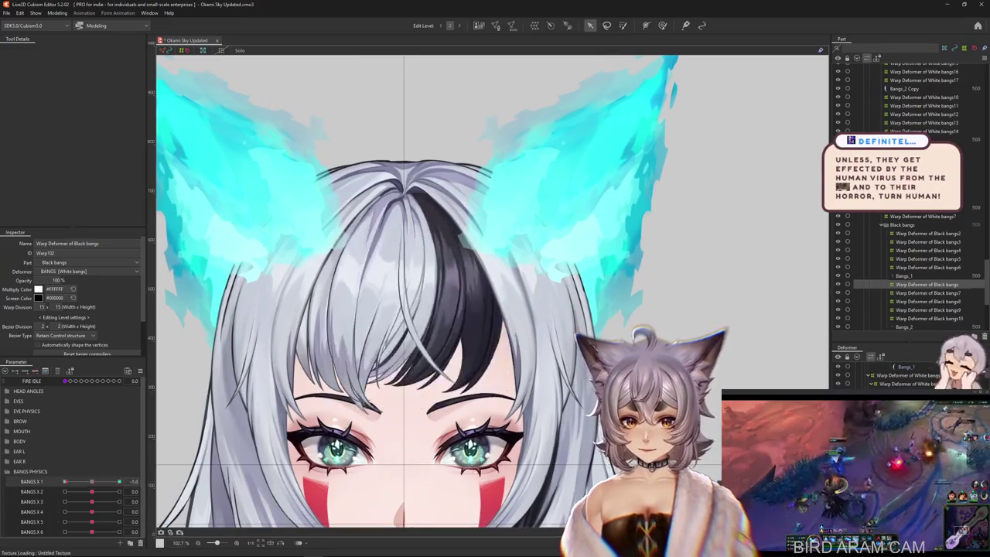
pyautogui.rightClick(365, 303)
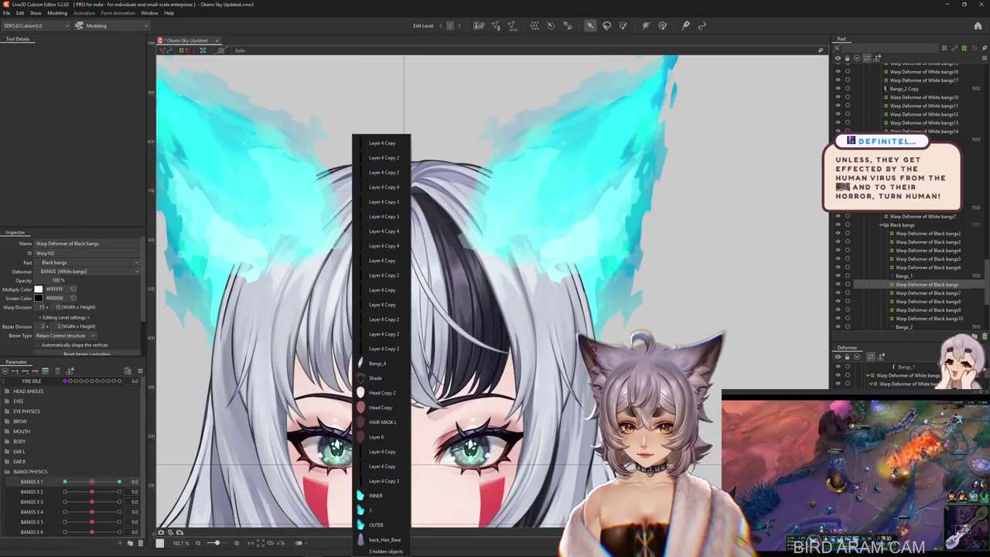
pyautogui.click(379, 346)
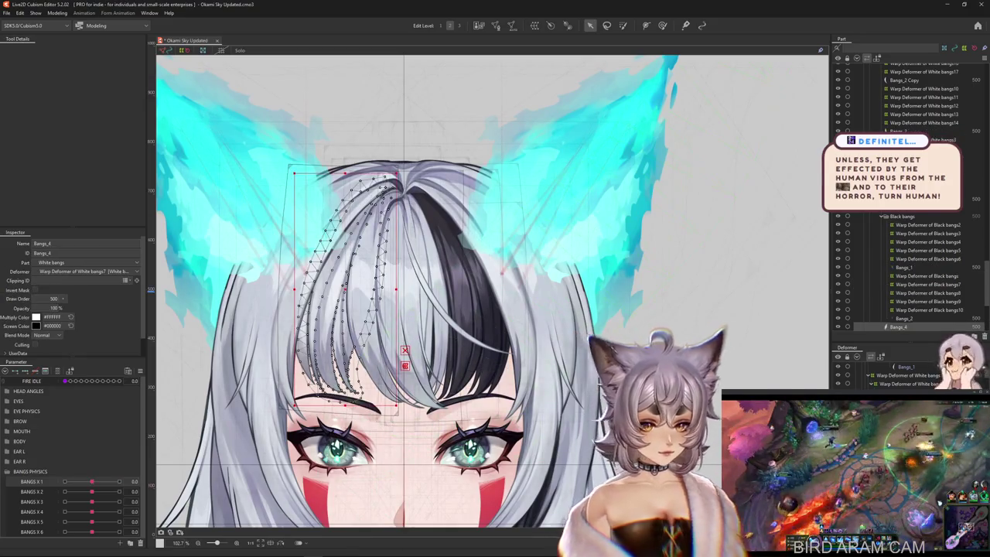
pyautogui.click(920, 383)
pyautogui.click(898, 326)
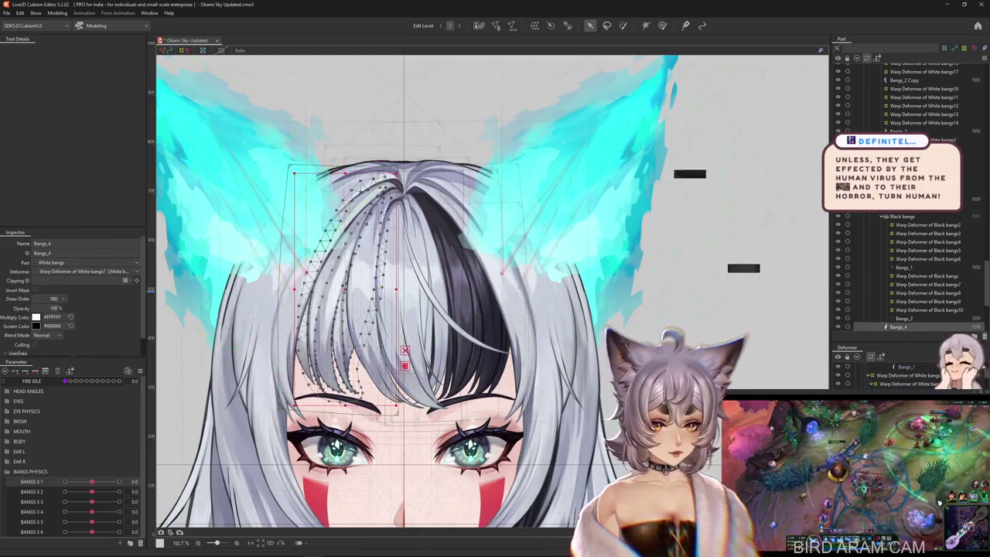
pyautogui.hotkey('ctrl', 'w')
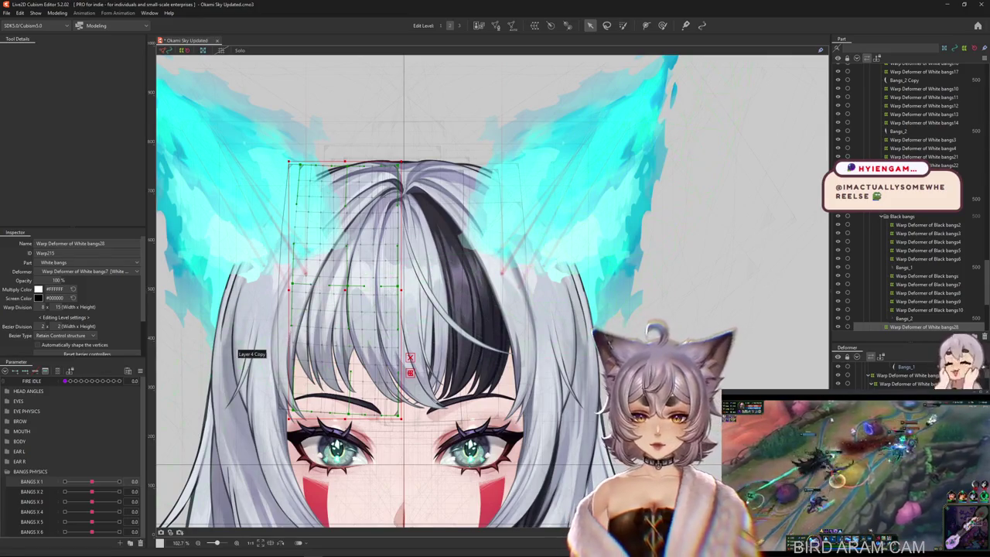
# Step: At BANGS X 1 = 1, curve the Bangs_4 strand along a temporary path toward the right eye
pyautogui.click(237, 346)
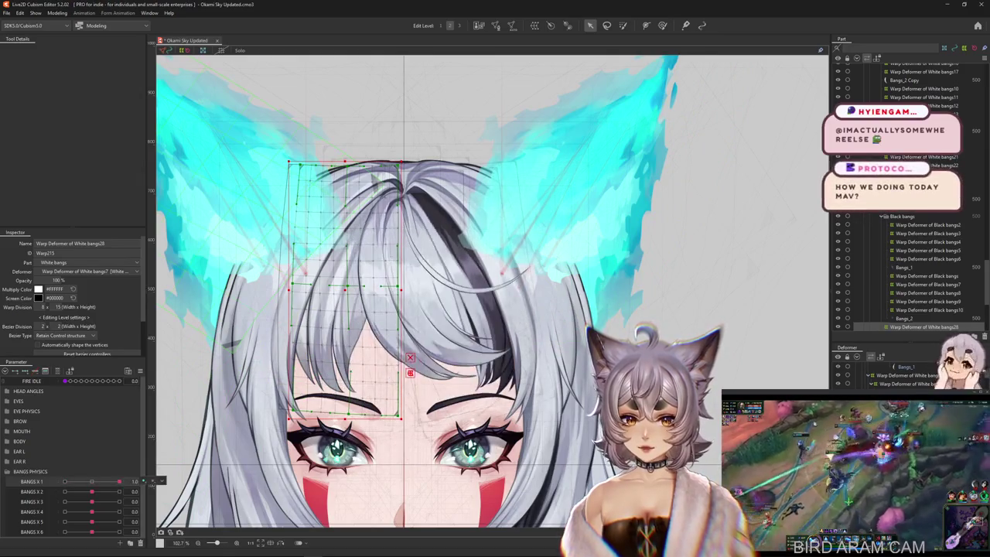
pyautogui.scroll(1, 204, 457)
pyautogui.click(92, 481)
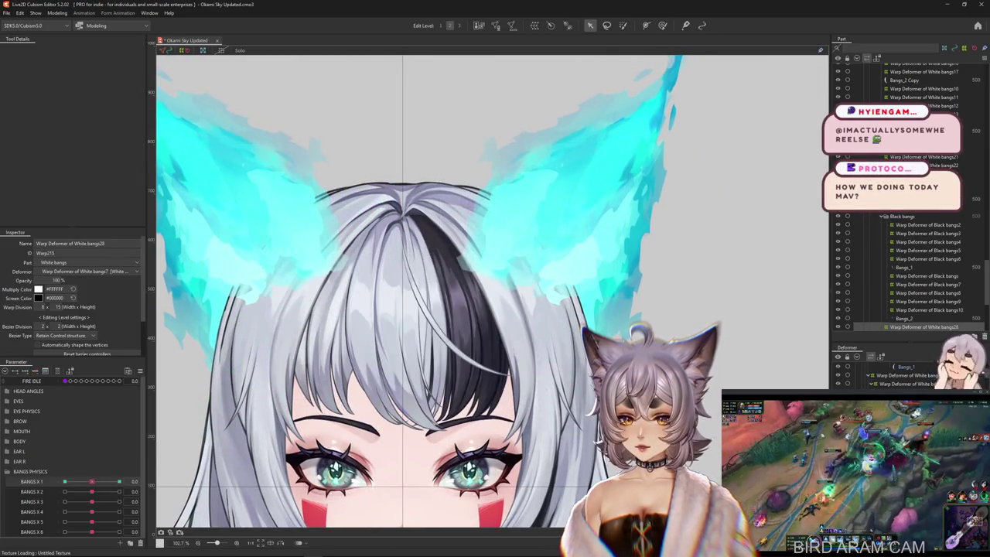
pyautogui.click(119, 481)
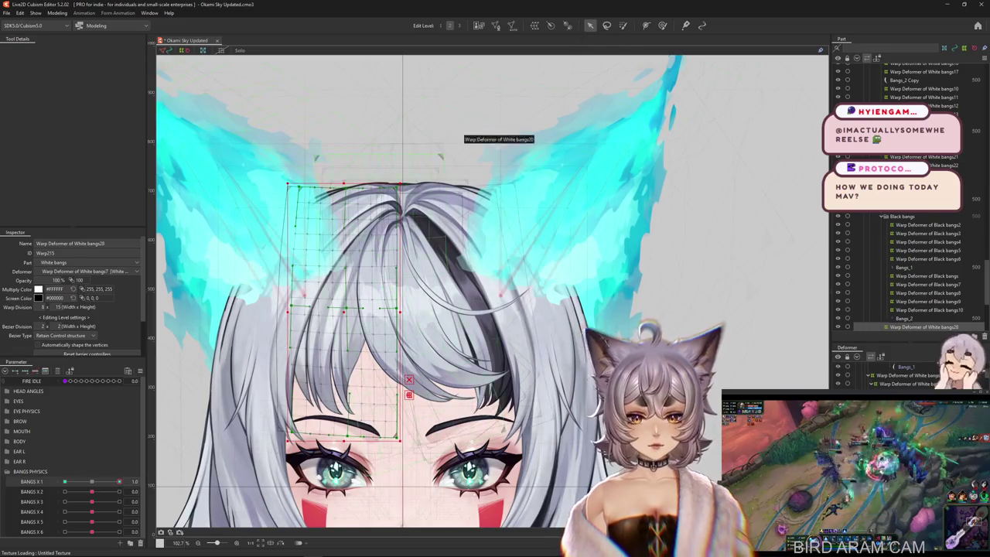
pyautogui.moveTo(463, 136); pyautogui.dragTo(482, 114)
pyautogui.hotkey('ctrl', 't')
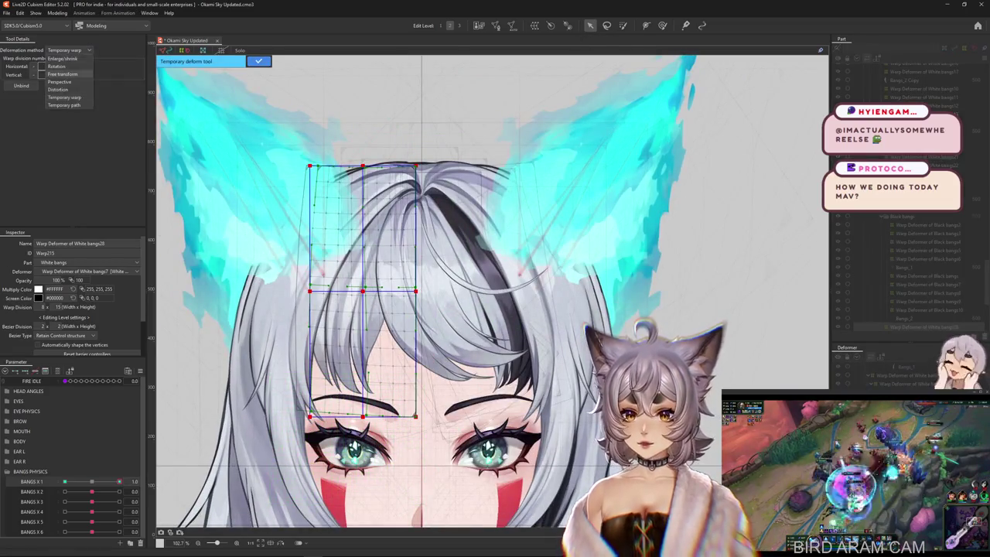
pyautogui.click(63, 104)
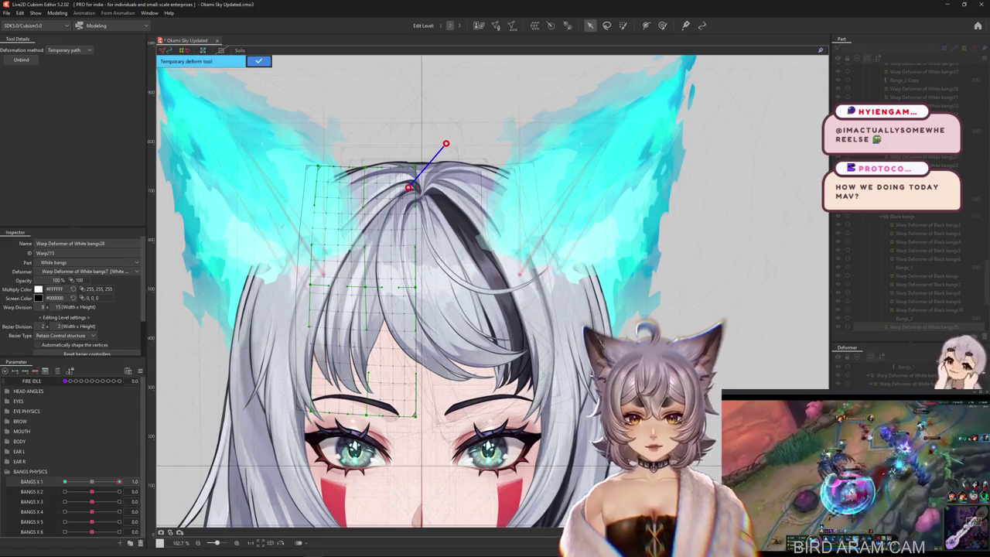
pyautogui.click(378, 224)
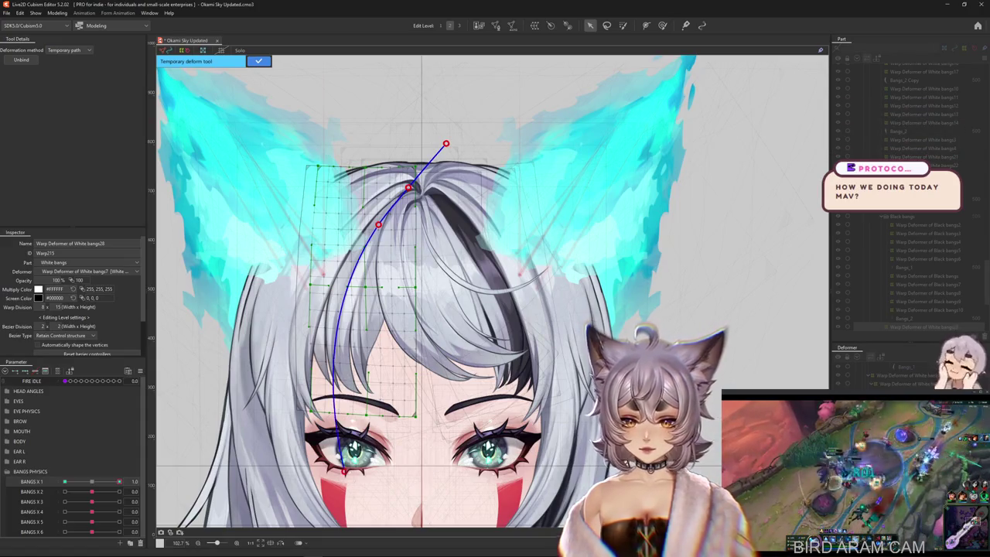
pyautogui.moveTo(345, 470); pyautogui.dragTo(437, 467)
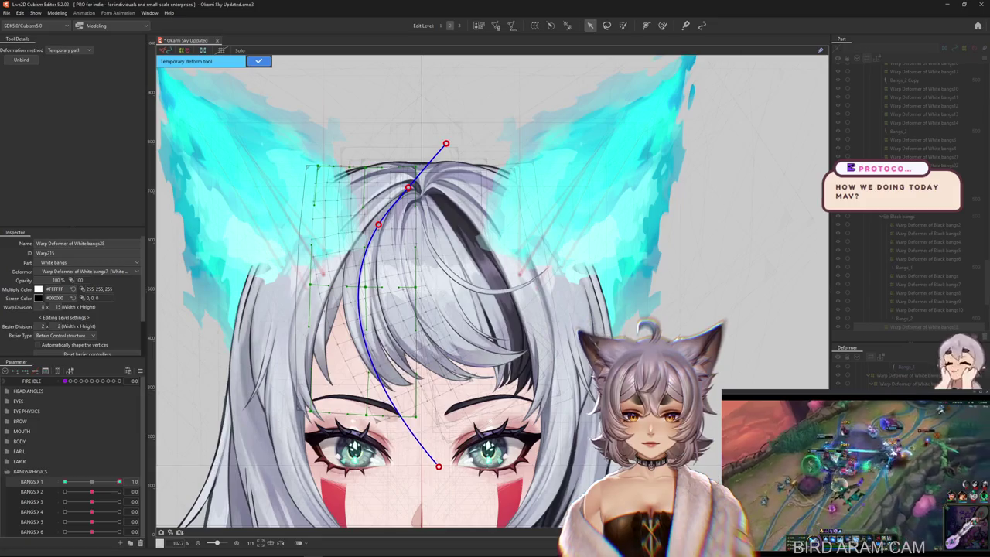
pyautogui.click(259, 60)
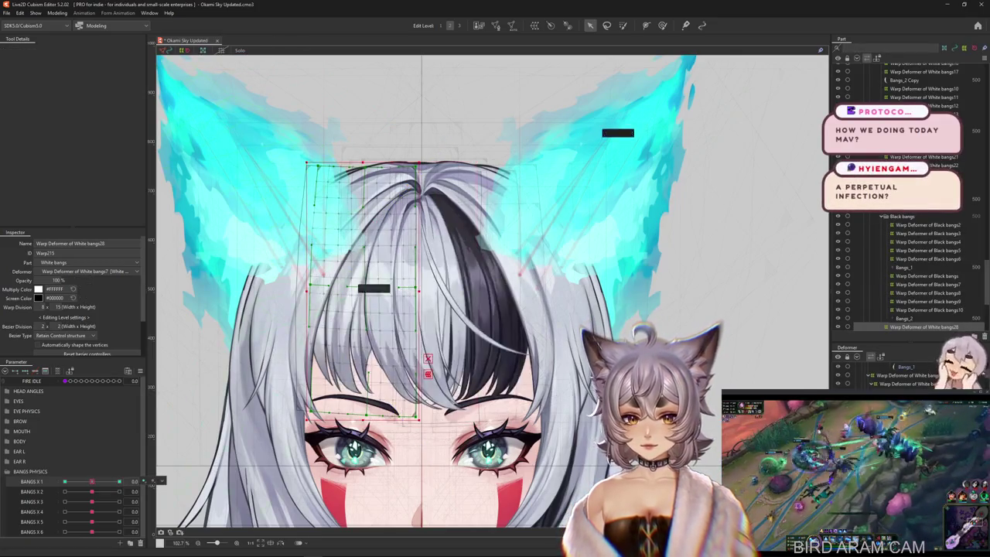
# Step: Paint deformation weight over the upper-left and top of the bangs, testing at BANGS X 1 = 1
pyautogui.press('b')
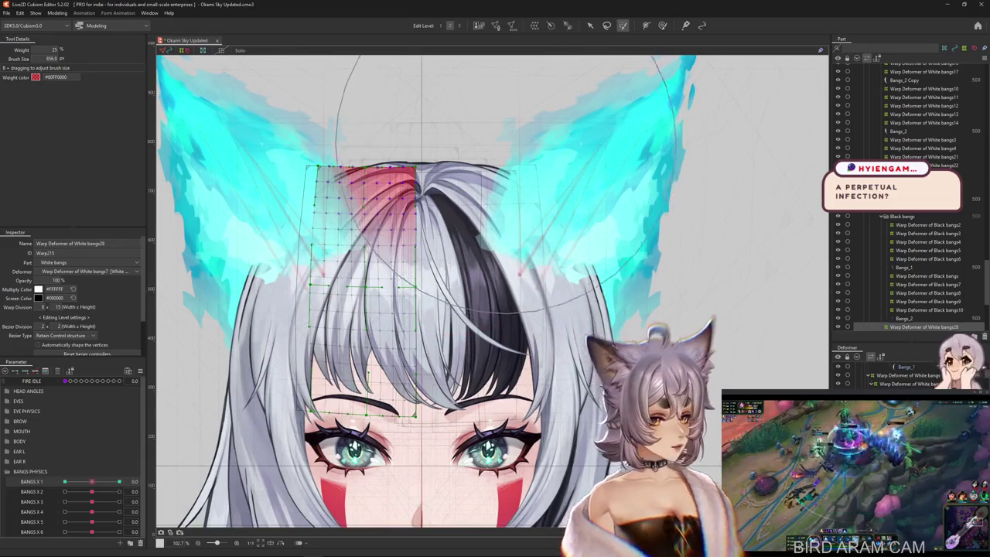
pyautogui.moveTo(355, 139); pyautogui.dragTo(325, 108)
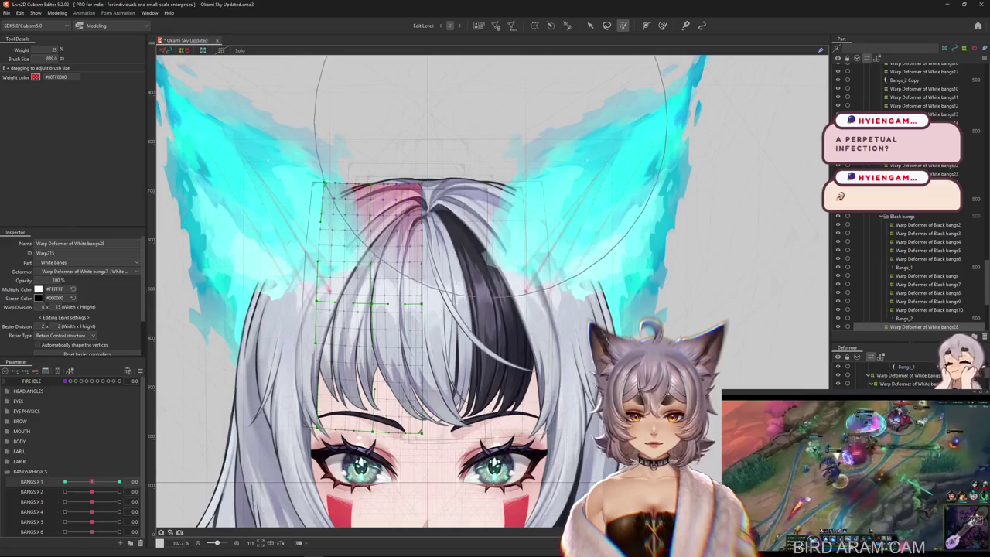
pyautogui.moveTo(302, 73); pyautogui.dragTo(531, 179)
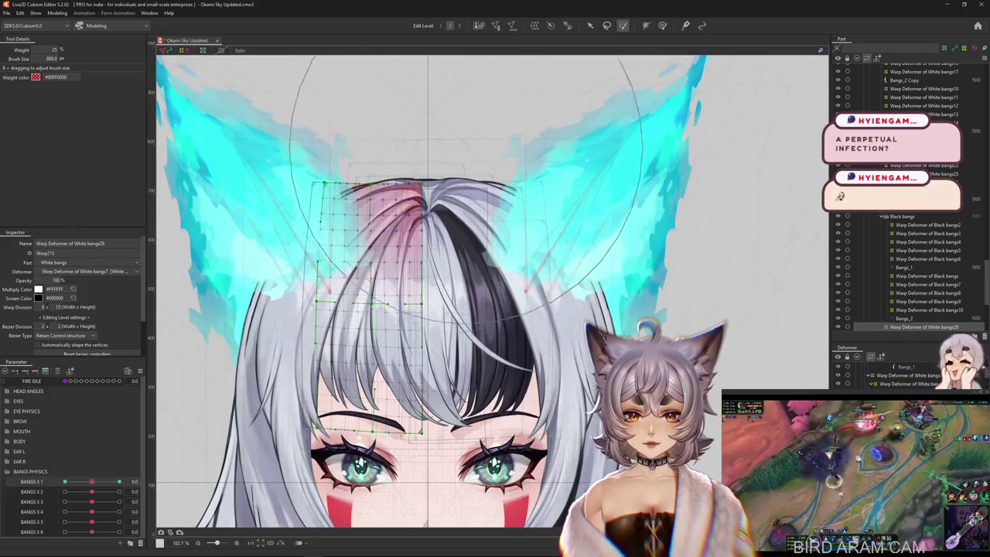
pyautogui.moveTo(472, 124); pyautogui.dragTo(317, 131)
pyautogui.click(119, 481)
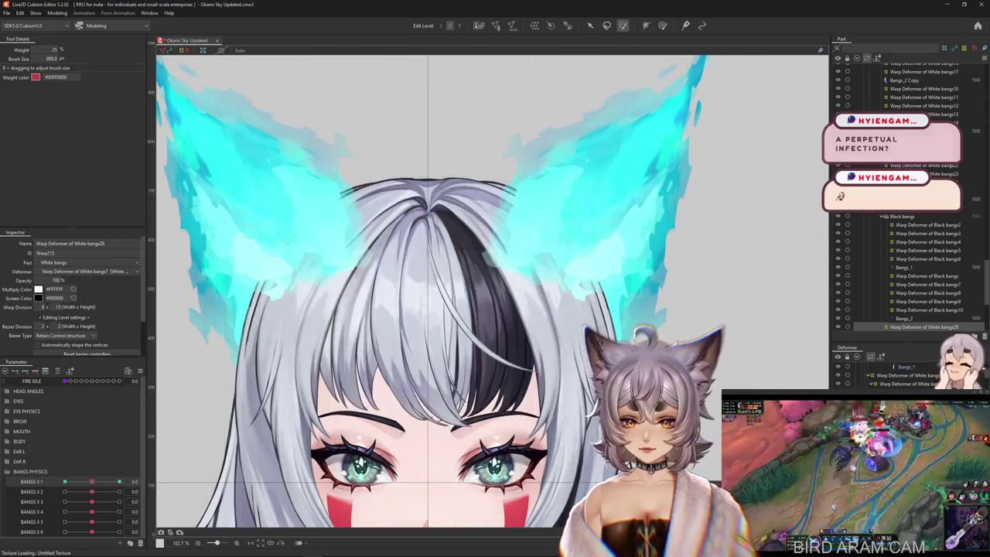
pyautogui.press('b')
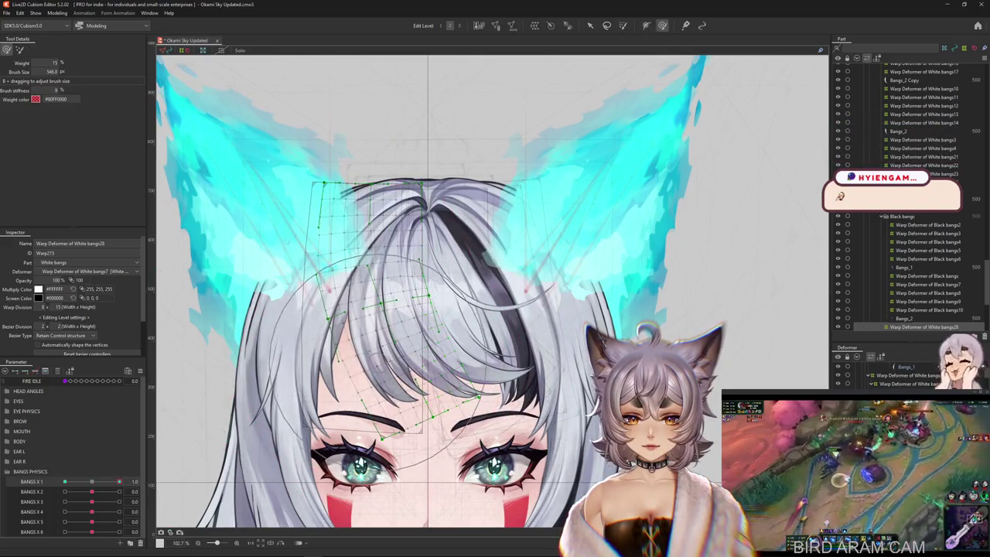
# Step: With a smaller, softer deform brush, push the bangs28 mesh sideways over the forehead at BANGS X 1 = 1.0
pyautogui.moveTo(377, 382); pyautogui.dragTo(353, 344)
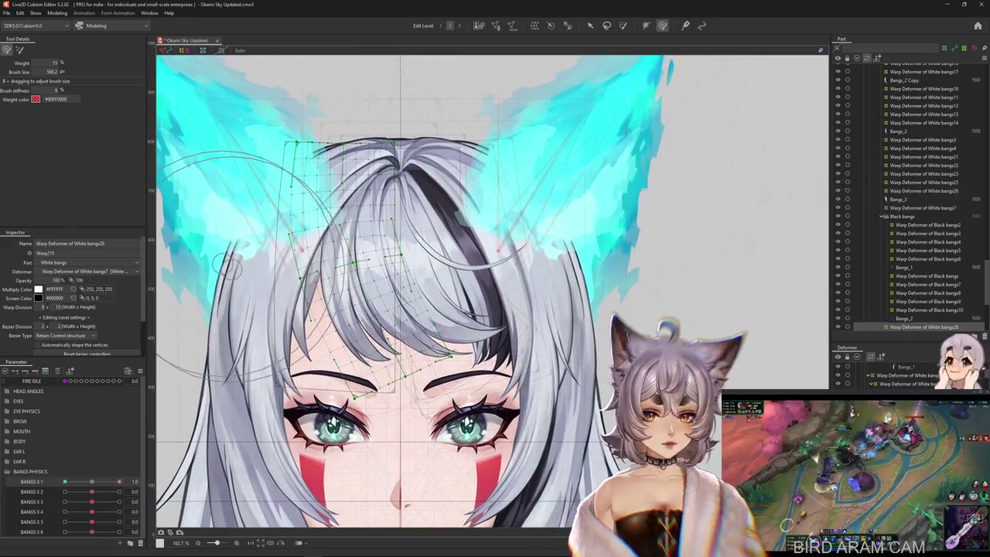
pyautogui.press('b')
pyautogui.scroll(-3, 352, 340)
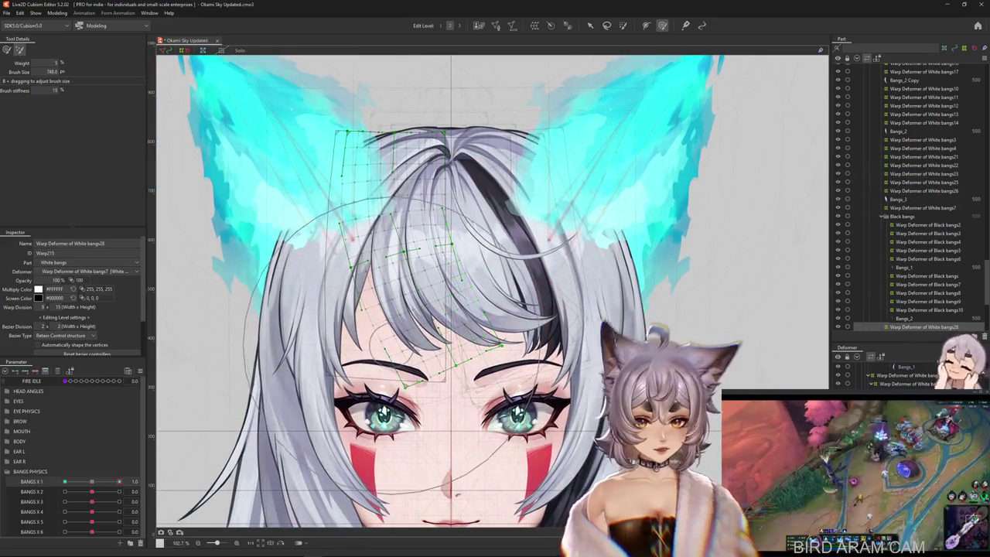
pyautogui.scroll(3, 212, 241)
pyautogui.moveTo(399, 324); pyautogui.dragTo(394, 321)
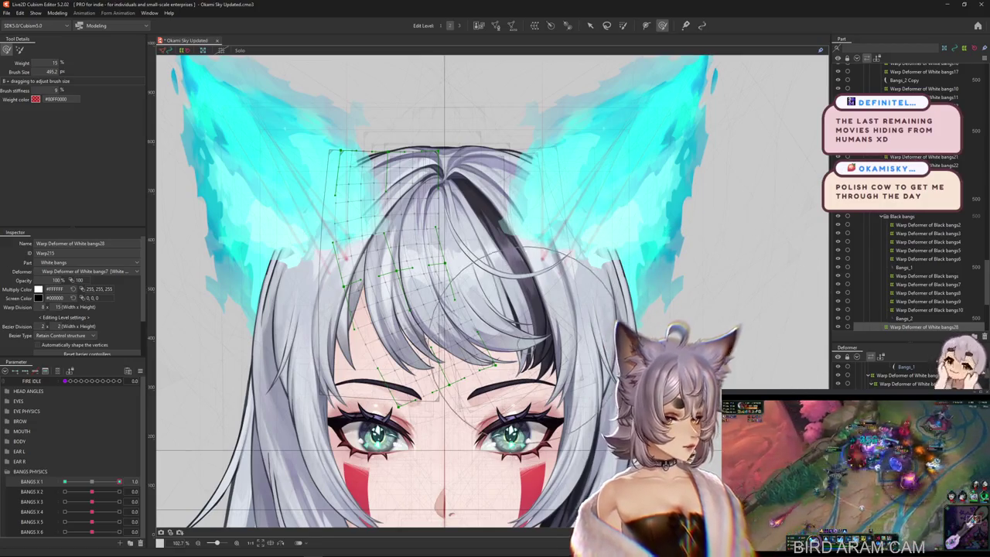
pyautogui.moveTo(406, 369); pyautogui.dragTo(403, 317)
pyautogui.moveTo(453, 435); pyautogui.dragTo(476, 437)
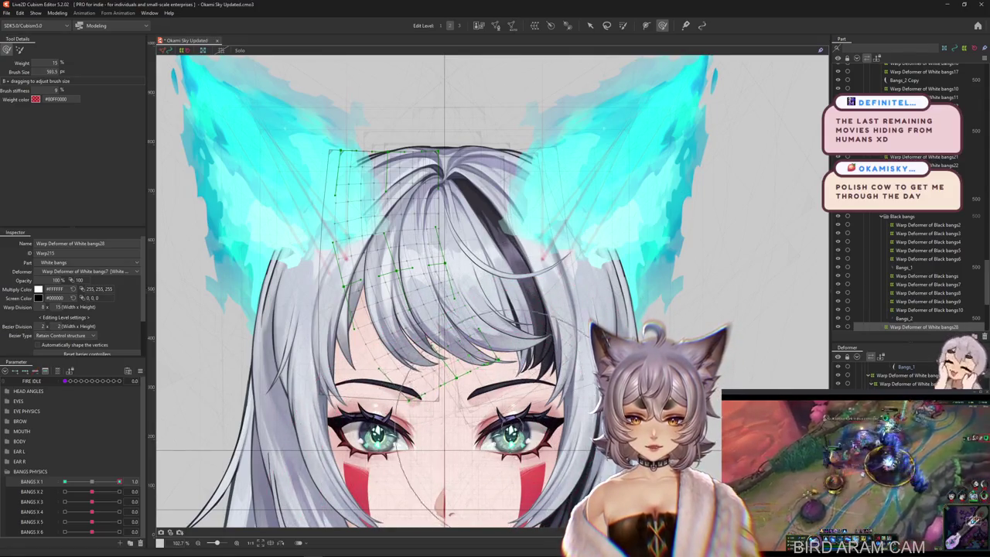
# Step: Compare the bangs28 shape at BANGS X 1 = 0 and 1.0 while reframing the view and resizing the brush
pyautogui.moveTo(388, 394); pyautogui.dragTo(415, 375)
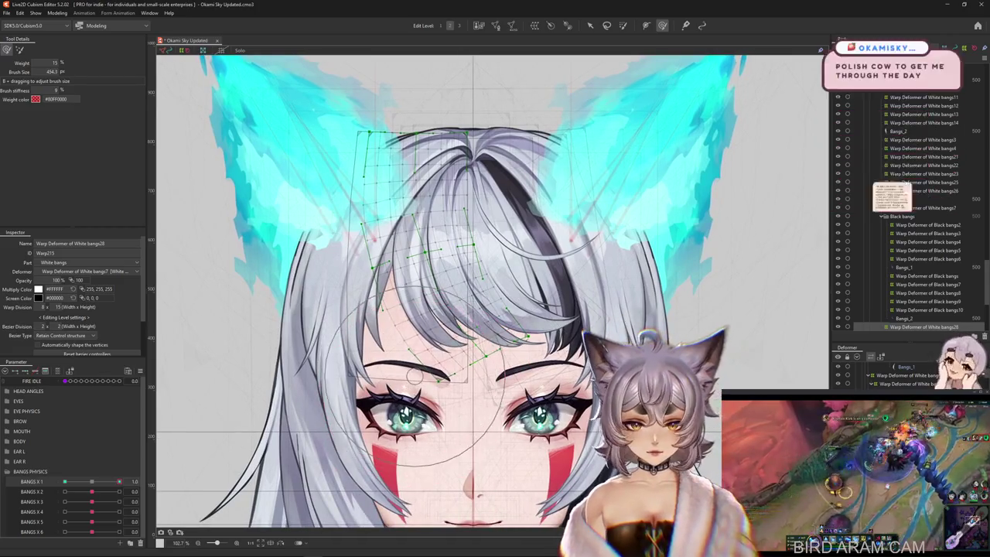
pyautogui.moveTo(416, 375); pyautogui.dragTo(607, 294)
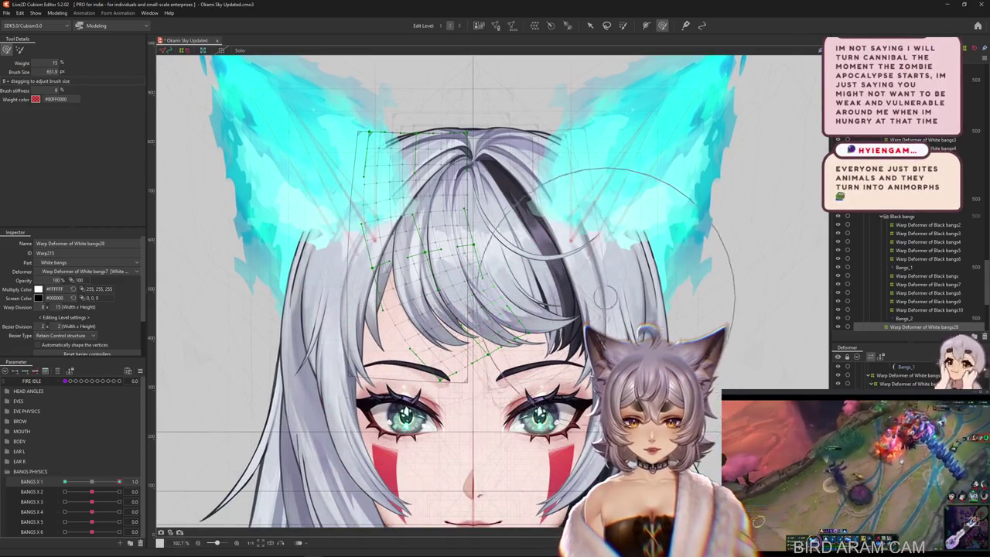
pyautogui.moveTo(118, 481); pyautogui.dragTo(92, 481)
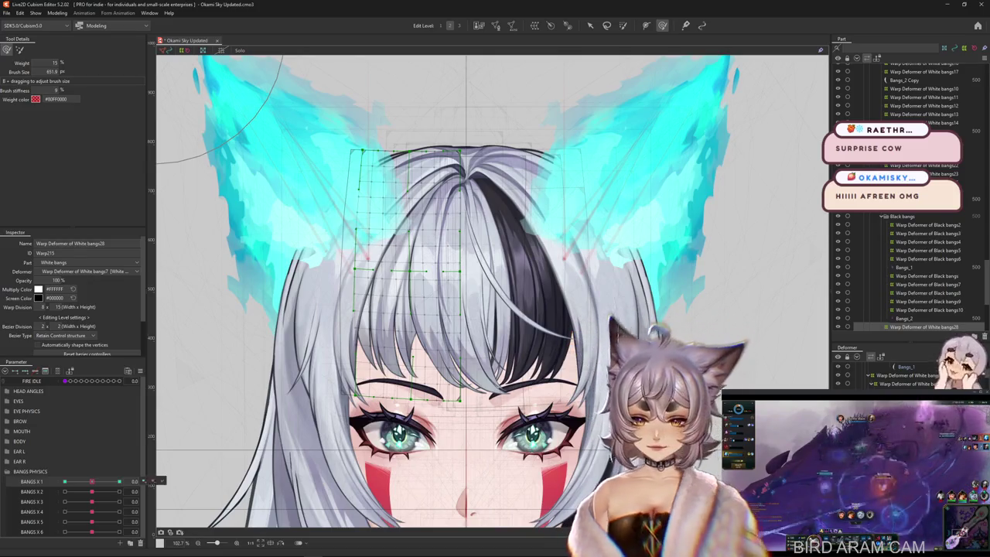
pyautogui.moveTo(91, 481); pyautogui.dragTo(119, 481)
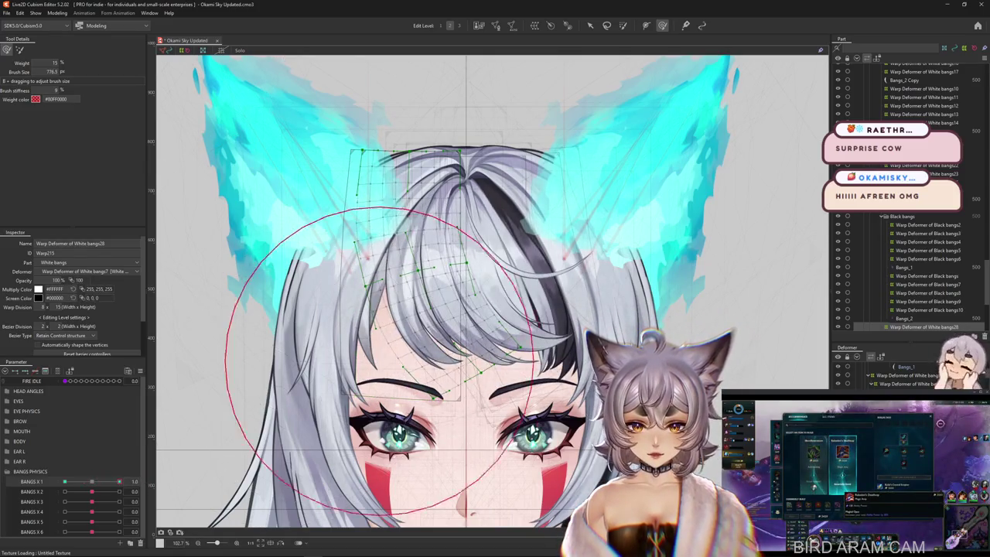
pyautogui.moveTo(449, 408)
pyautogui.mouseDown()
pyautogui.moveTo(433, 441)
pyautogui.moveTo(485, 424)
pyautogui.moveTo(466, 359)
pyautogui.moveTo(430, 397)
pyautogui.mouseUp()
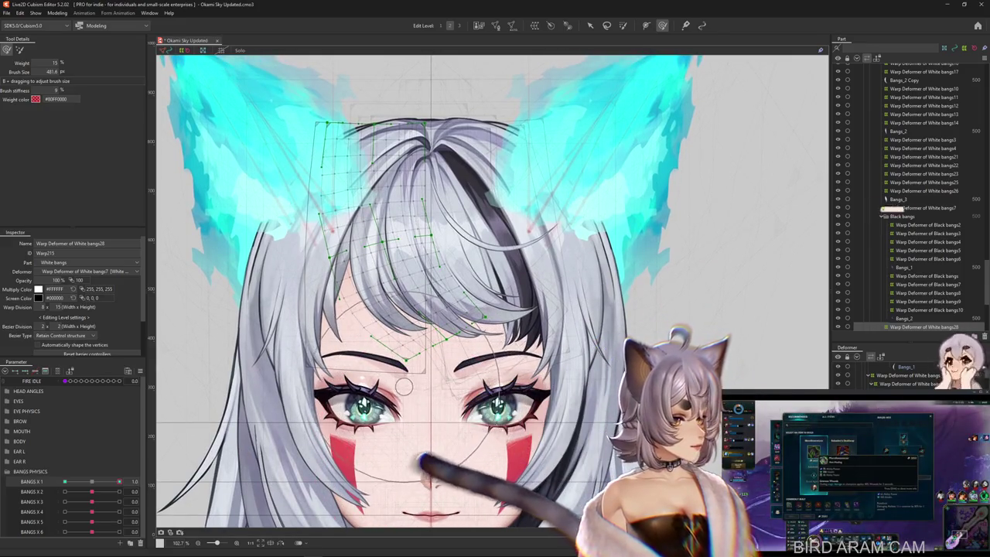
pyautogui.moveTo(430, 397)
pyautogui.mouseDown()
pyautogui.moveTo(389, 317)
pyautogui.moveTo(394, 352)
pyautogui.mouseUp()
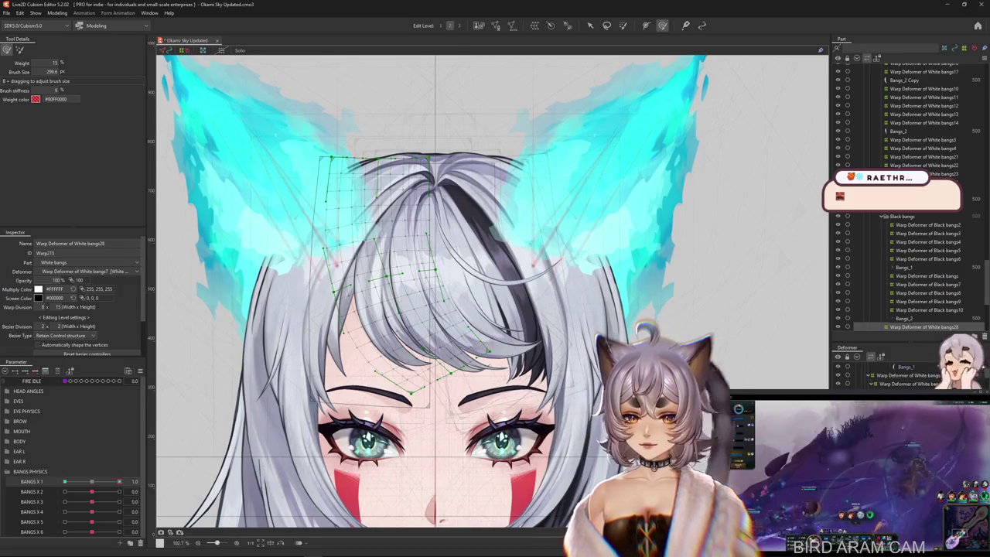
pyautogui.moveTo(147, 232); pyautogui.dragTo(115, 232)
# Step: Scrub BANGS X 1 through 0, 1.0, 0.5 and -1.0 to check the sweep
pyautogui.click(76, 481)
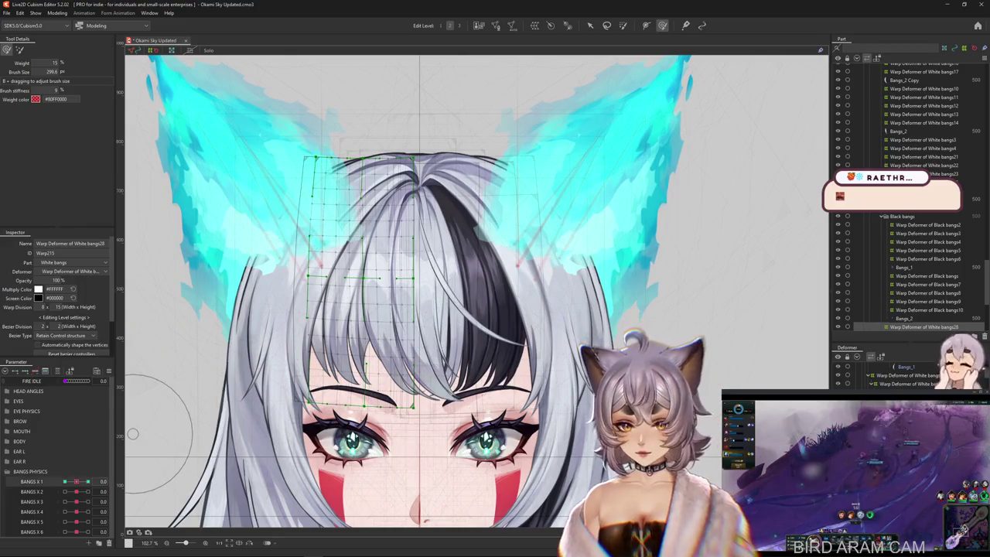
pyautogui.click(87, 481)
pyautogui.click(82, 481)
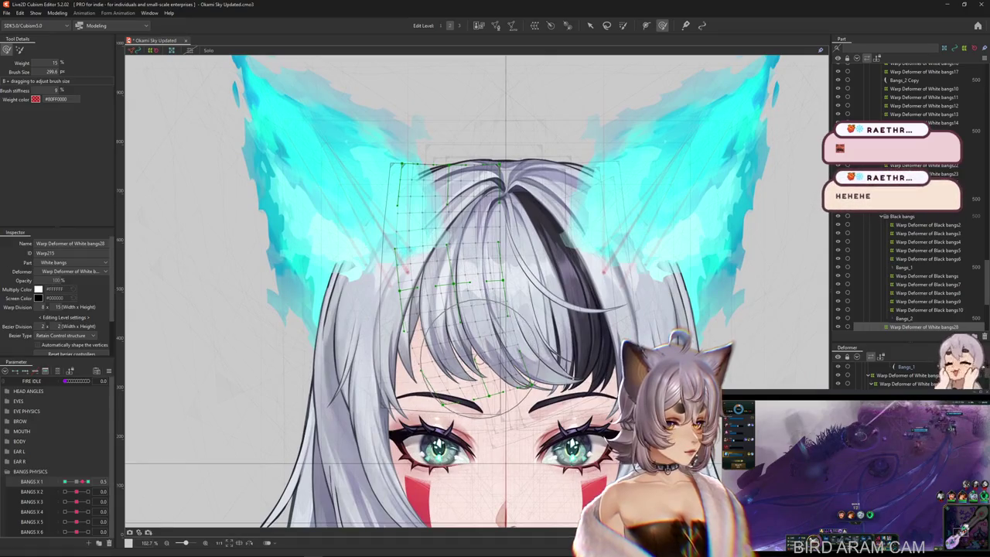
pyautogui.click(65, 481)
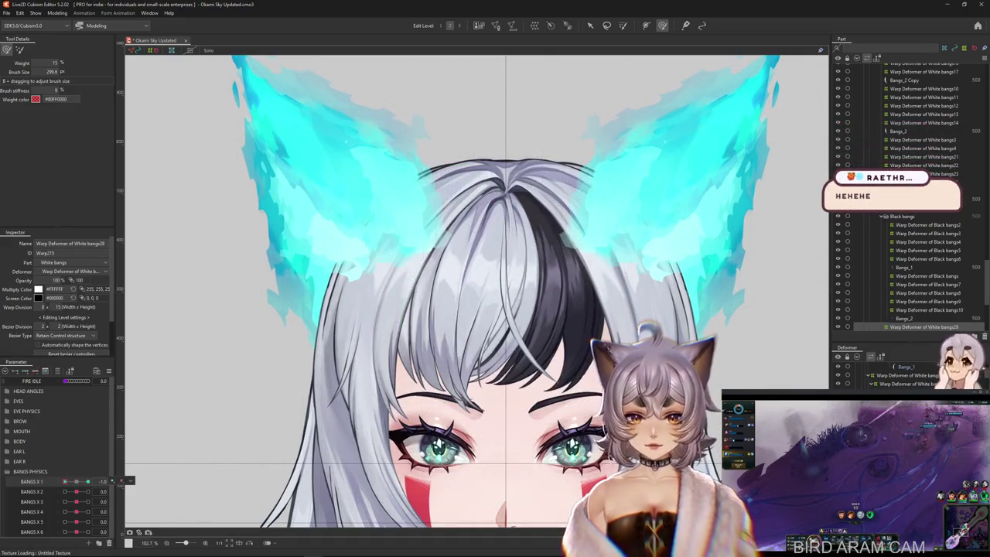
# Step: Bend the bangs28 bangs leftward along a temporary path at BANGS X 1 = -1.0
pyautogui.press('v')
pyautogui.hotkey('ctrl', 't')
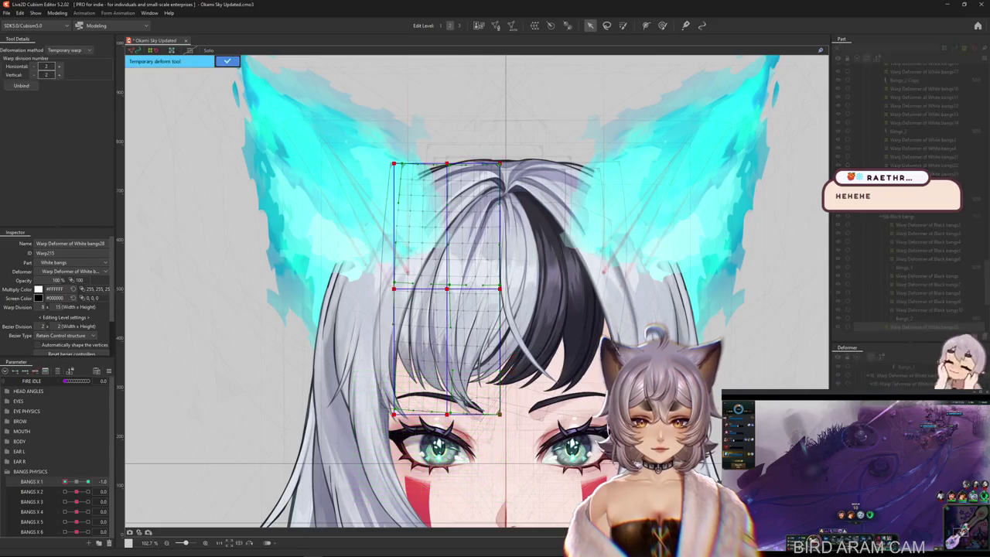
pyautogui.click(64, 104)
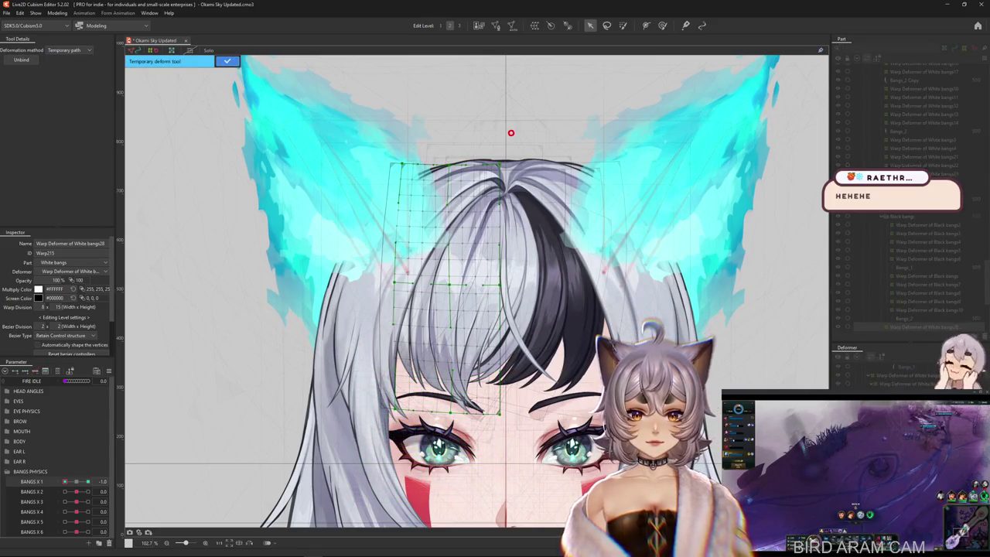
pyautogui.moveTo(458, 476); pyautogui.dragTo(403, 471)
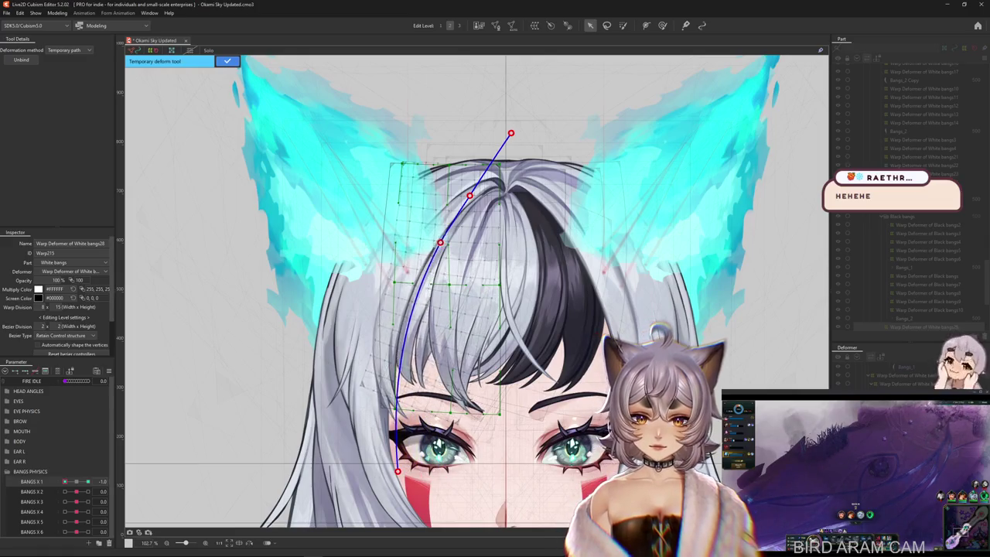
pyautogui.click(226, 61)
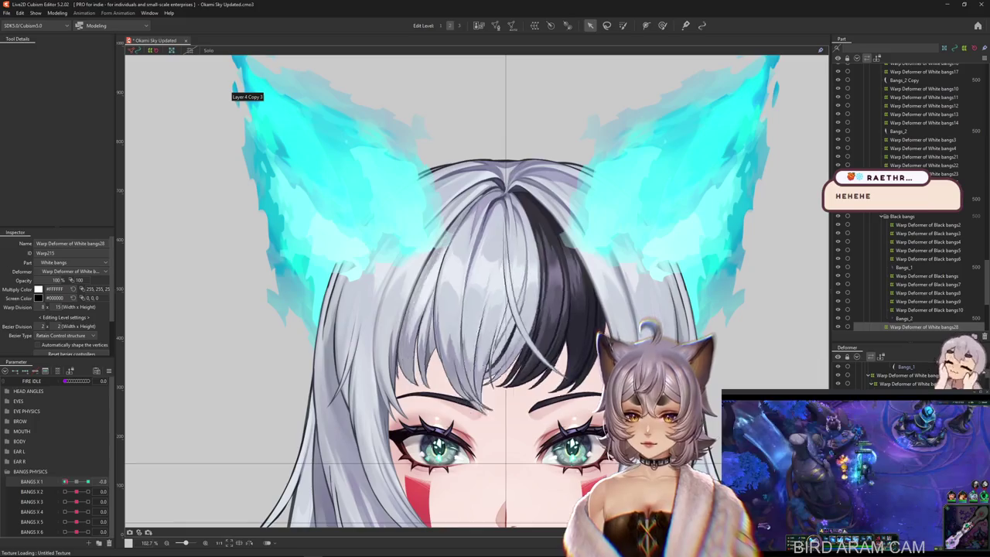
pyautogui.hotkey('ctrl', 'z')
pyautogui.hotkey('ctrl', 'y')
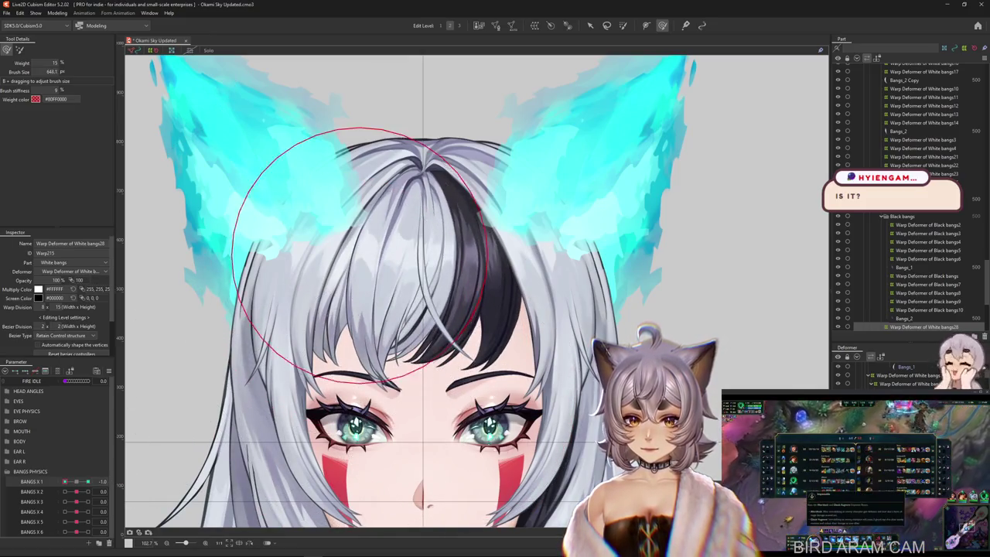
# Step: Refine the bangs28 reverse sweep at BANGS X 1 = -1.0 with the deform brush, resizing it as needed
pyautogui.moveTo(359, 256); pyautogui.dragTo(336, 224)
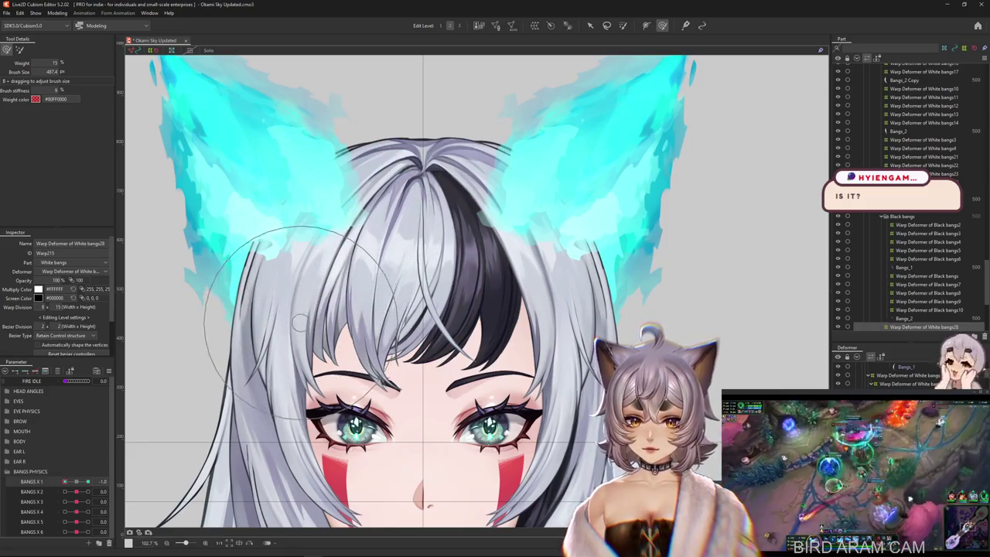
pyautogui.moveTo(309, 309); pyautogui.dragTo(311, 332)
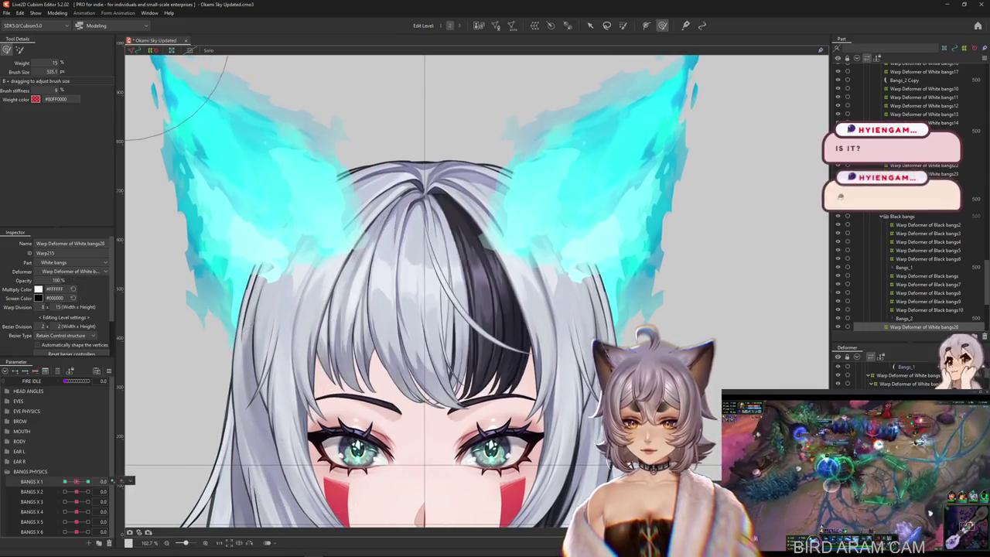
pyautogui.moveTo(418, 429)
pyautogui.mouseDown()
pyautogui.moveTo(386, 425)
pyautogui.moveTo(341, 278)
pyautogui.mouseUp()
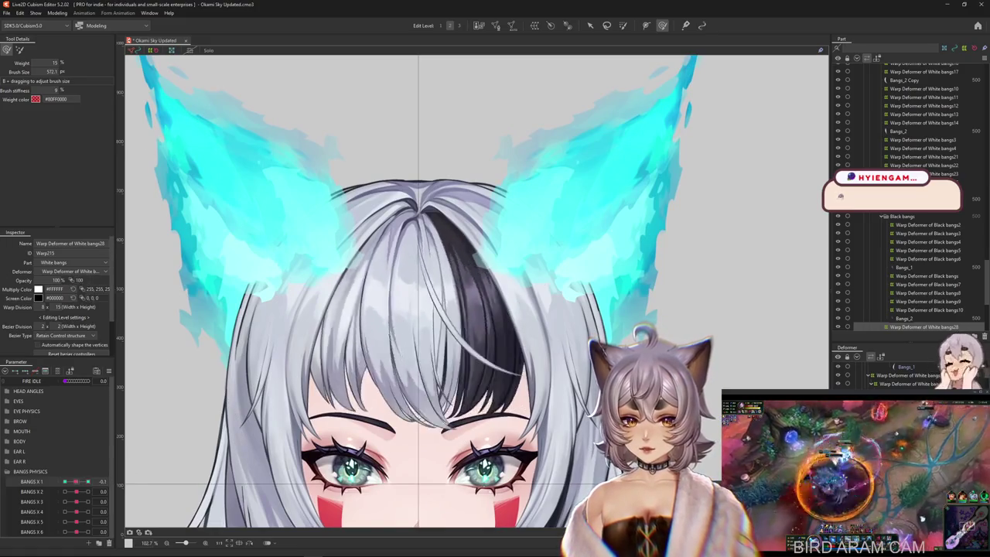
pyautogui.moveTo(340, 384); pyautogui.dragTo(372, 385)
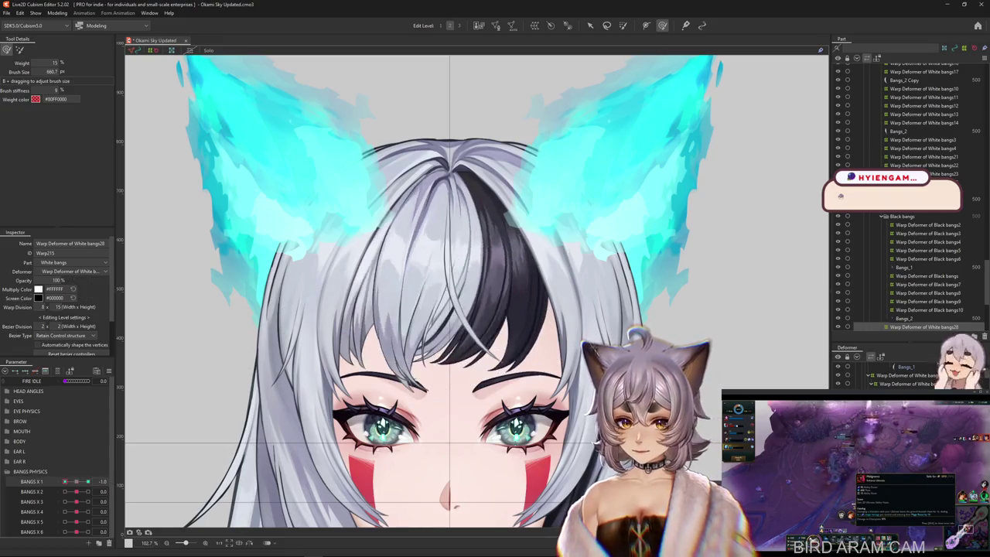
pyautogui.moveTo(205, 403); pyautogui.dragTo(376, 255)
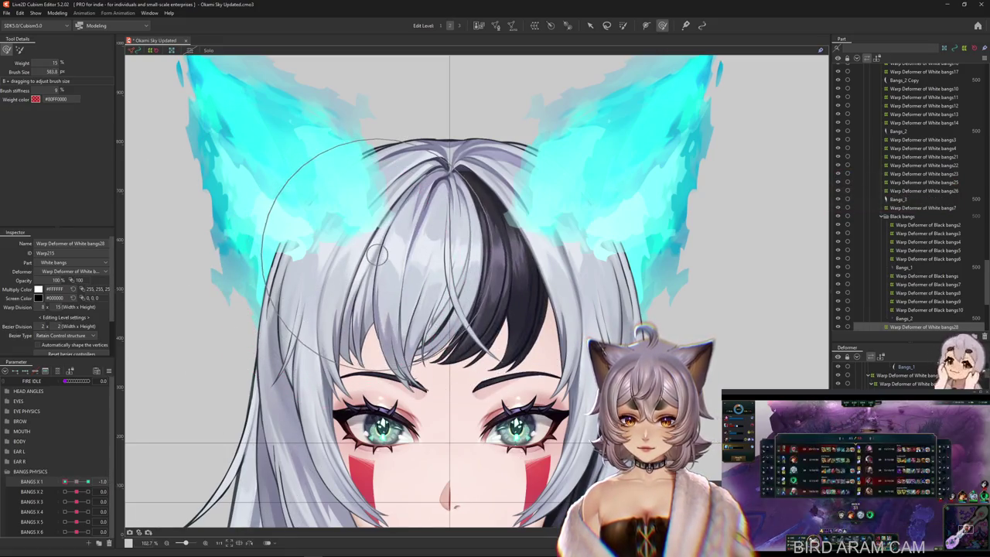
pyautogui.rightClick(123, 481)
pyautogui.click(143, 482)
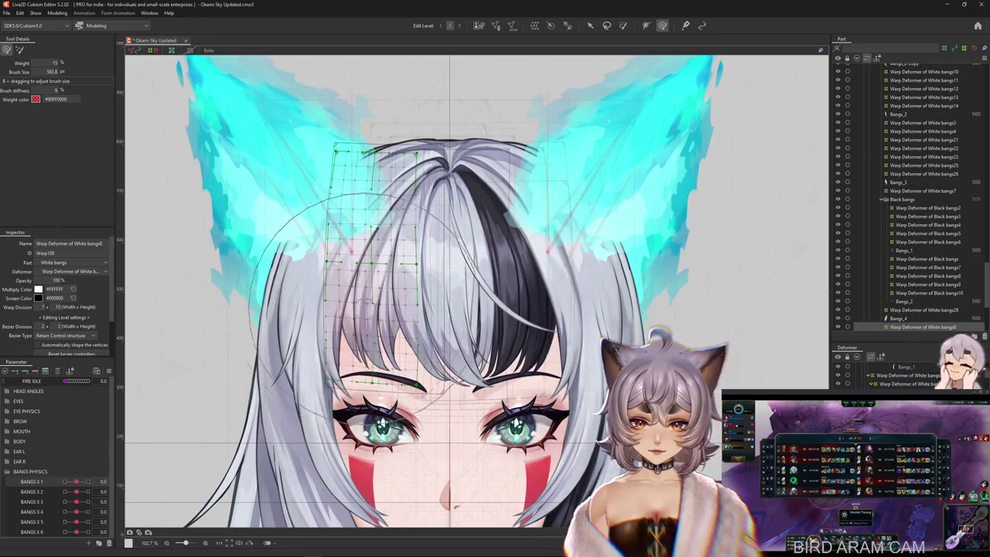
# Step: Preview White bangs8 at BANGS X 1 = 1.0, then path-bend its bangs down to the eye
pyautogui.moveTo(76, 481); pyautogui.dragTo(87, 481)
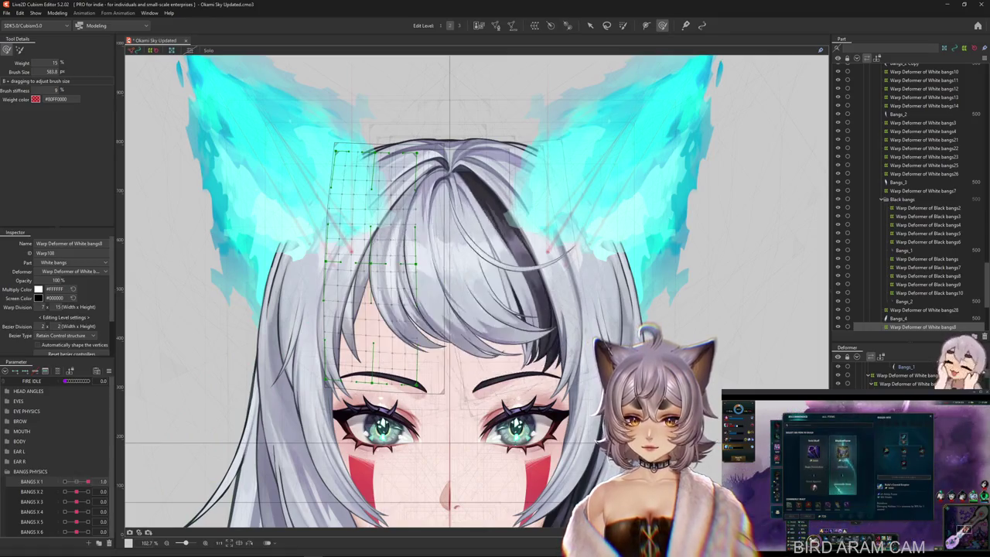
pyautogui.moveTo(75, 481); pyautogui.dragTo(87, 481)
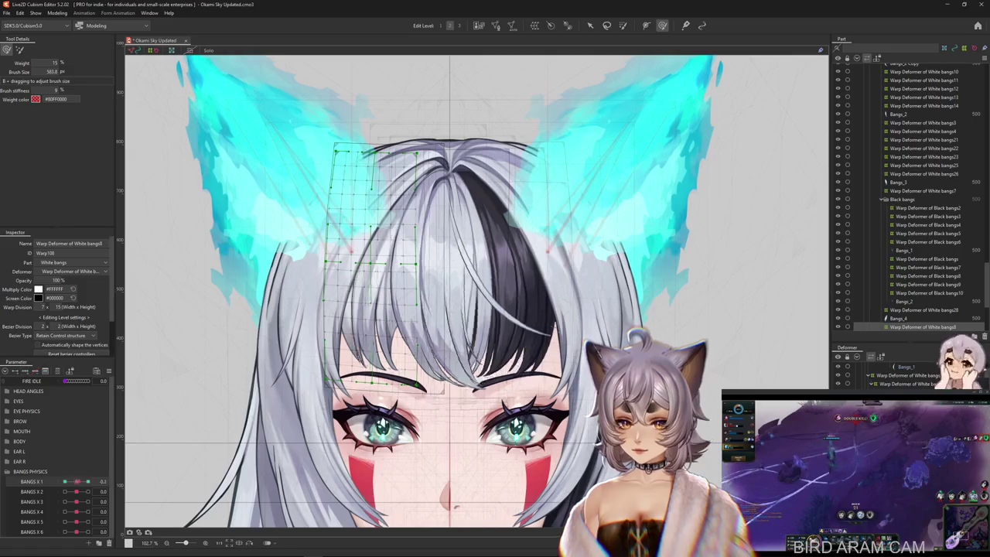
pyautogui.press('v')
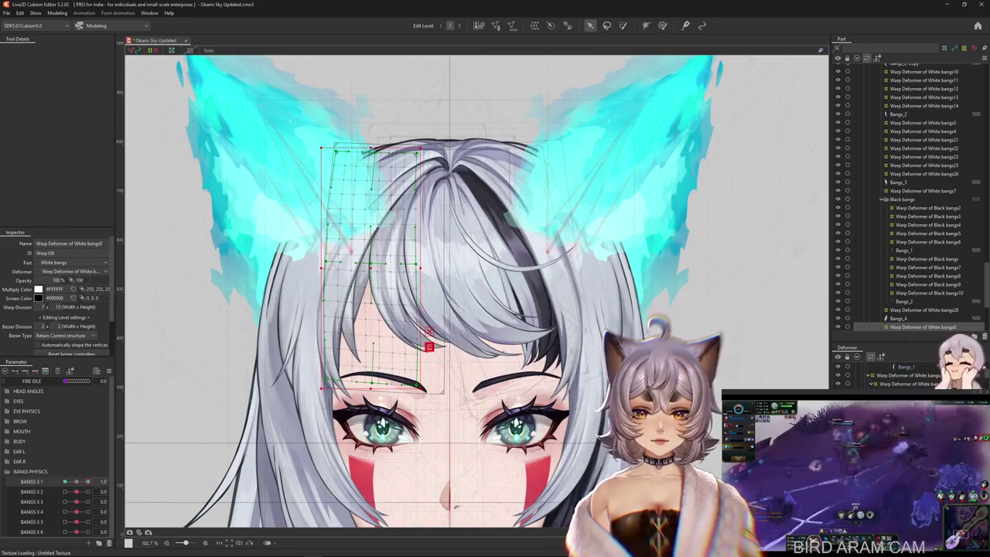
pyautogui.click(64, 104)
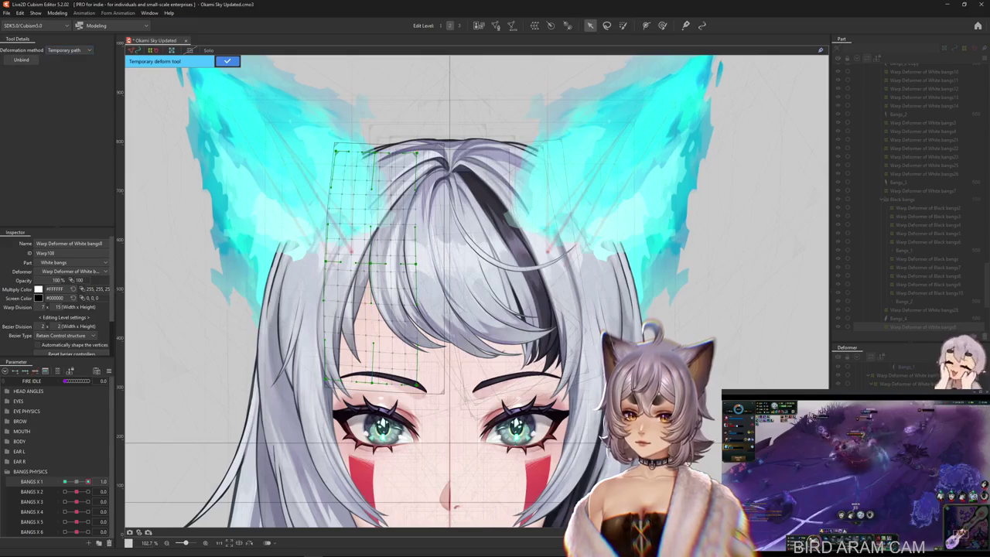
pyautogui.click(408, 151)
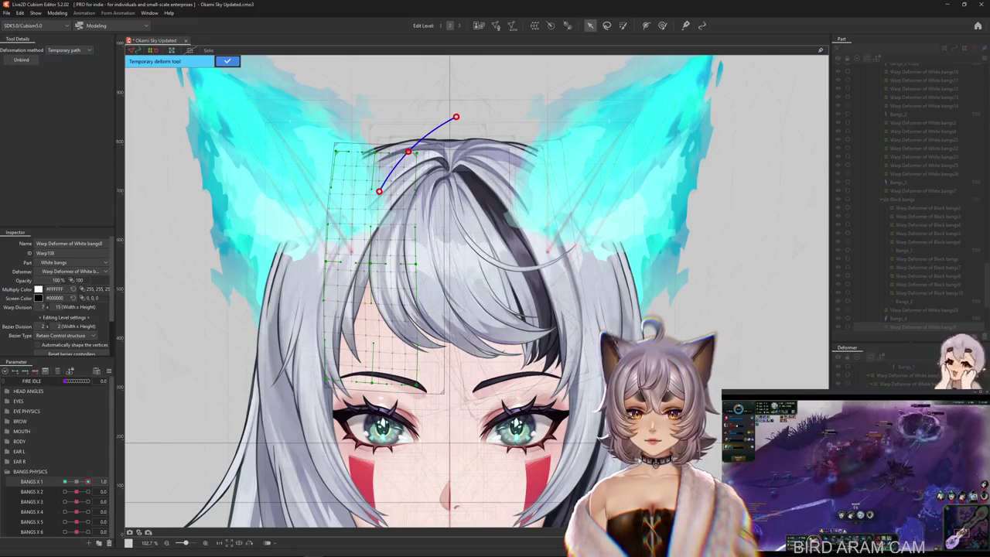
pyautogui.click(397, 424)
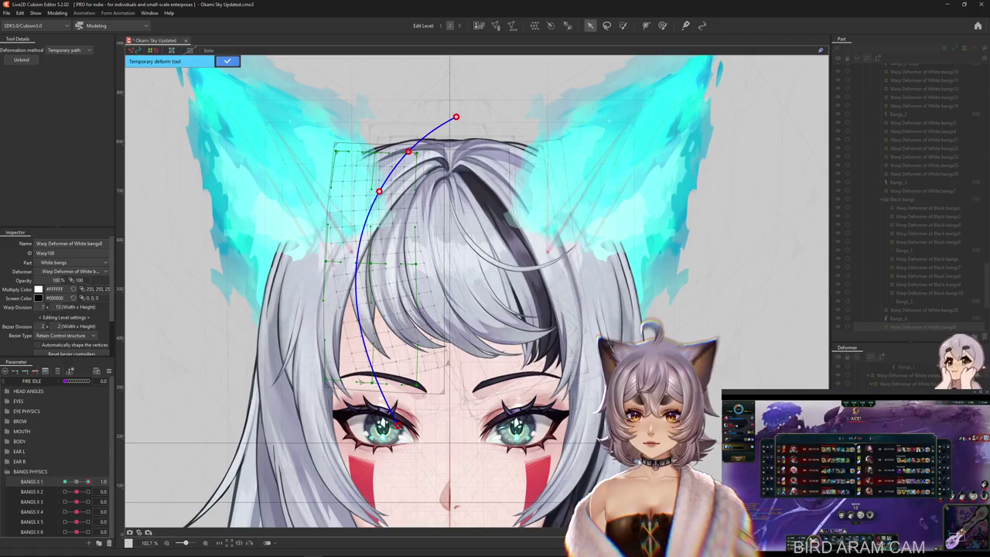
pyautogui.press('Return')
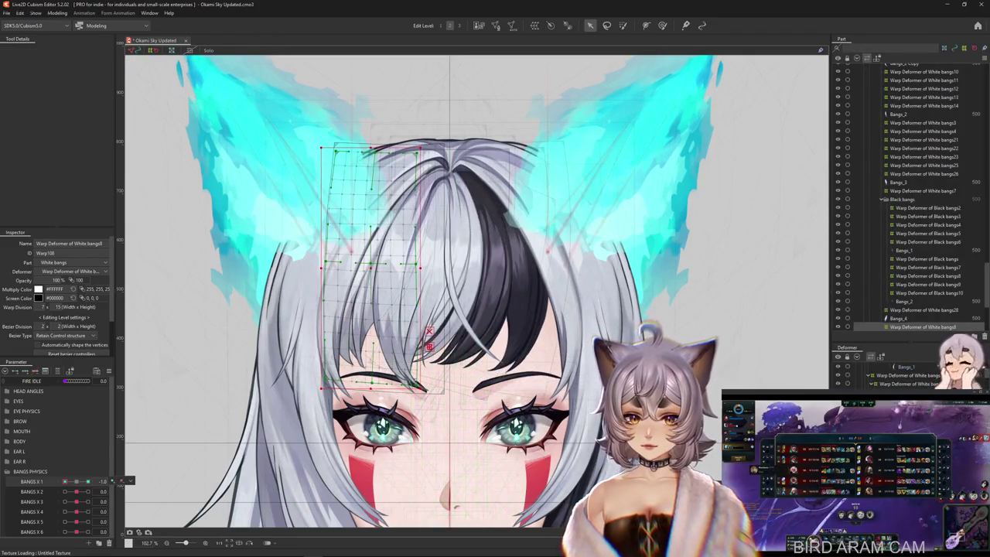
# Step: Add a second temporary path bend to White bangs8 reaching the bangs tips
pyautogui.press('t')
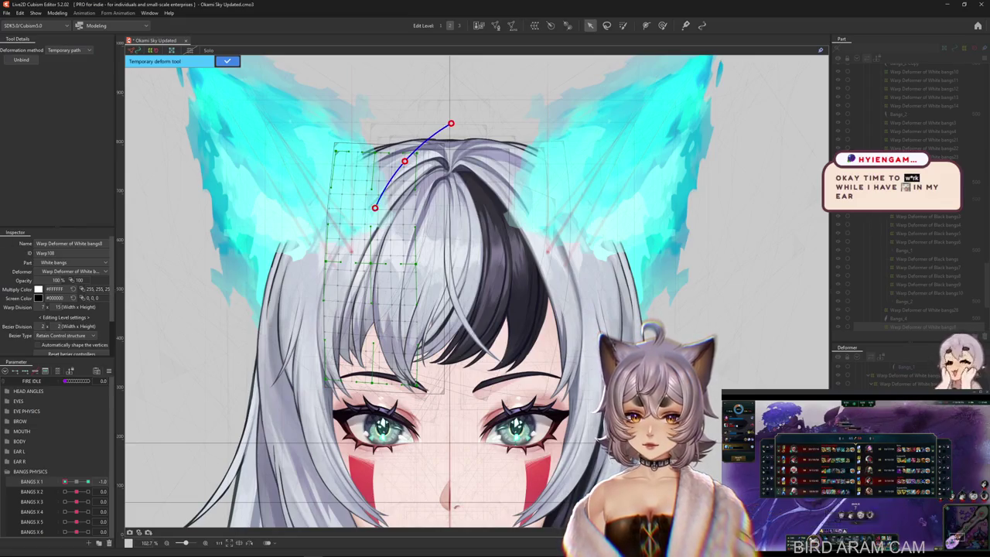
pyautogui.click(345, 443)
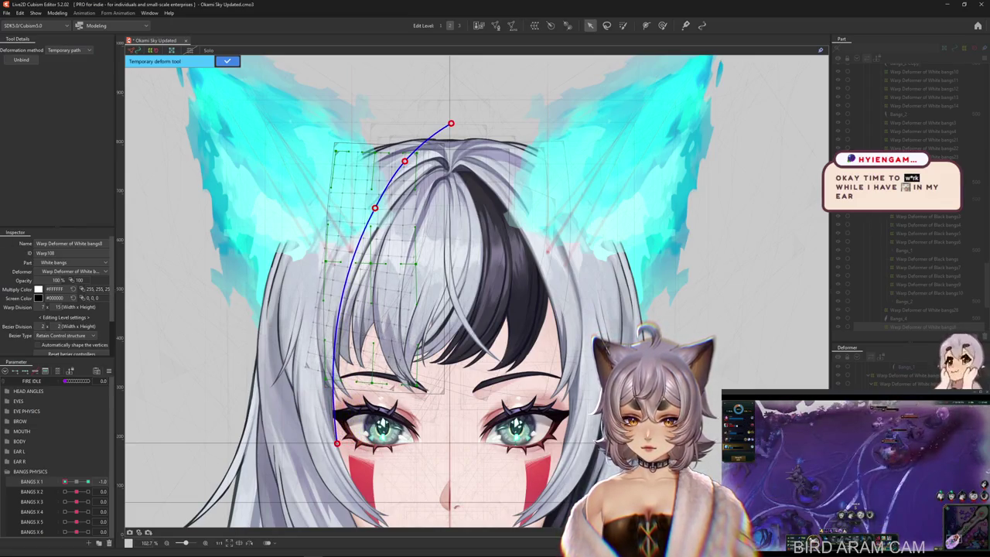
pyautogui.click(227, 60)
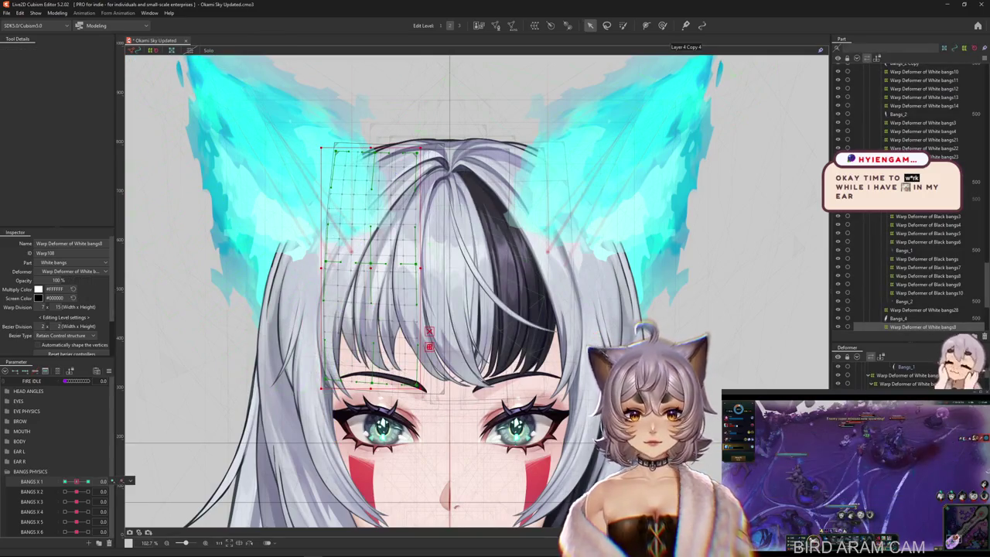
pyautogui.press('b')
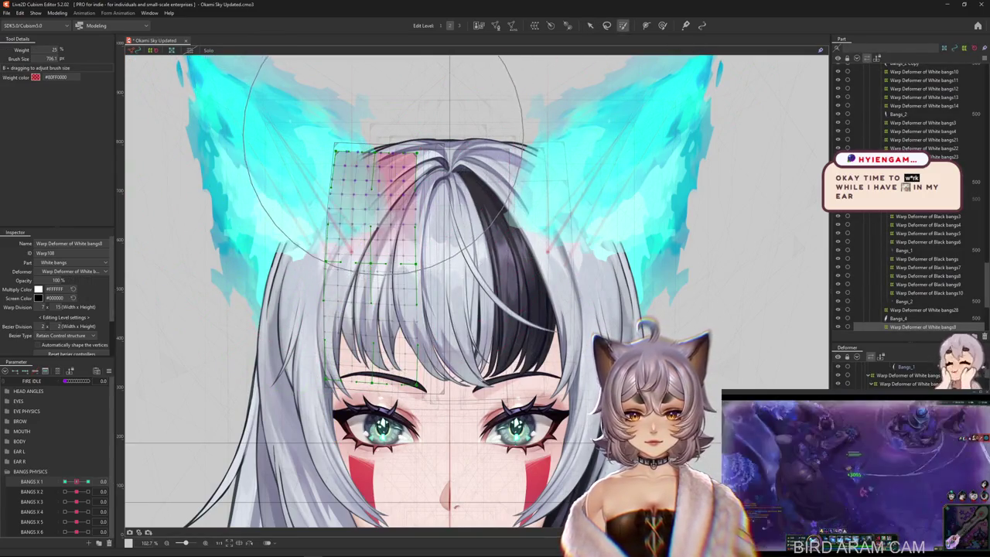
# Step: Weight the upper bangs8 grid and soften its sideways sweep at BANGS X 1 = 1.0 with a large brush
pyautogui.click(383, 163)
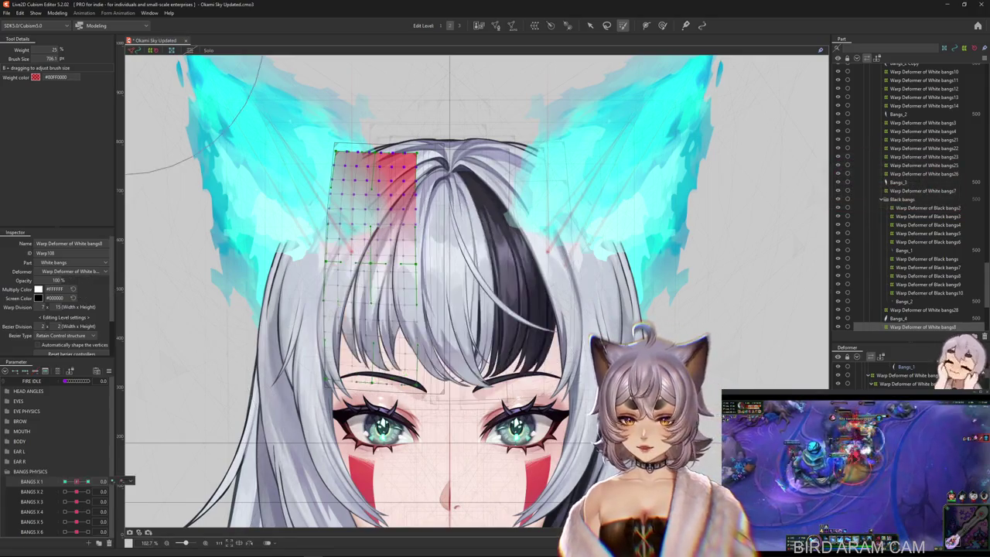
pyautogui.click(123, 481)
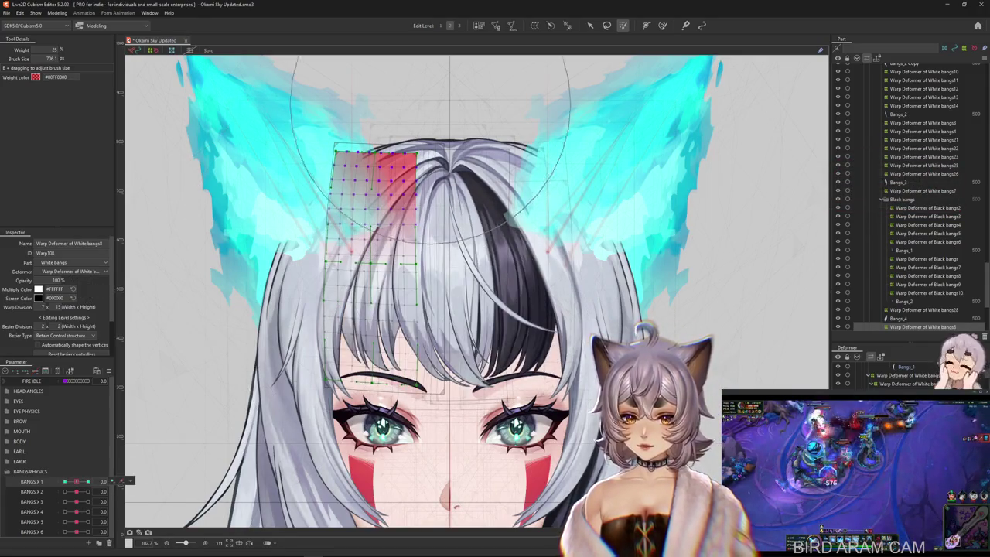
pyautogui.moveTo(77, 481); pyautogui.dragTo(65, 481)
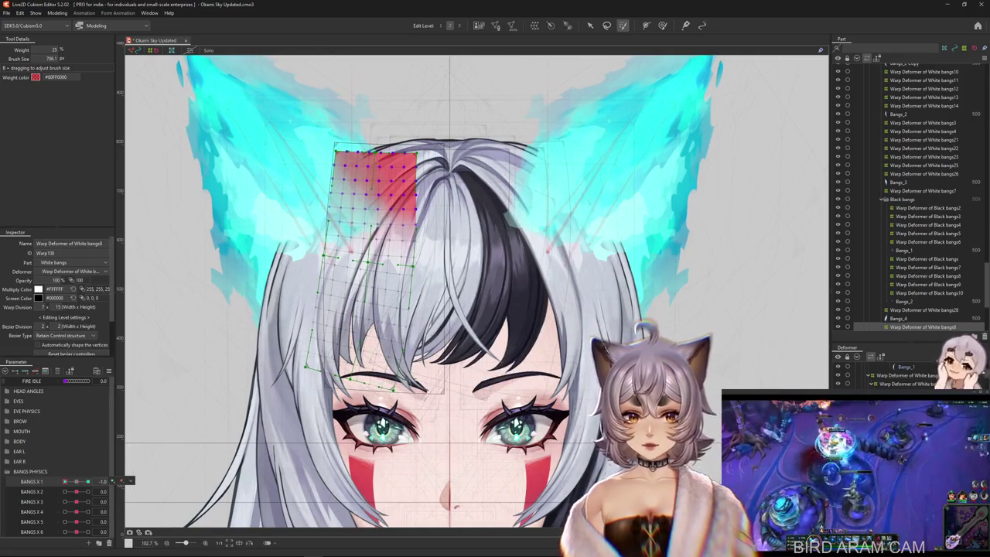
pyautogui.press('b')
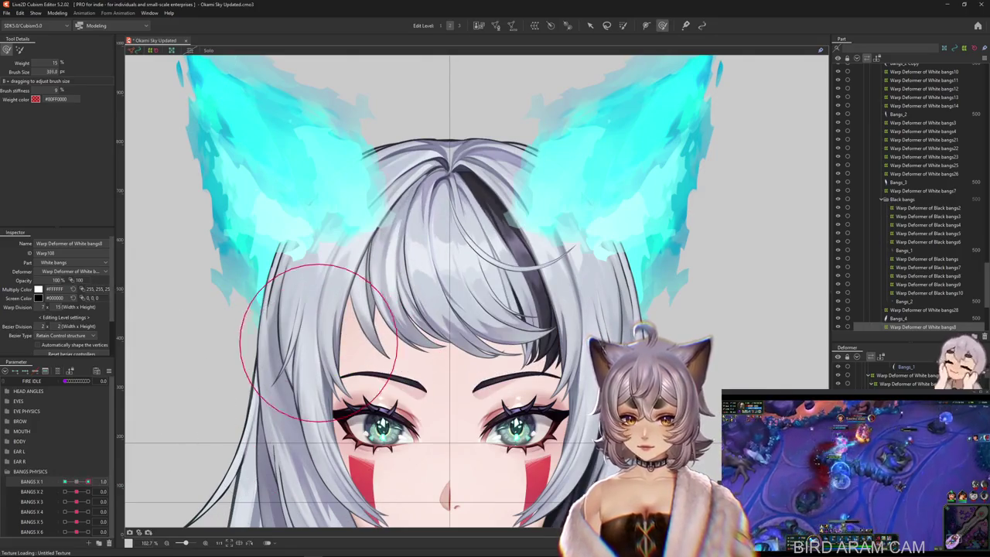
pyautogui.moveTo(346, 313); pyautogui.dragTo(346, 350)
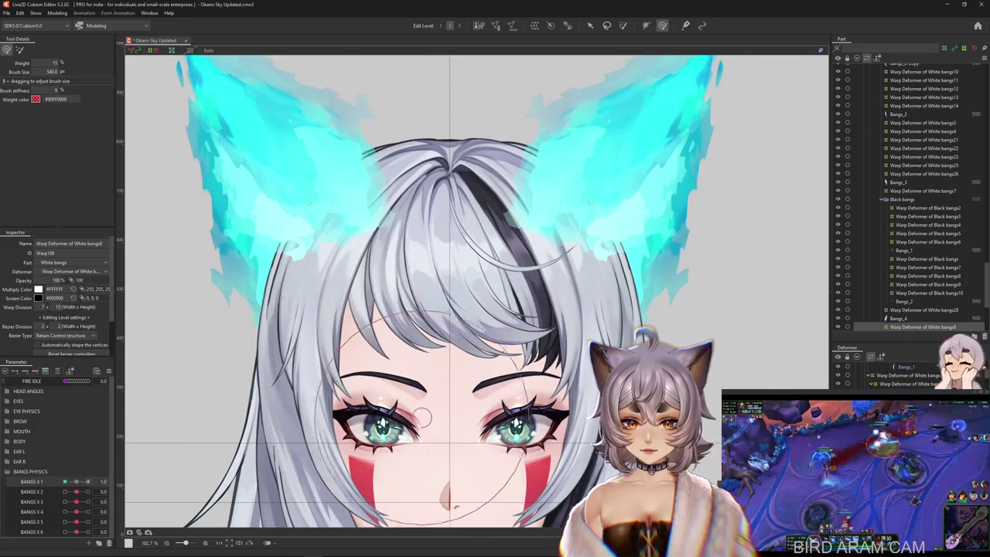
pyautogui.press('b')
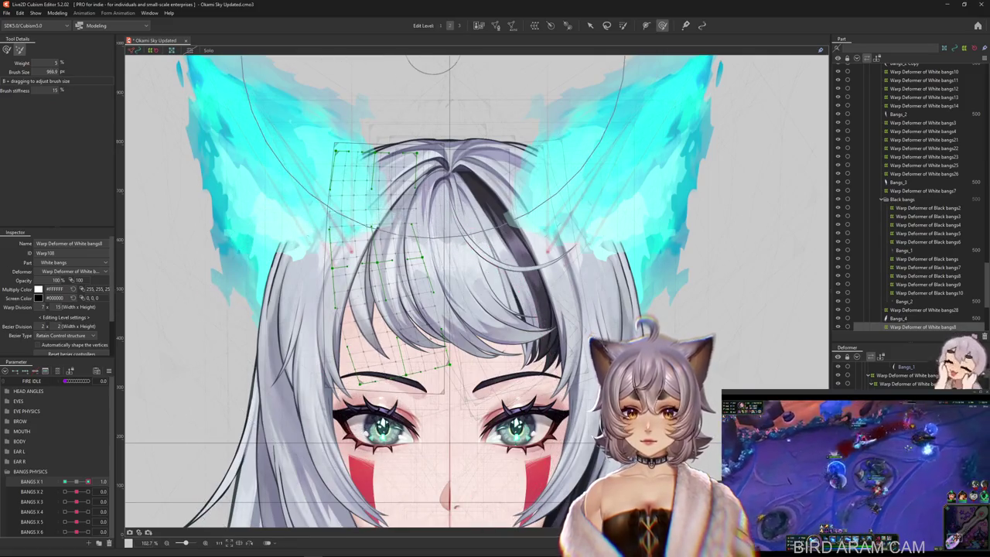
pyautogui.moveTo(88, 481)
pyautogui.mouseDown()
pyautogui.moveTo(76, 481)
pyautogui.moveTo(88, 481)
pyautogui.mouseUp()
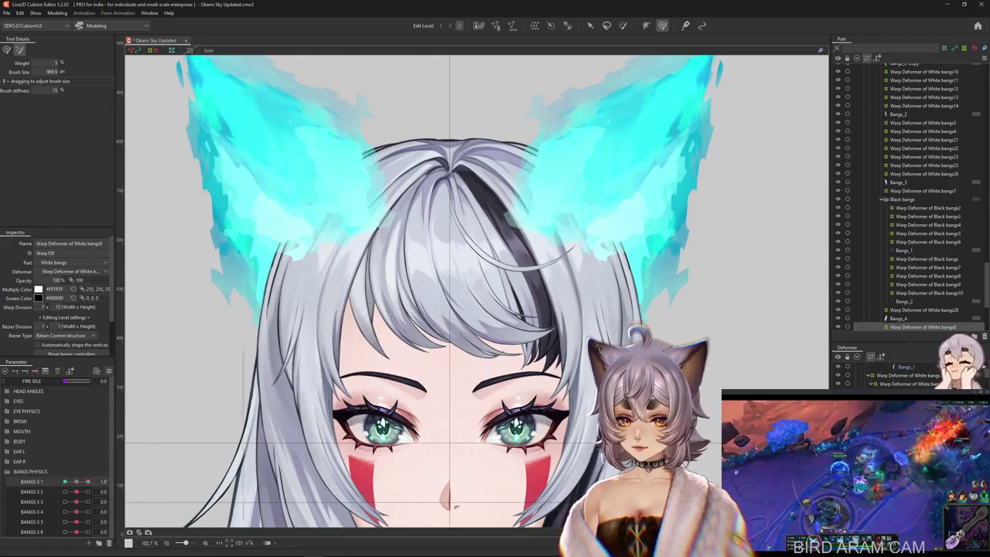
# Step: Set White bangs8's BANGS X 1 extended interpolation to SINE with 1 point and scale 1.0
pyautogui.click(108, 370)
pyautogui.click(178, 414)
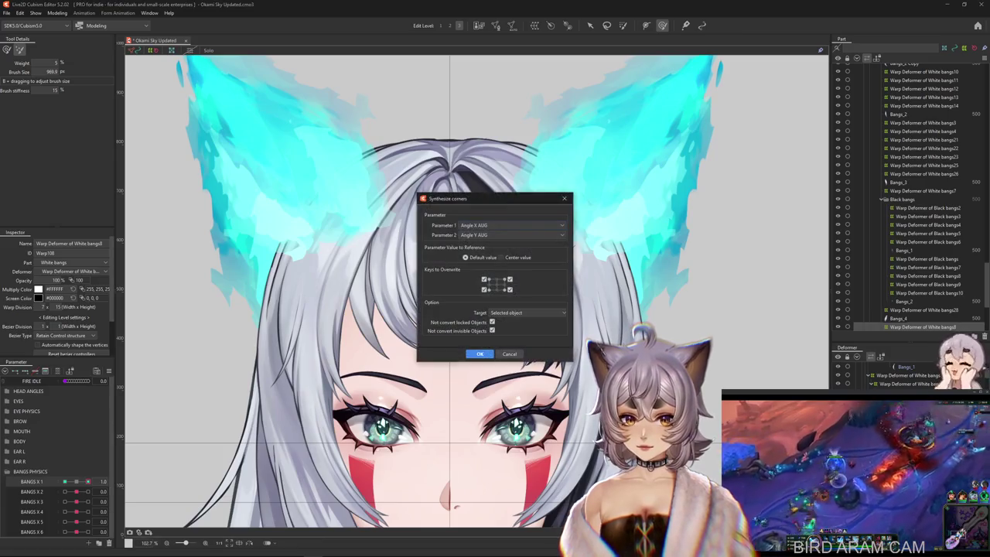
pyautogui.press('Return')
pyautogui.click(109, 371)
pyautogui.click(170, 497)
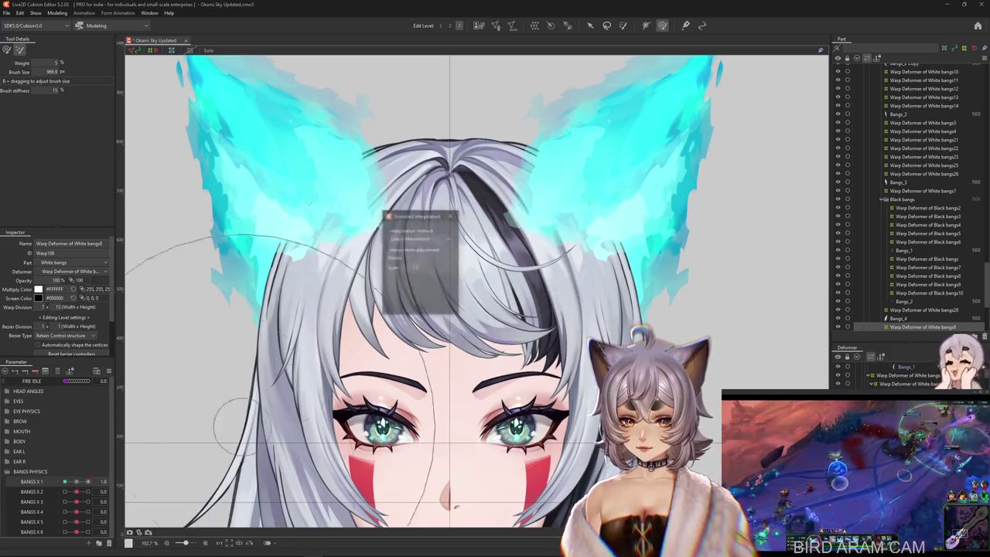
pyautogui.click(430, 257)
pyautogui.click(421, 266)
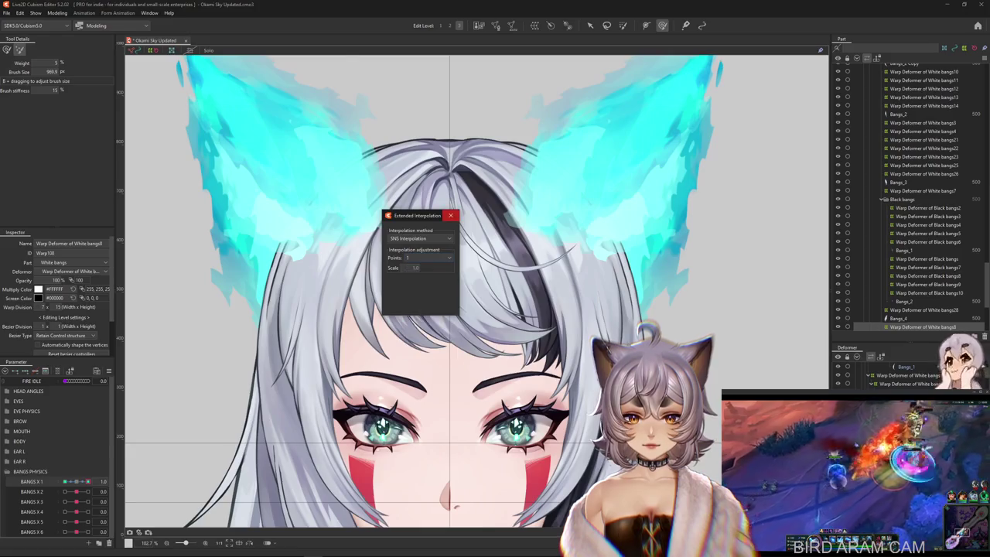
pyautogui.click(451, 216)
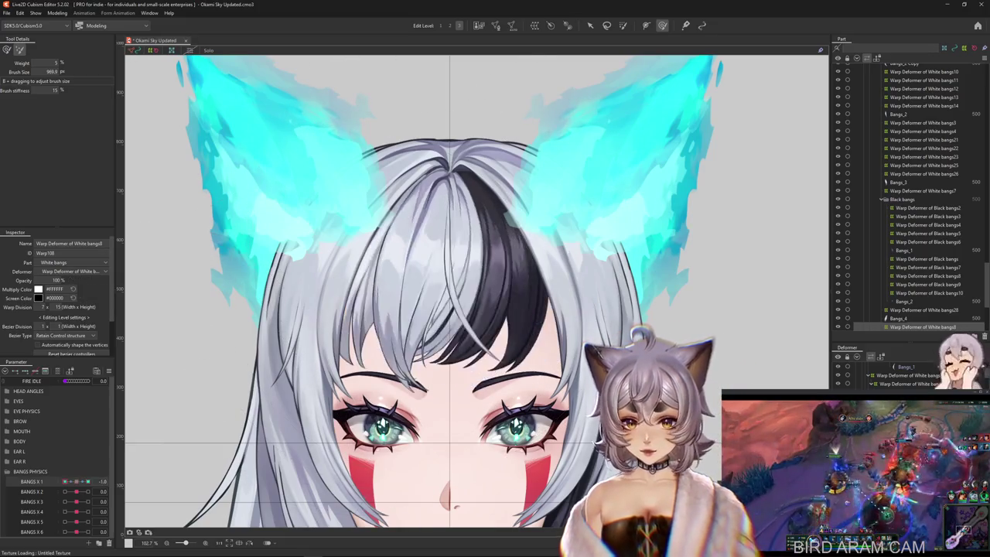
# Step: Give White bangs28's BANGS X 1 keys the same extended interpolation method
pyautogui.click(925, 309)
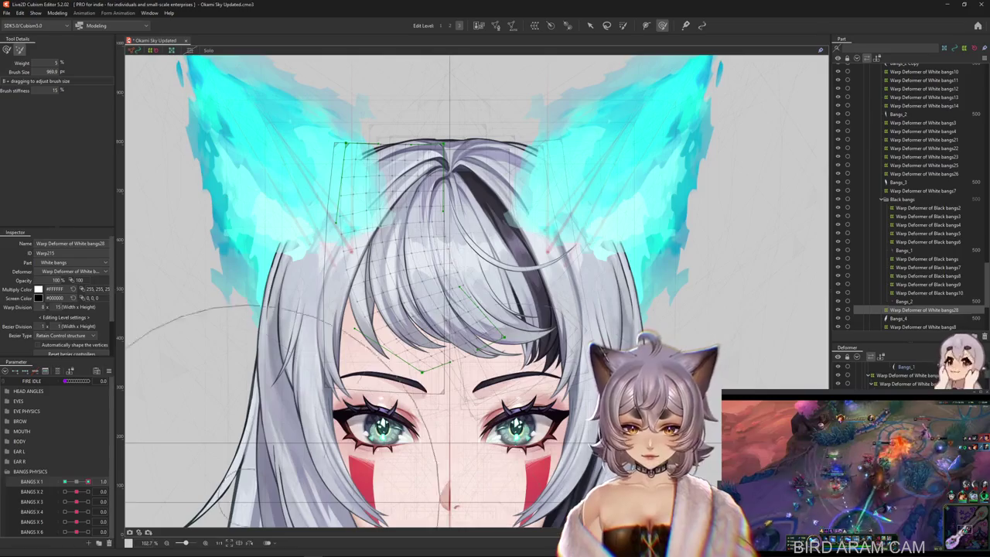
pyautogui.click(76, 481)
pyautogui.rightClick(105, 481)
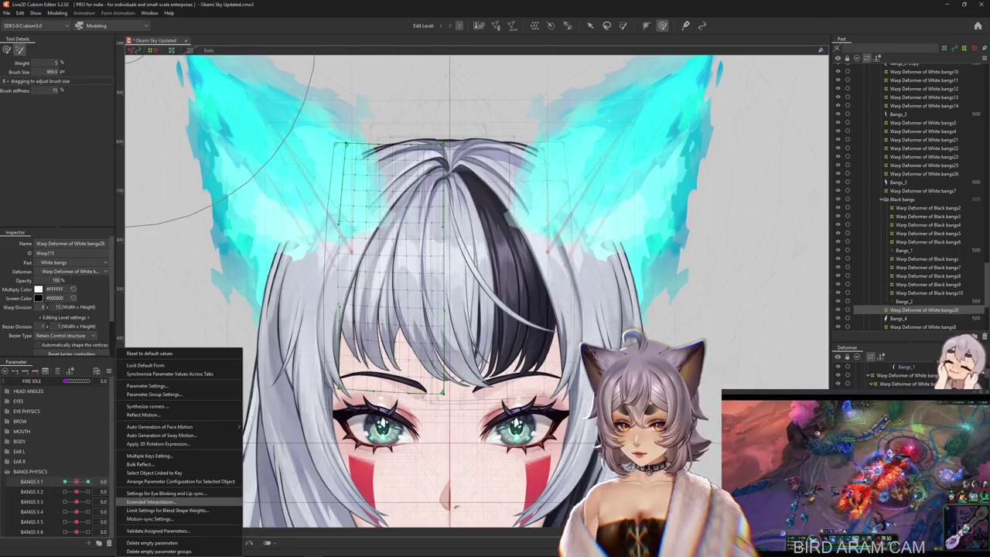
pyautogui.click(170, 510)
pyautogui.click(410, 254)
pyautogui.click(430, 256)
pyautogui.click(421, 271)
pyautogui.click(450, 215)
# Step: Swing BANGS X 1 to test the bangs28 motion, then return it to rest
pyautogui.moveTo(77, 482); pyautogui.dragTo(87, 481)
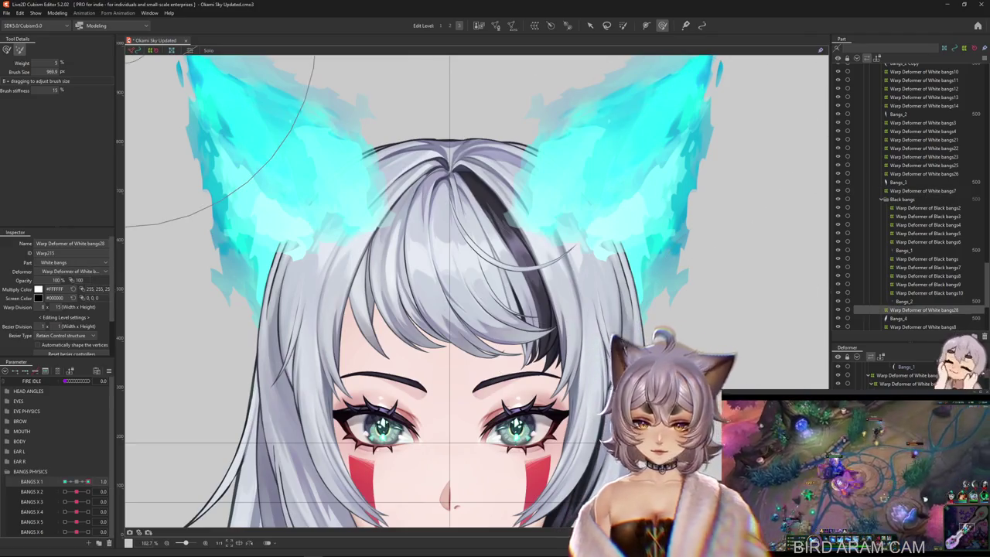
pyautogui.click(899, 318)
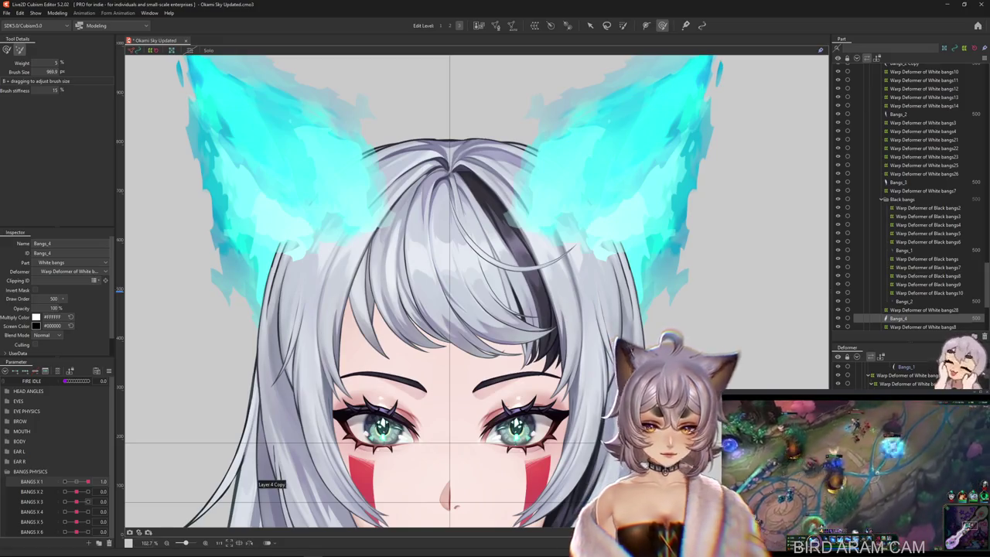
pyautogui.hotkey('ctrl', 'z')
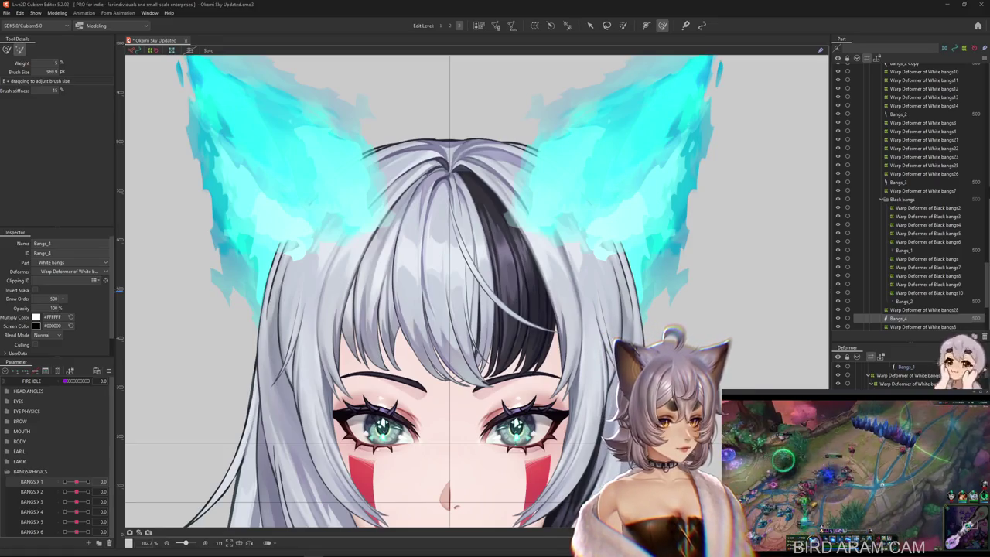
# Step: Path-bend White bangs29's bangs toward the right eye at BANGS X 2 = 1.0
pyautogui.click(455, 336)
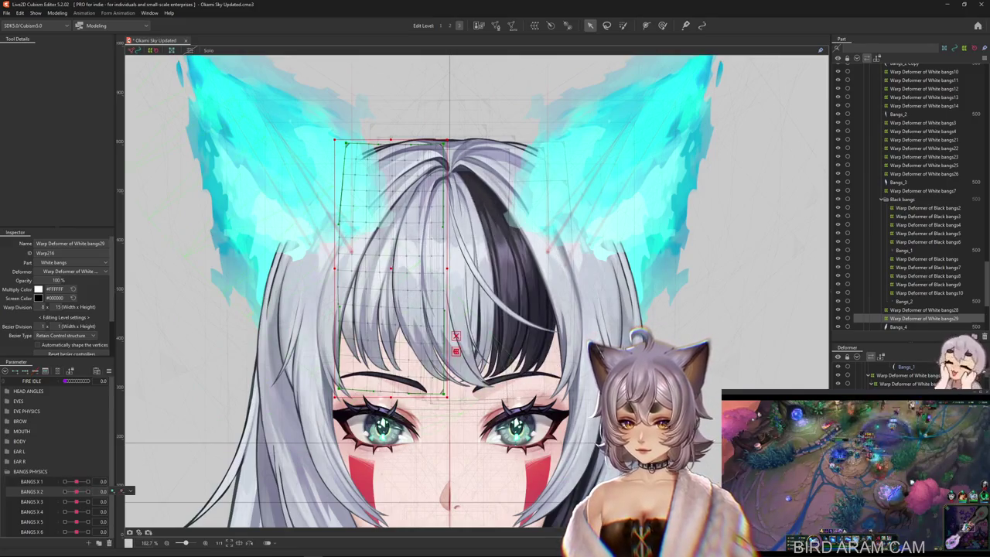
pyautogui.moveTo(76, 491); pyautogui.dragTo(87, 491)
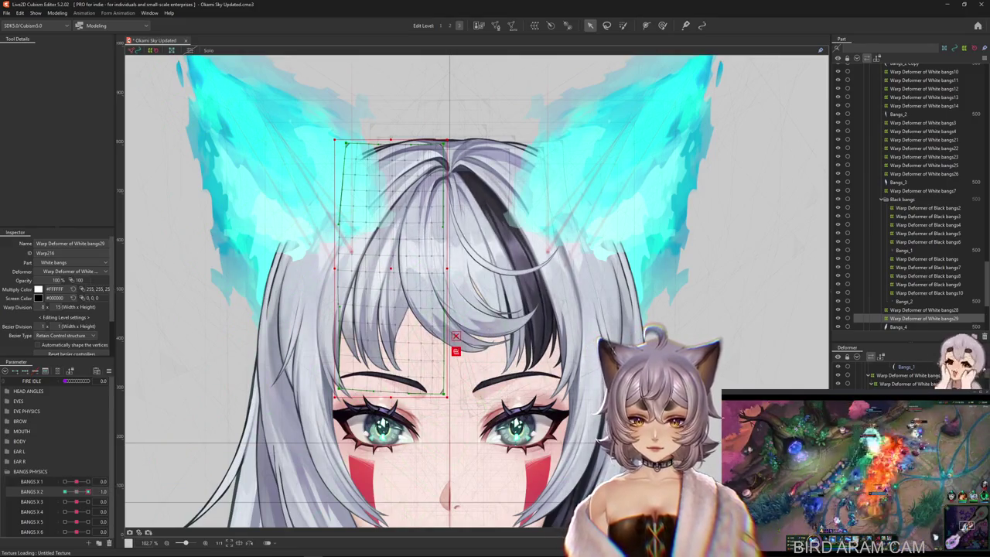
pyautogui.press('t')
pyautogui.click(68, 50)
pyautogui.click(62, 101)
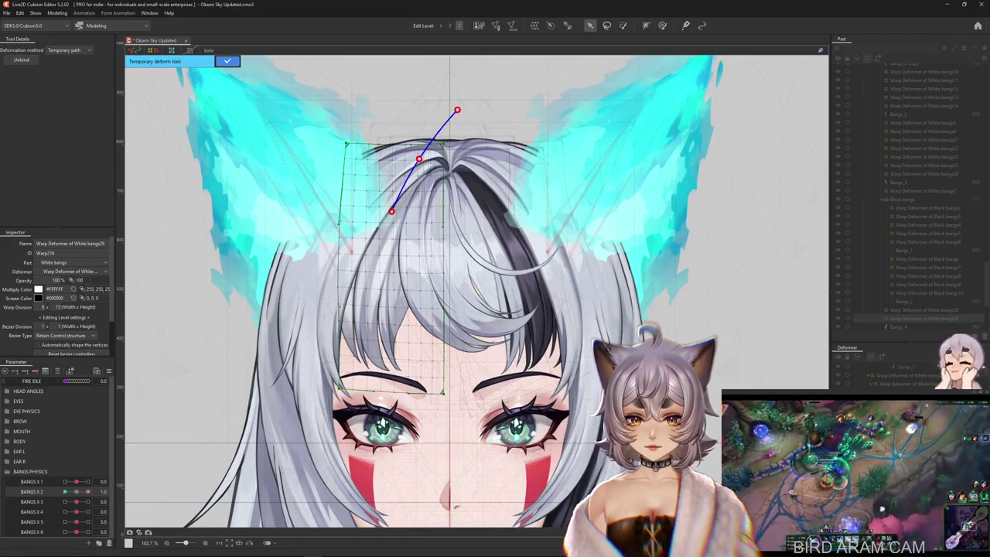
pyautogui.moveTo(391, 447); pyautogui.dragTo(470, 424)
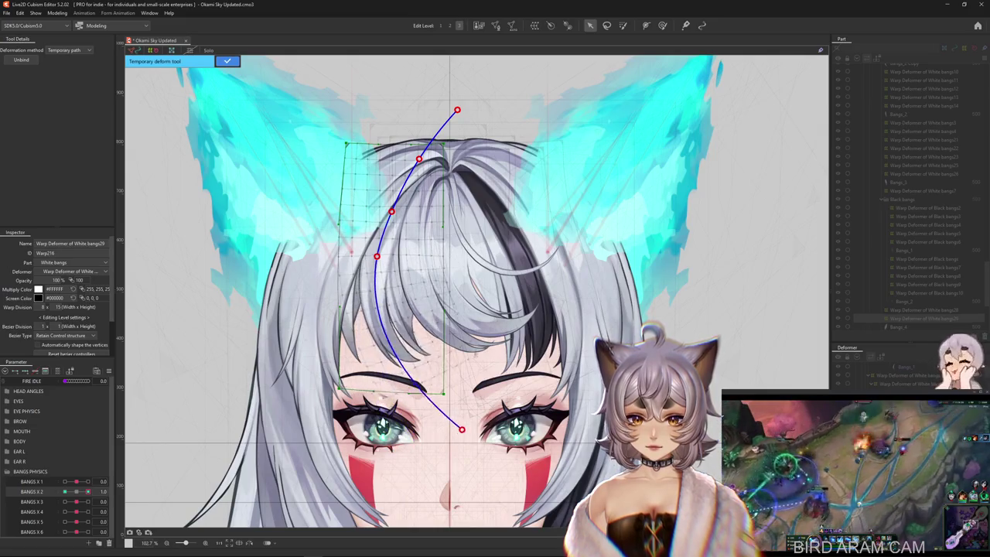
pyautogui.moveTo(377, 256); pyautogui.dragTo(379, 256)
pyautogui.moveTo(469, 425); pyautogui.dragTo(487, 412)
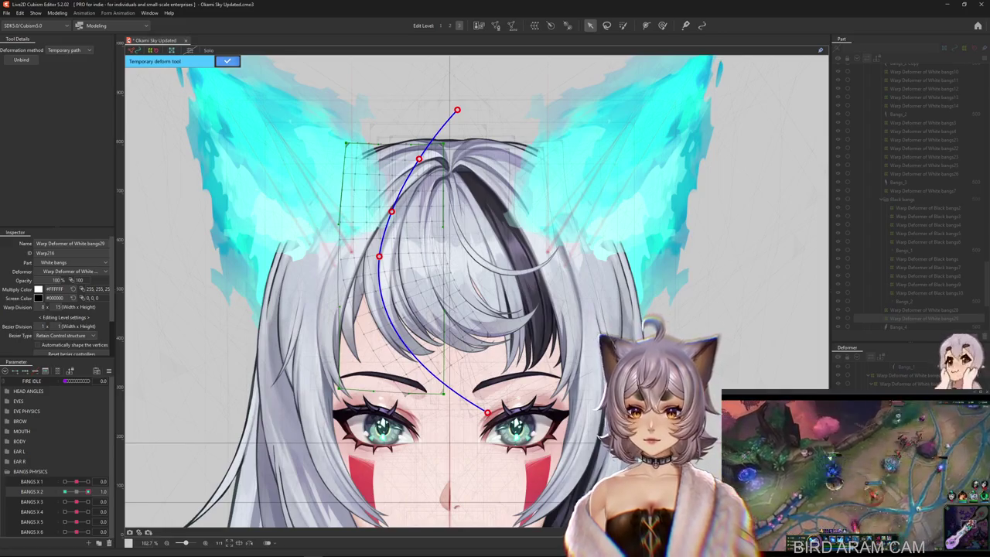
pyautogui.press('Return')
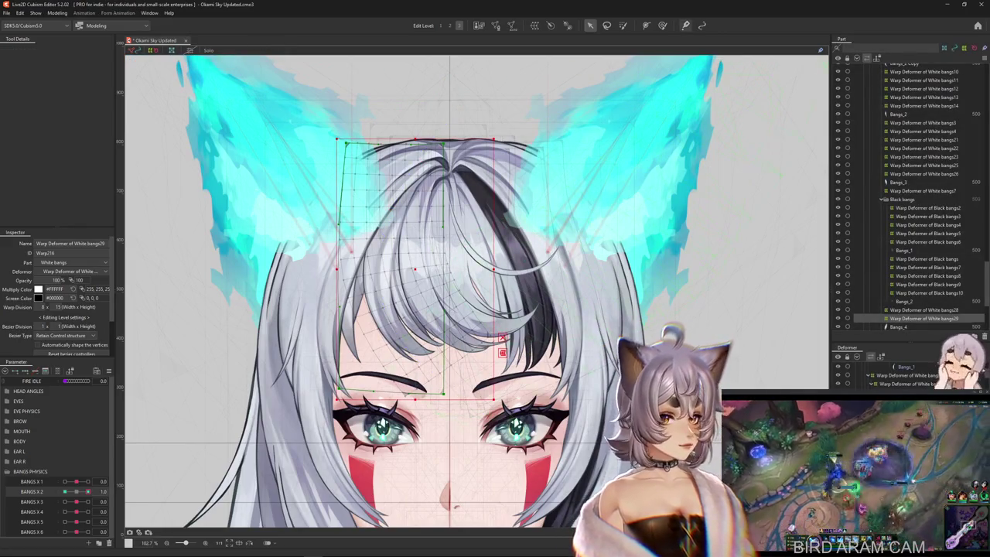
# Step: Push the lower bangs29 grid diagonally into shape with the deform brush
pyautogui.click(662, 24)
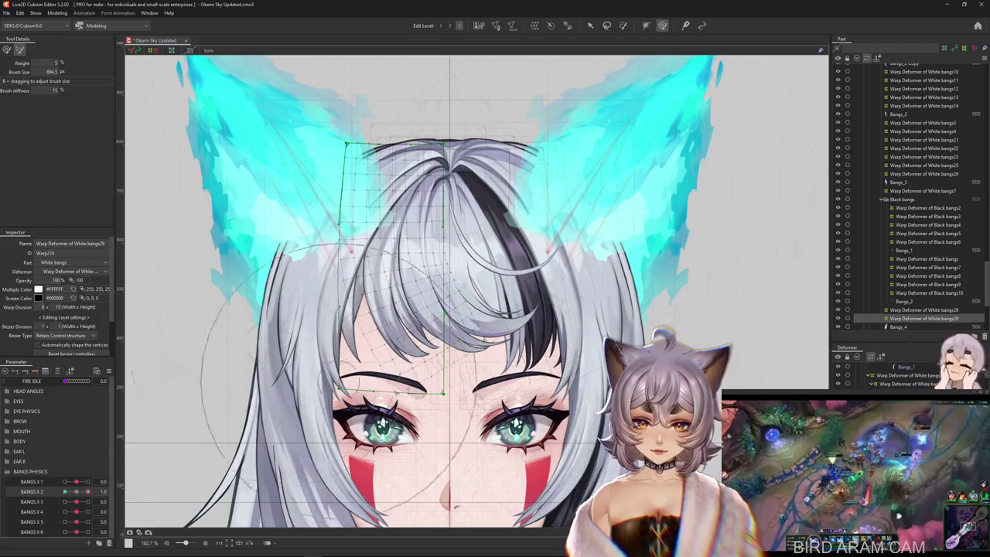
pyautogui.moveTo(348, 363); pyautogui.dragTo(464, 371)
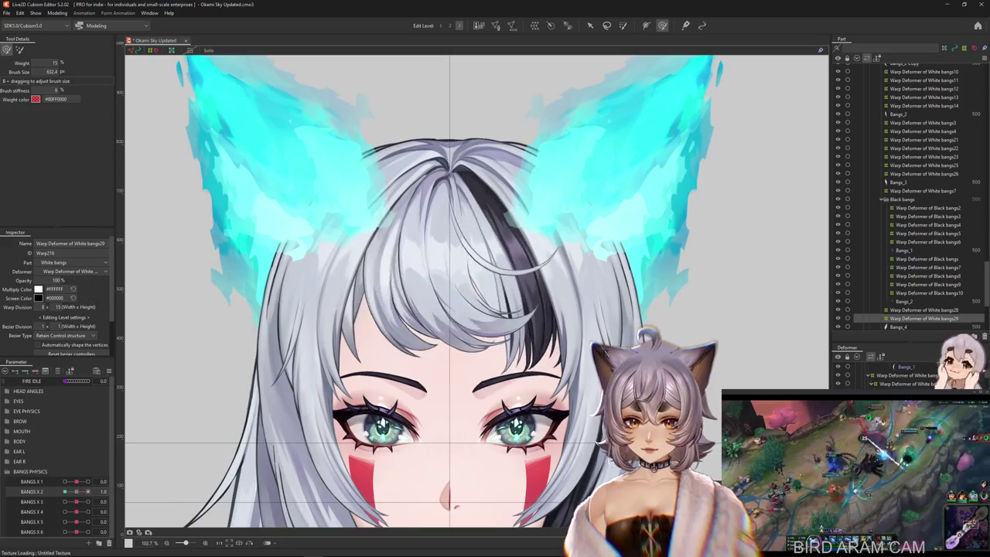
pyautogui.press('b')
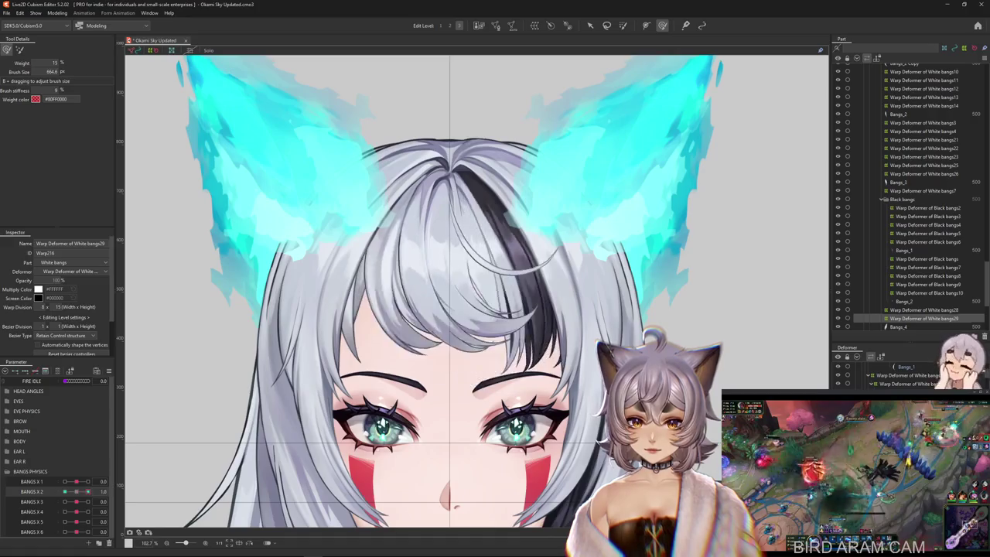
# Step: Bend bangs29 along a temporary path to the tips and brush the lower-left bangs further left
pyautogui.press('v')
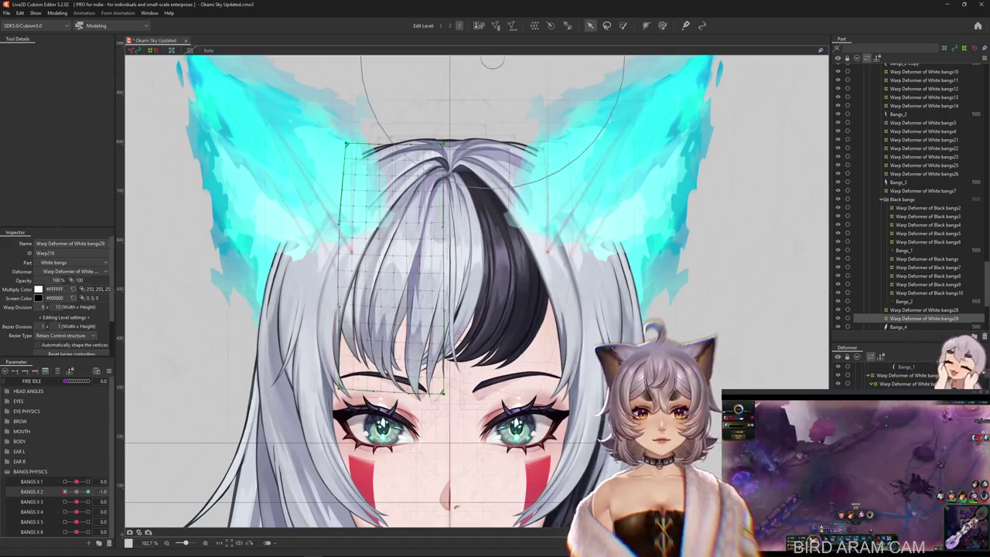
pyautogui.press('t')
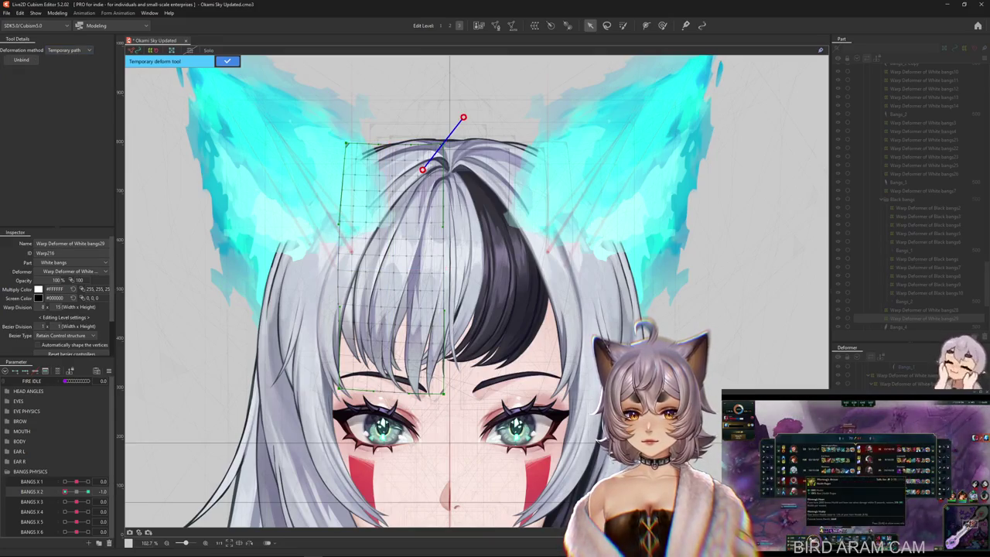
pyautogui.click(389, 245)
pyautogui.click(308, 481)
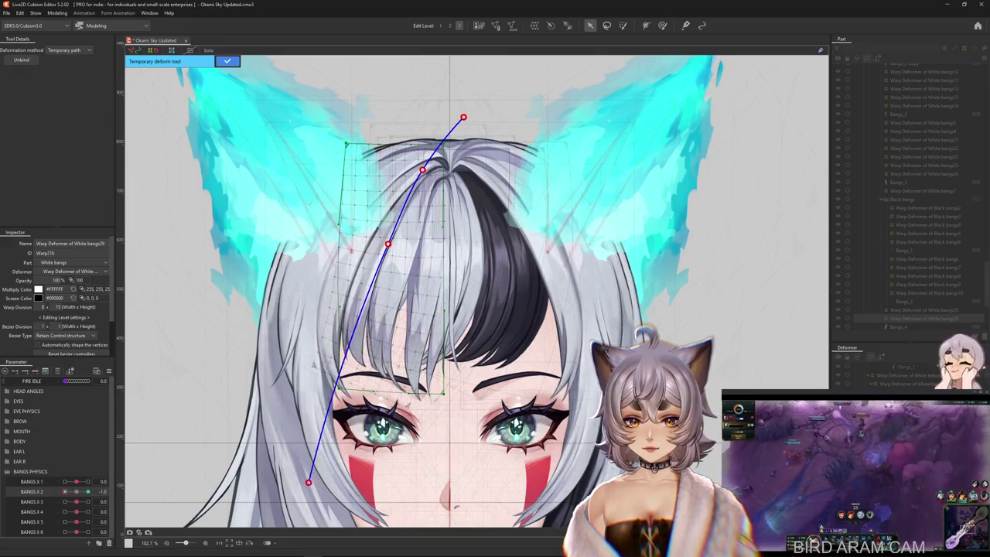
pyautogui.press('Return')
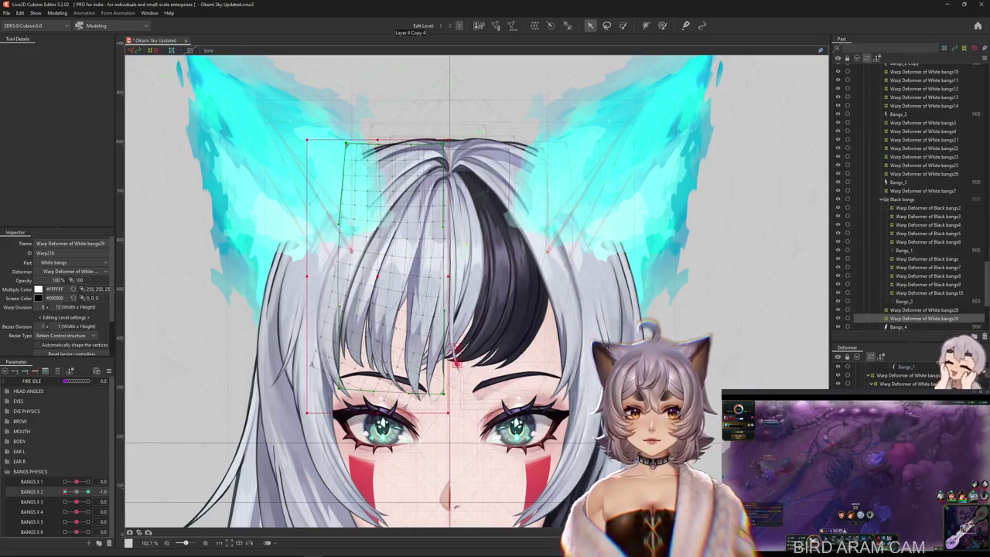
pyautogui.press('b')
pyautogui.moveTo(363, 340)
pyautogui.mouseDown()
pyautogui.moveTo(309, 360)
pyautogui.moveTo(464, 309)
pyautogui.mouseUp()
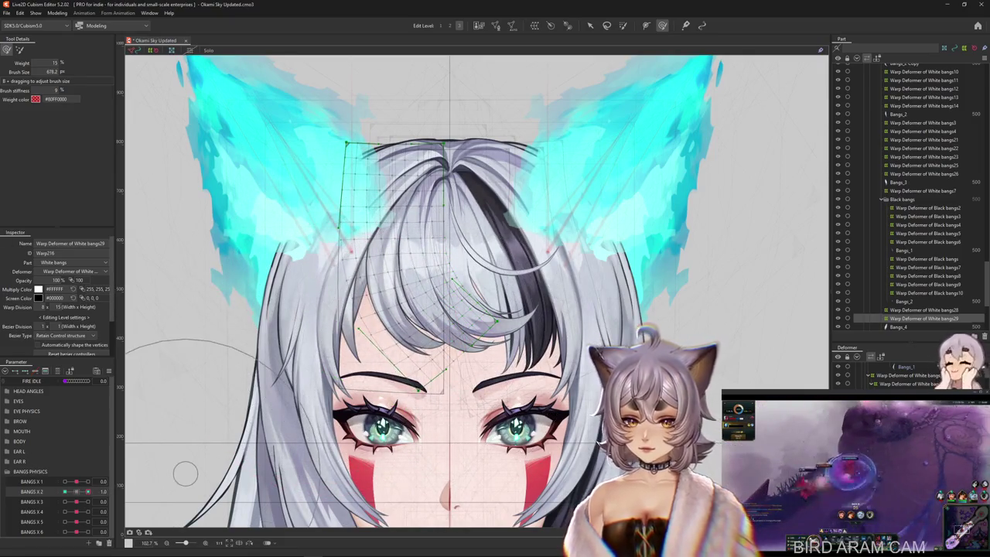
# Step: Paint weight over the top of the bangs29 grid and test BANGS X 2 at 1.0, 0 and -1.0
pyautogui.click(76, 491)
pyautogui.click(623, 25)
pyautogui.moveTo(355, 193); pyautogui.dragTo(433, 155)
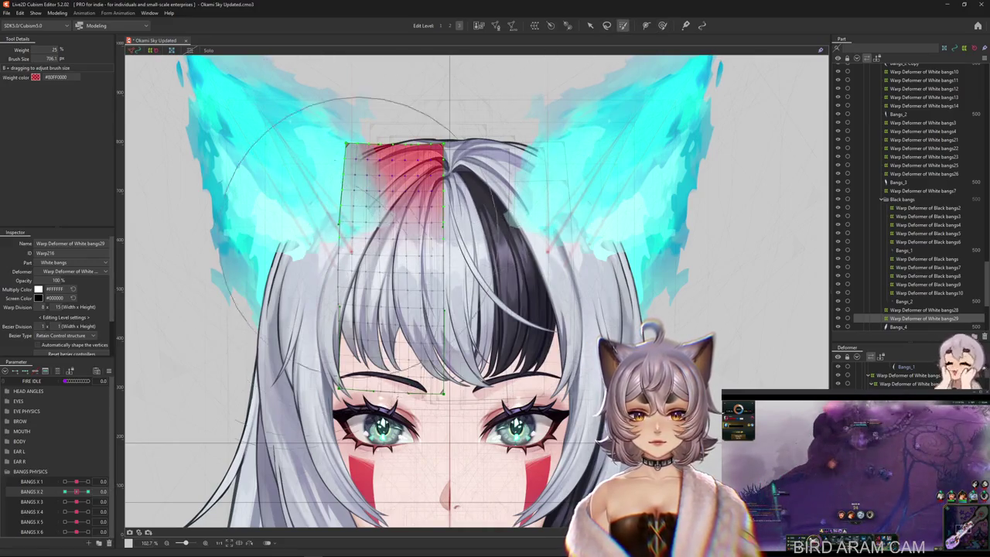
pyautogui.click(88, 491)
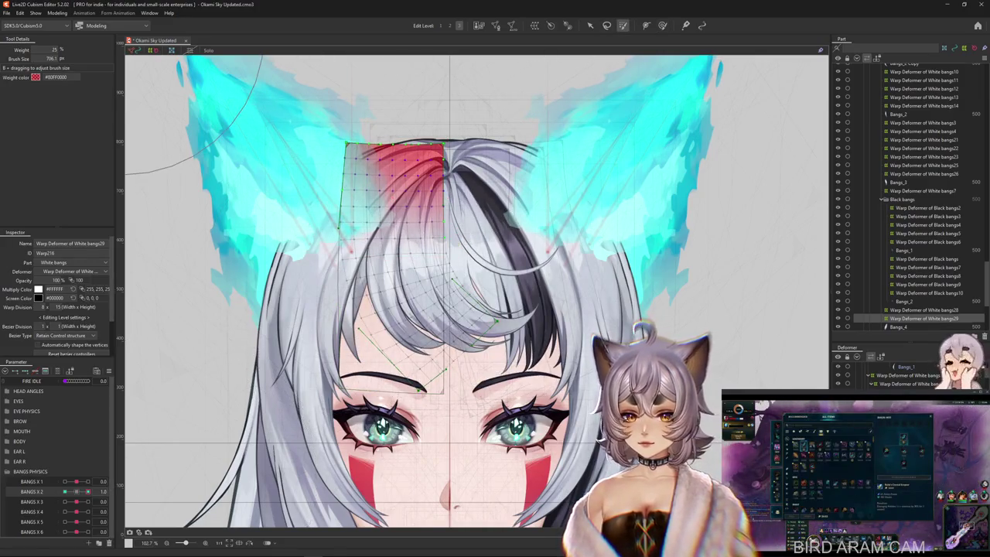
pyautogui.click(75, 492)
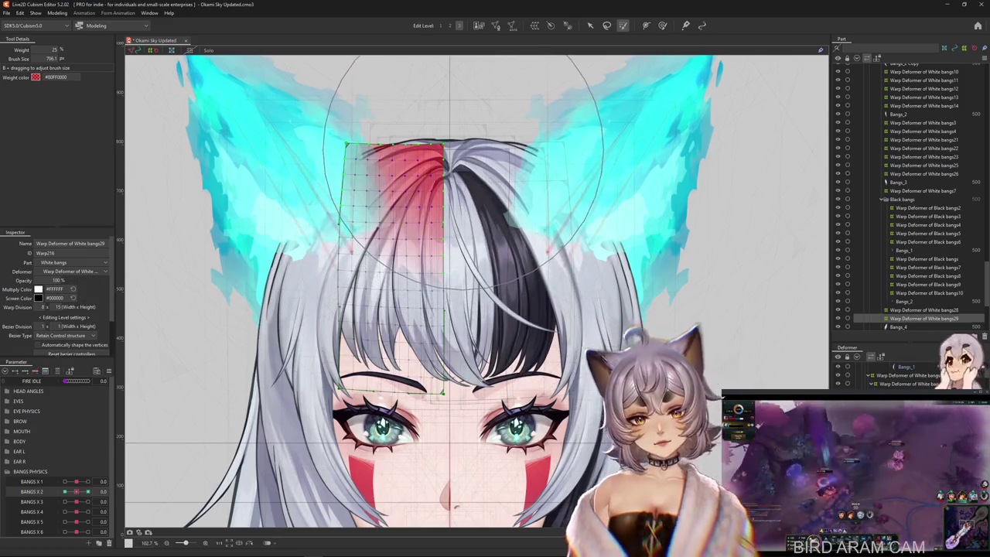
pyautogui.click(65, 491)
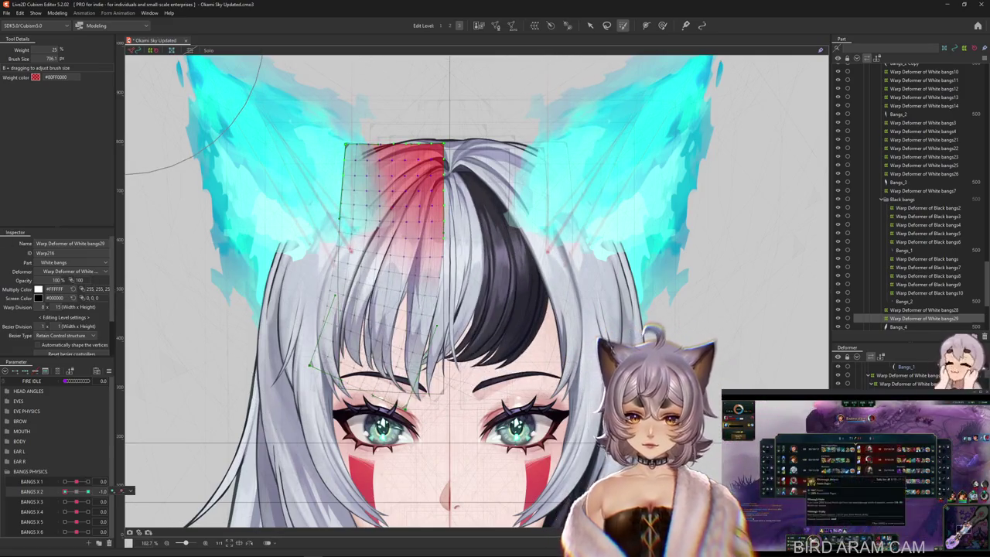
pyautogui.click(76, 491)
pyautogui.rightClick(116, 492)
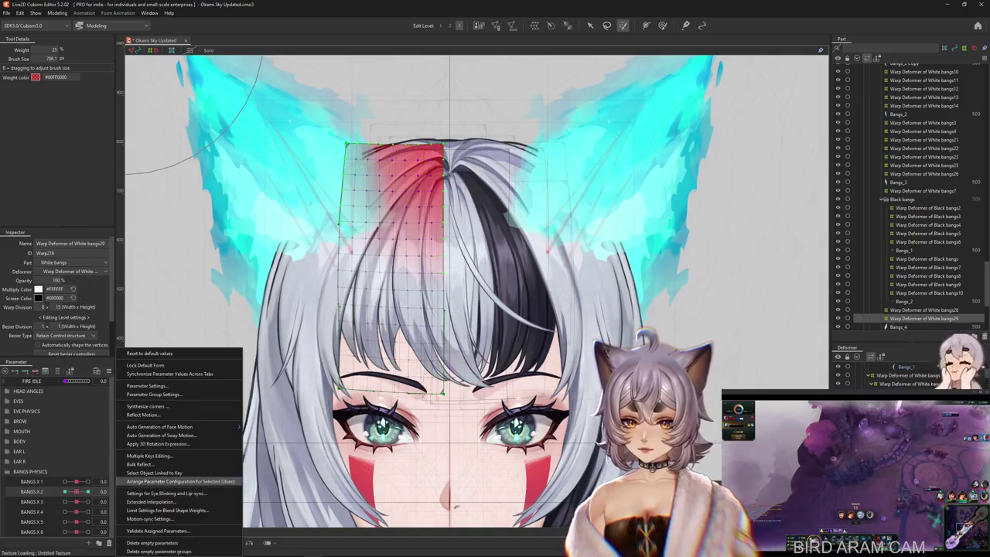
# Step: Review BANGS X 2 extended interpolation, preview the swing, then pick BANGS X 3 and the Bangs_4 mesh
pyautogui.click(151, 501)
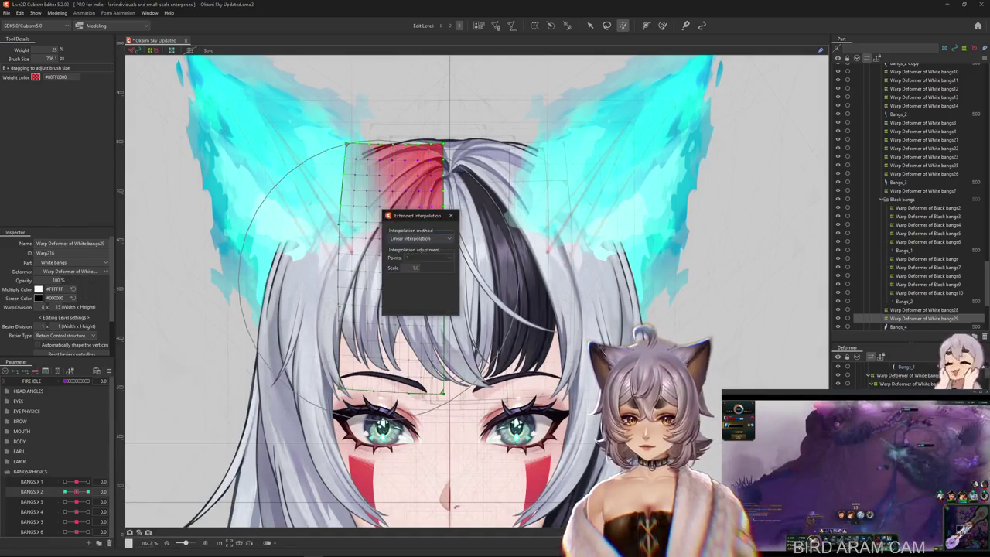
pyautogui.click(421, 239)
pyautogui.click(409, 262)
pyautogui.click(450, 215)
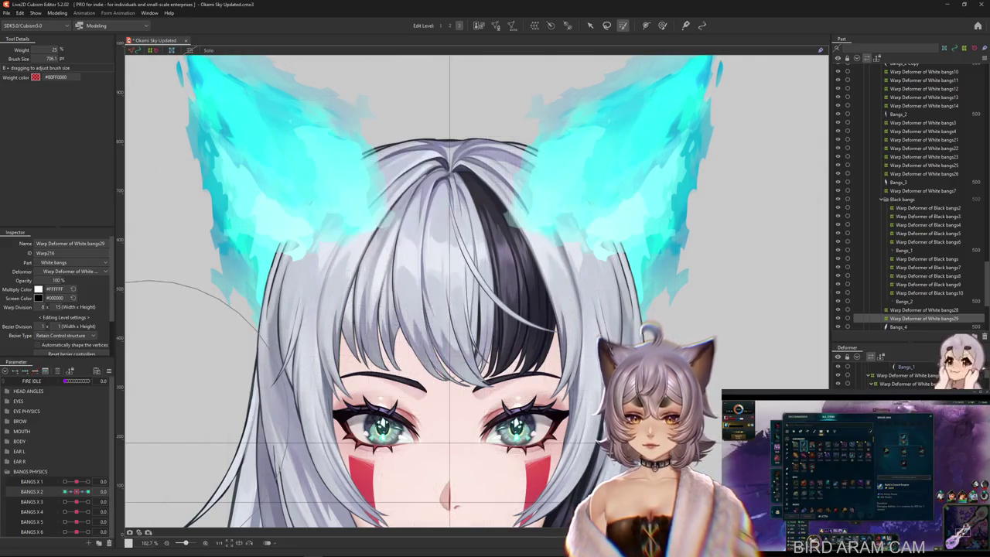
pyautogui.moveTo(87, 491)
pyautogui.mouseDown()
pyautogui.moveTo(65, 491)
pyautogui.moveTo(65, 481)
pyautogui.moveTo(112, 491)
pyautogui.mouseUp()
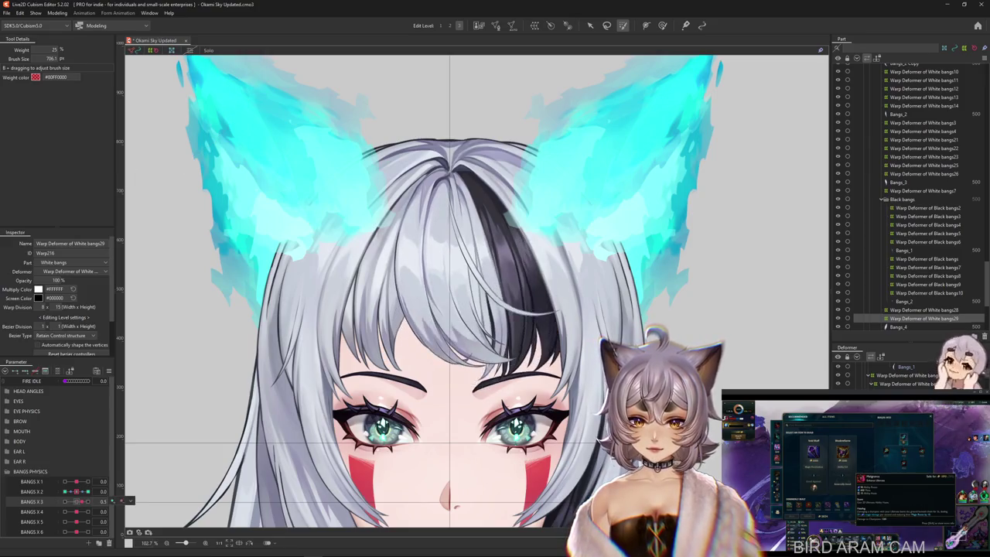
pyautogui.click(113, 501)
pyautogui.click(143, 501)
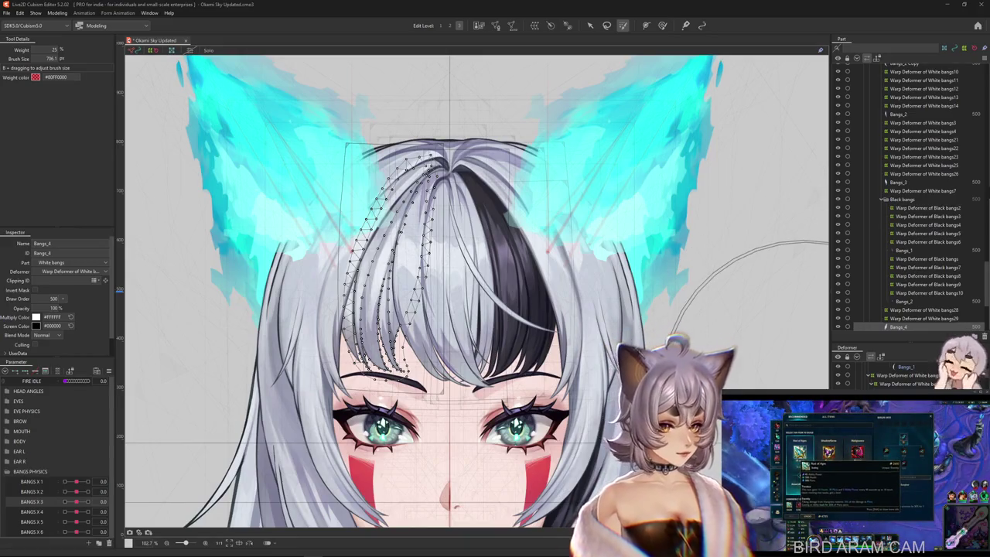
# Step: Select the White bangs30 warp deformer and set BANGS X 3 to 1.0
pyautogui.click(924, 327)
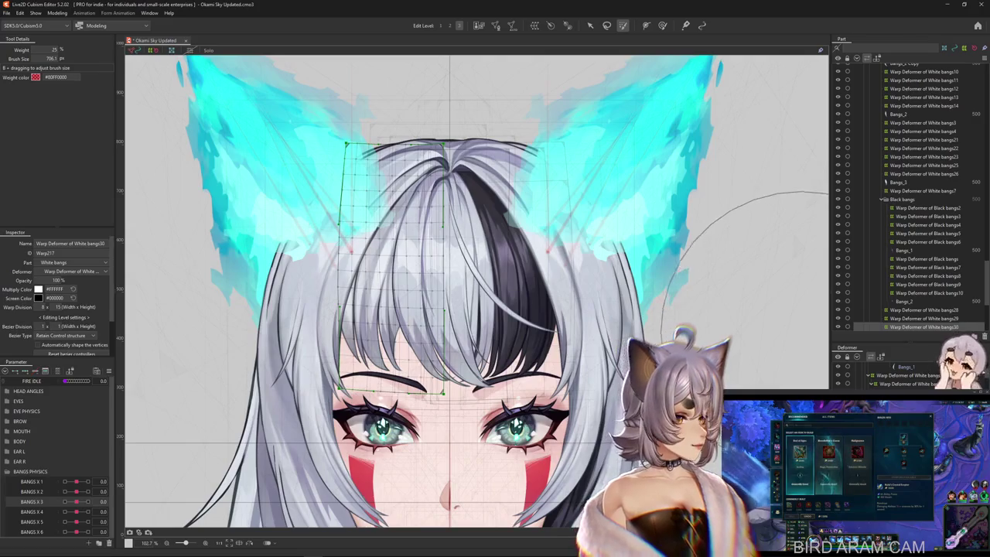
pyautogui.press('v')
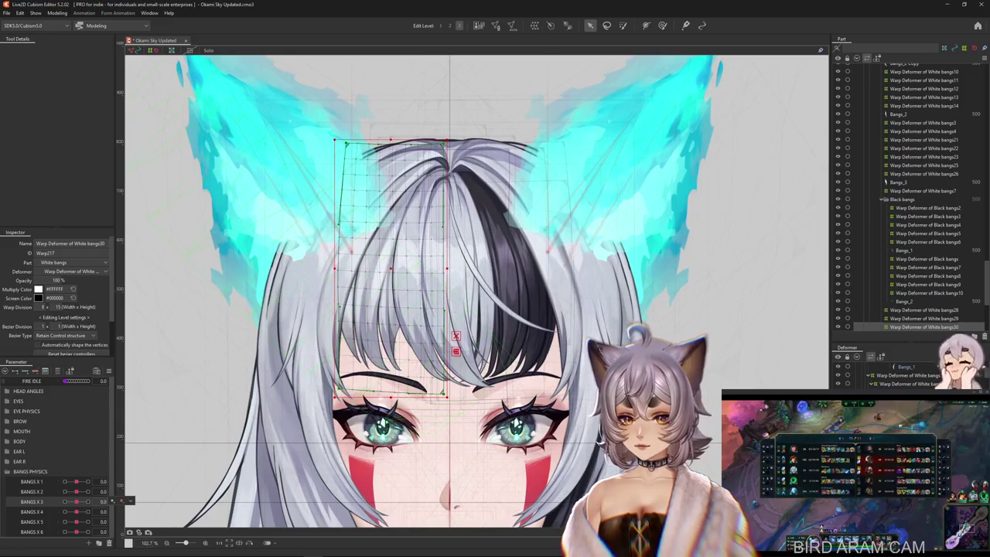
pyautogui.click(88, 502)
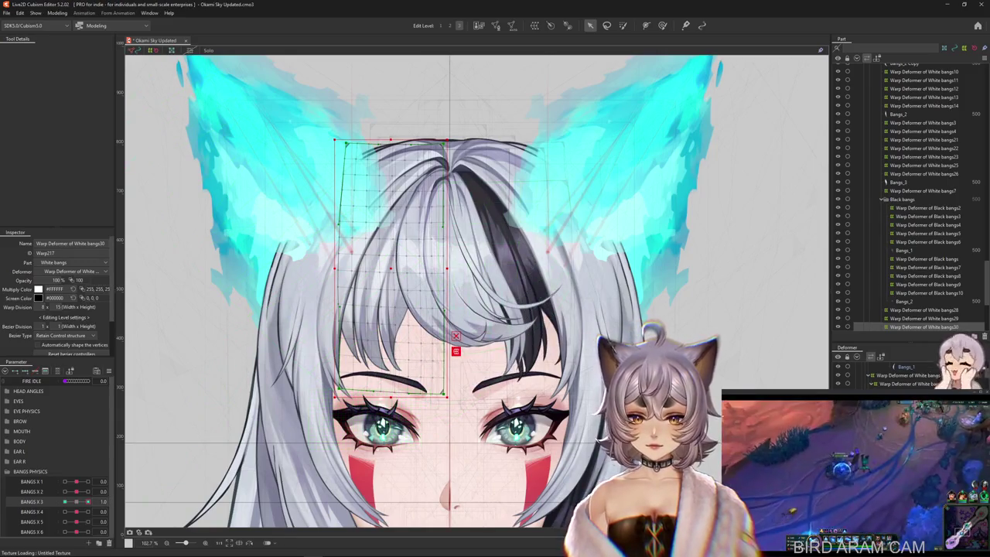
# Step: Curl the bangs rightward toward the right eye with a temporary deform path
pyautogui.hotkey('ctrl', 't')
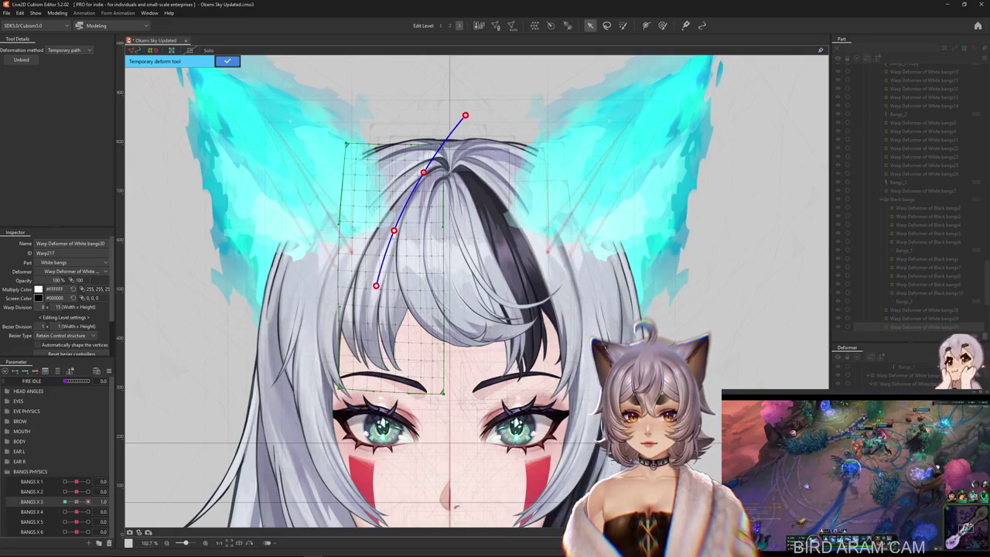
pyautogui.click(483, 436)
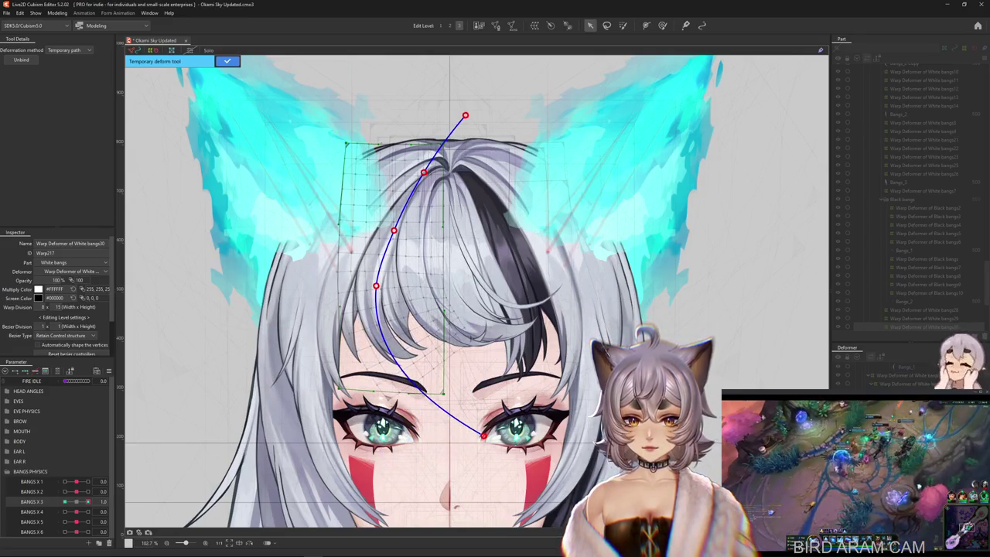
pyautogui.moveTo(376, 285); pyautogui.dragTo(379, 286)
pyautogui.moveTo(484, 437); pyautogui.dragTo(497, 426)
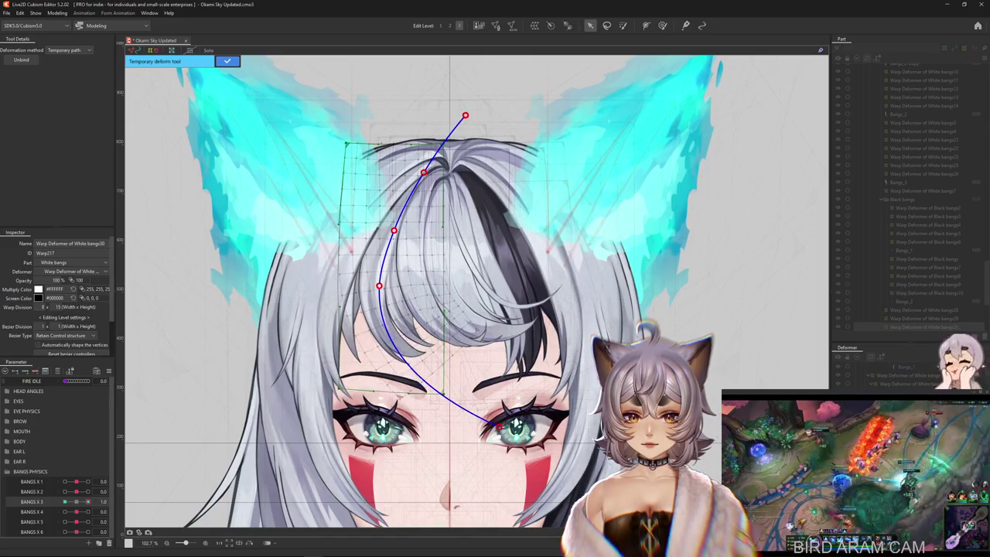
pyautogui.press('Return')
# Step: Paint weight over the left half of the bangs and refine the curl with the Deform Brush
pyautogui.press('b')
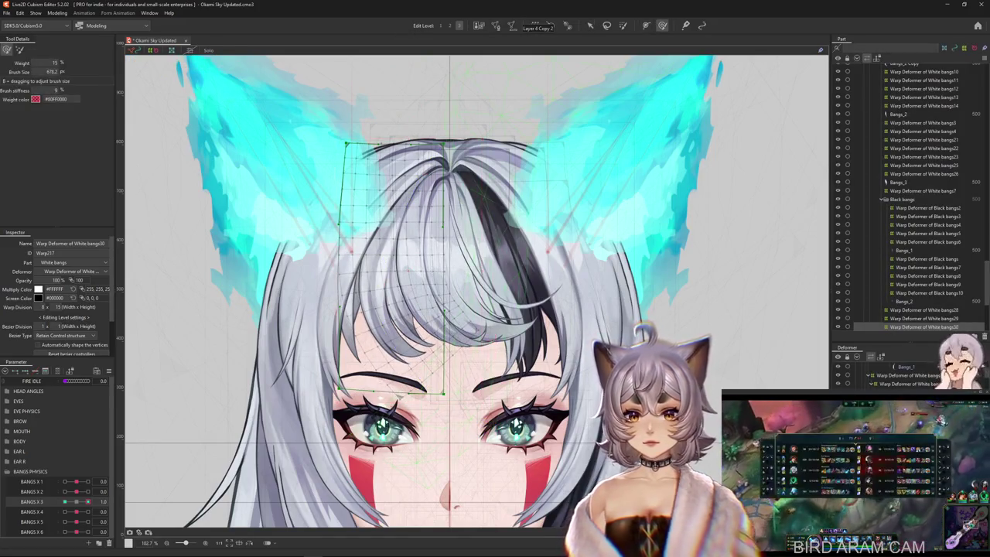
pyautogui.moveTo(541, 356); pyautogui.dragTo(452, 355)
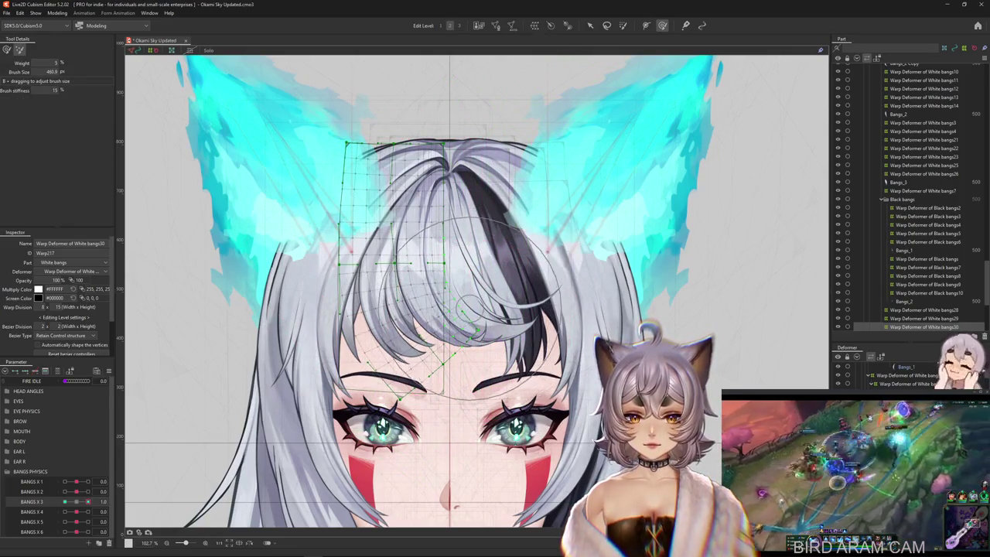
pyautogui.press('w')
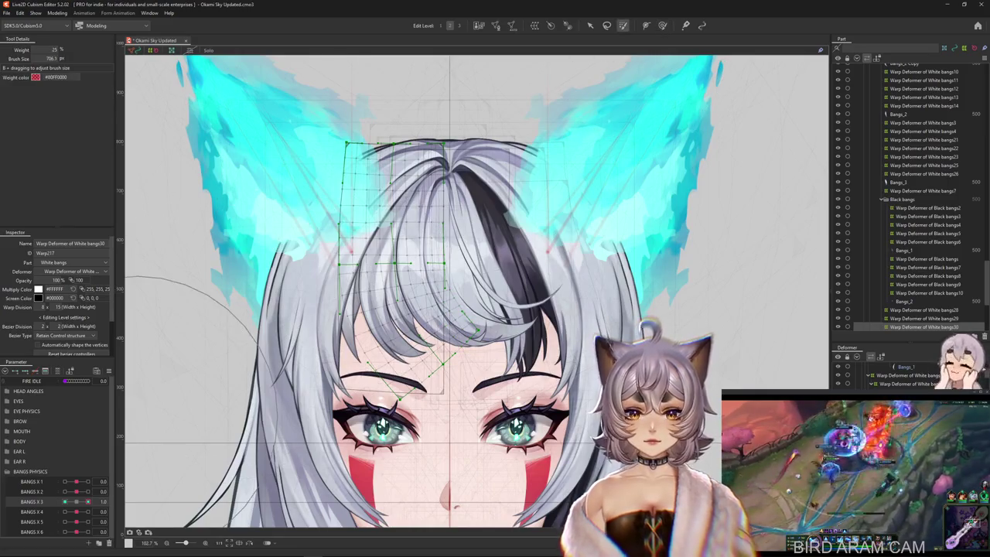
pyautogui.moveTo(433, 116); pyautogui.dragTo(470, 108)
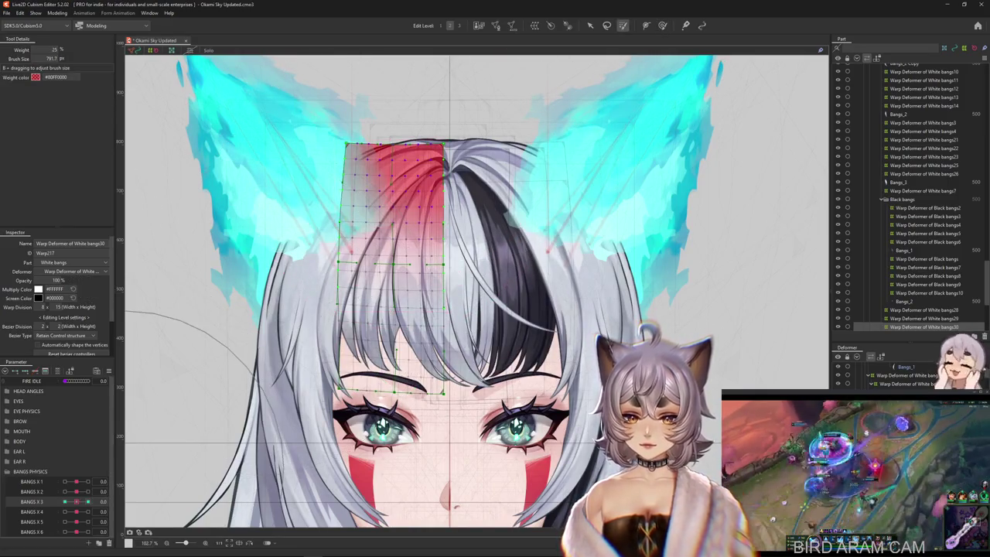
pyautogui.click(87, 502)
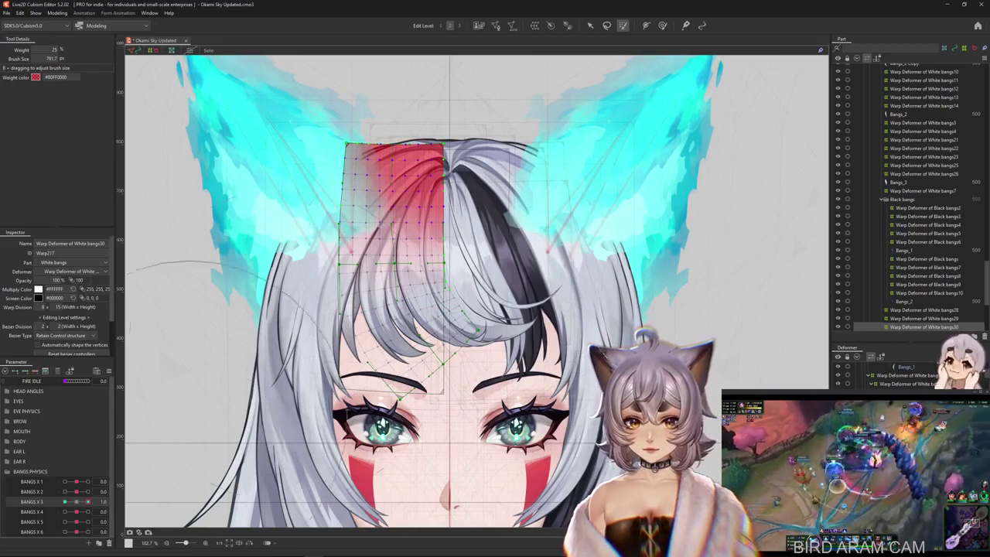
pyautogui.press('b')
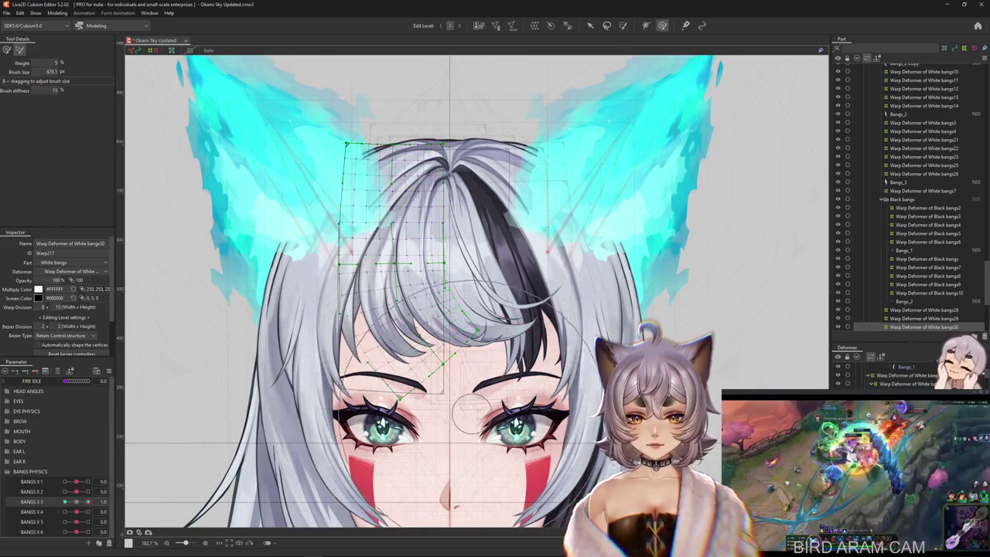
pyautogui.moveTo(137, 169); pyautogui.dragTo(154, 168)
pyautogui.moveTo(502, 472)
pyautogui.mouseDown()
pyautogui.moveTo(545, 336)
pyautogui.moveTo(473, 336)
pyautogui.mouseUp()
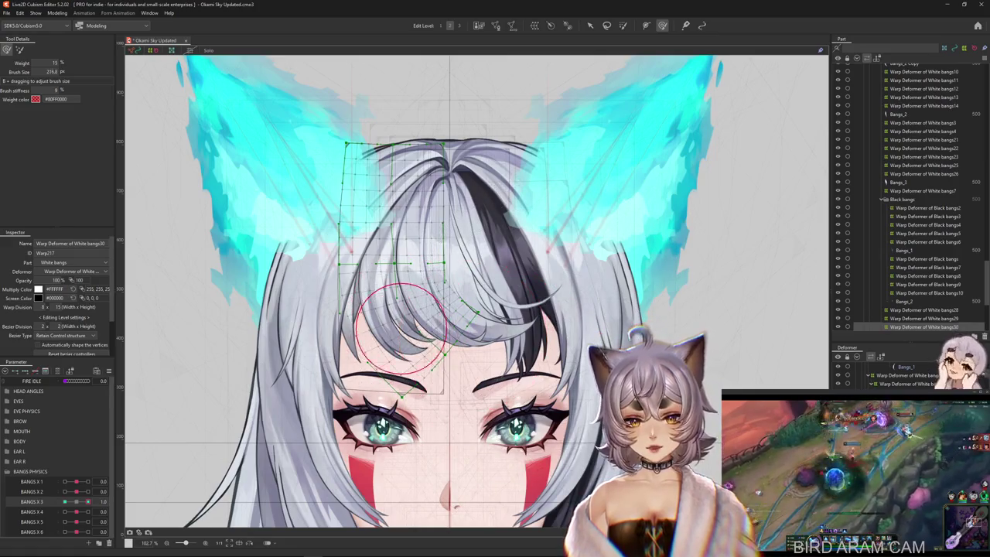
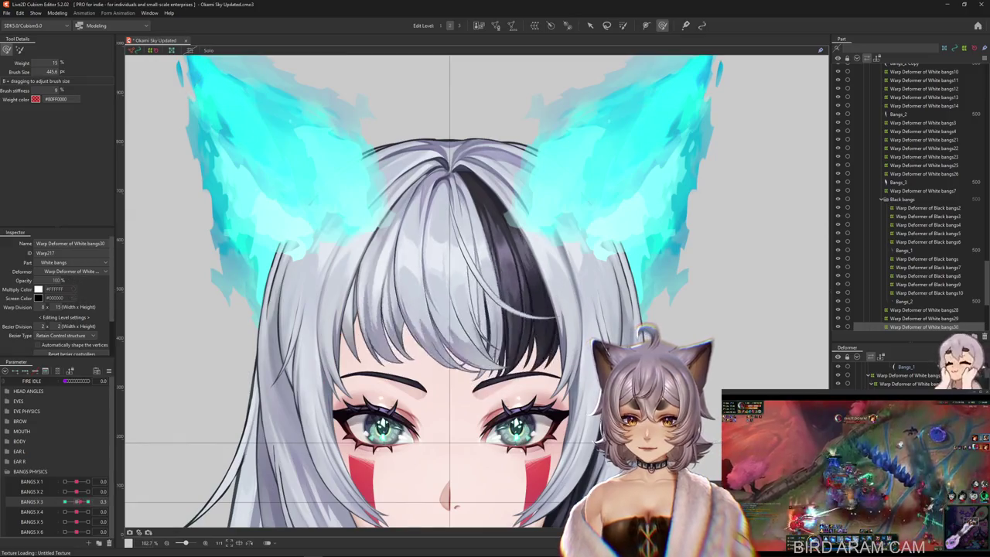
# Step: Paint weight on the left half of the White bangs30 warp deformer at BANGS X 3 = 0, then return to 1.0
pyautogui.moveTo(334, 214); pyautogui.dragTo(338, 309)
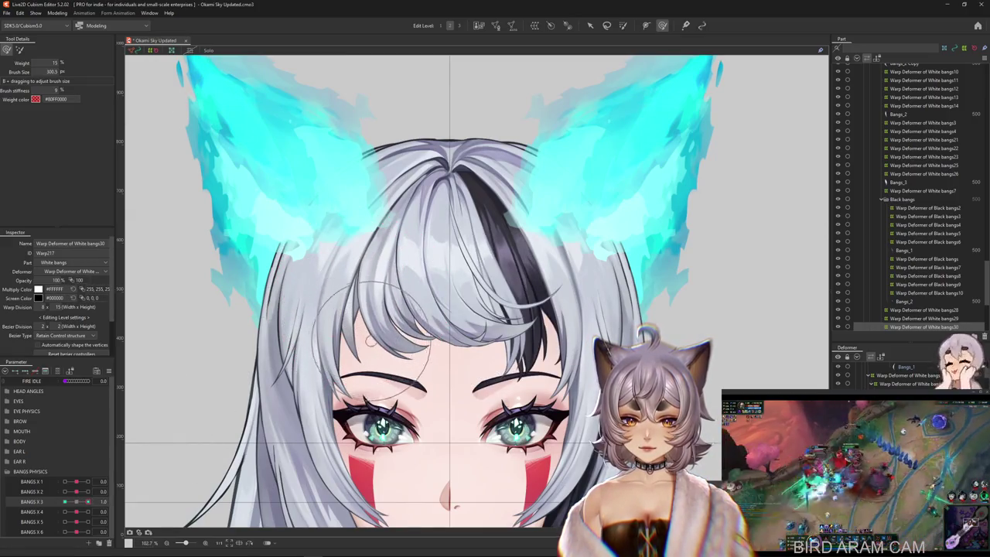
pyautogui.moveTo(370, 341); pyautogui.dragTo(133, 476)
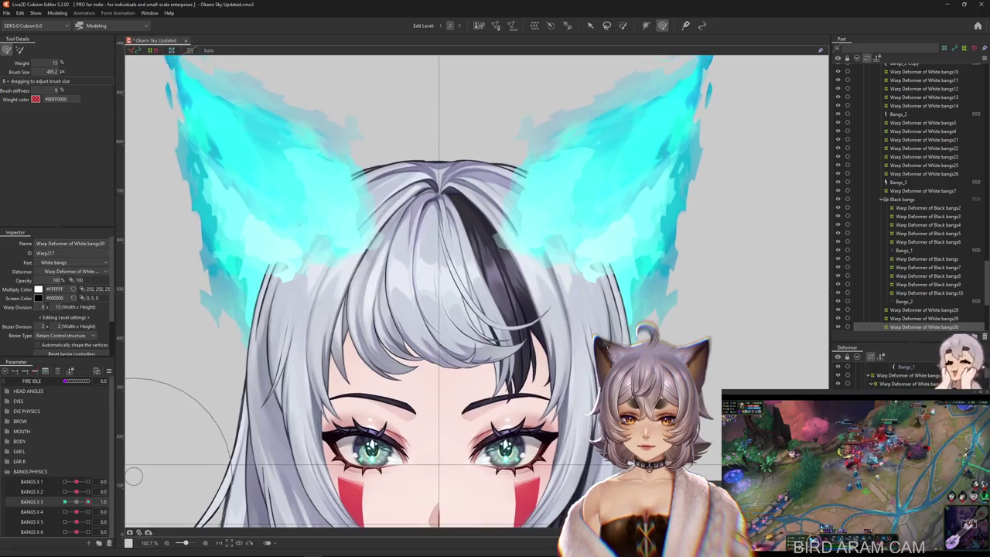
pyautogui.moveTo(87, 501); pyautogui.dragTo(65, 501)
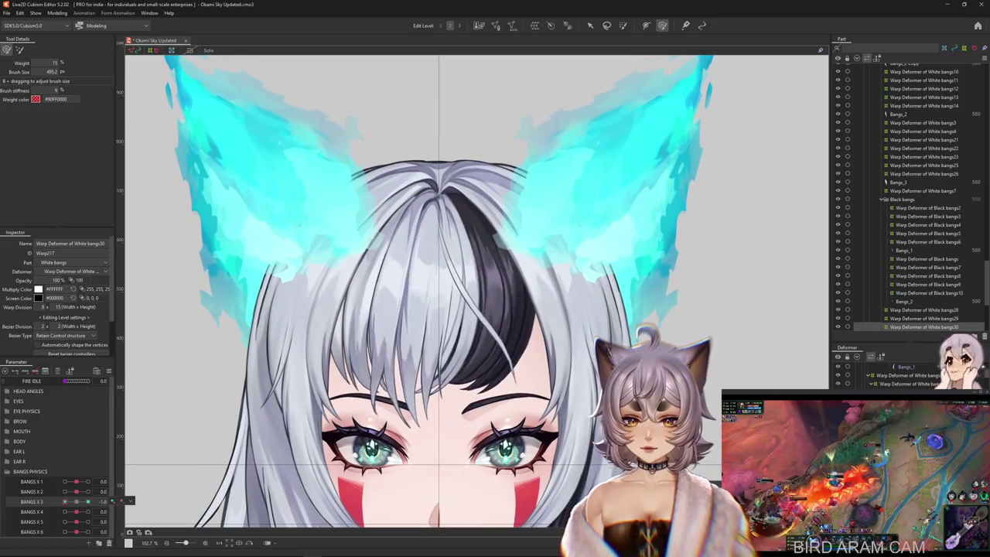
pyautogui.press('b')
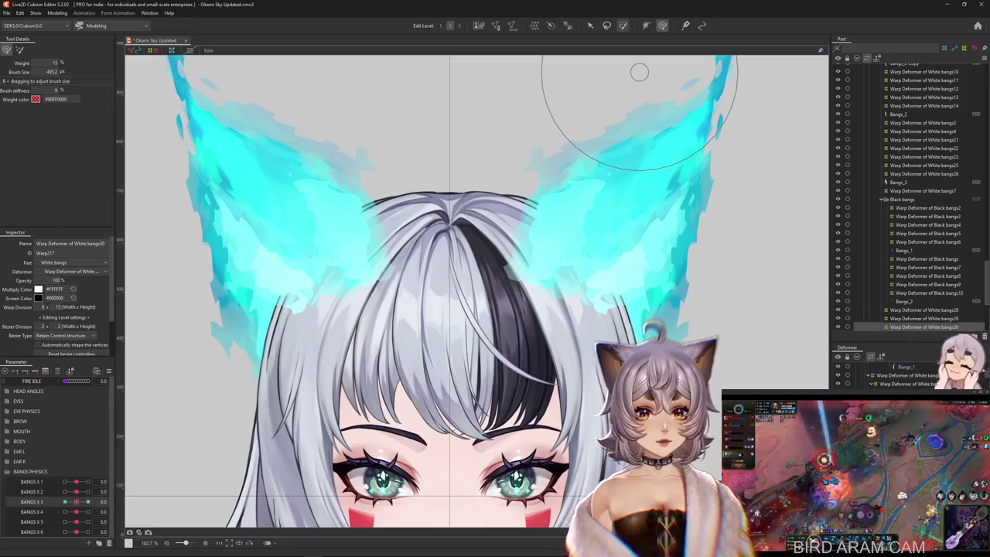
pyautogui.click(391, 224)
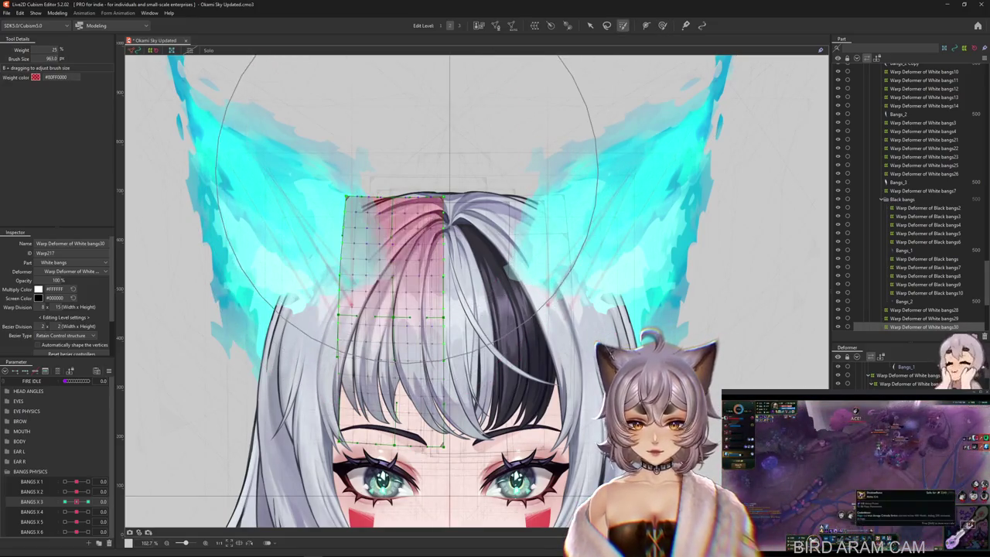
pyautogui.moveTo(75, 501); pyautogui.dragTo(87, 501)
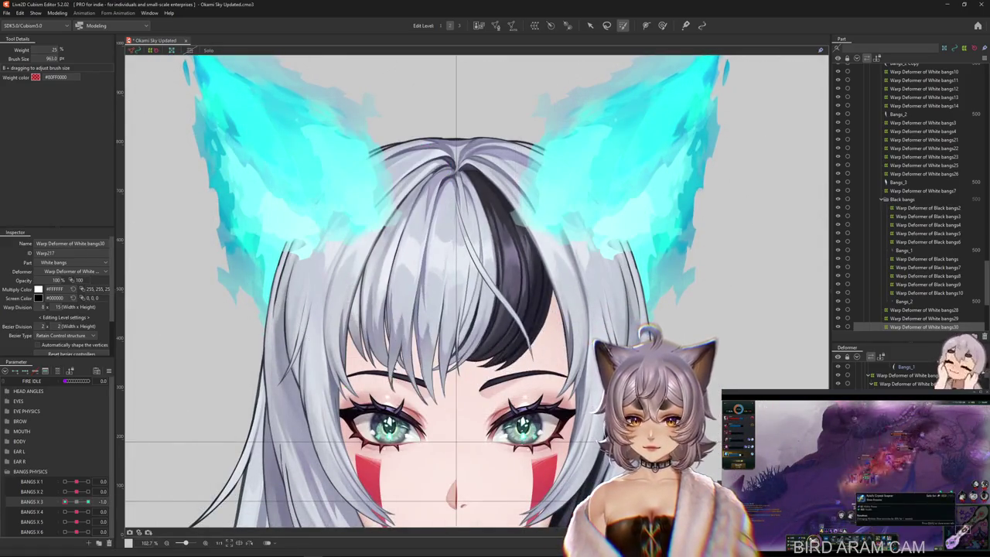
pyautogui.click(589, 26)
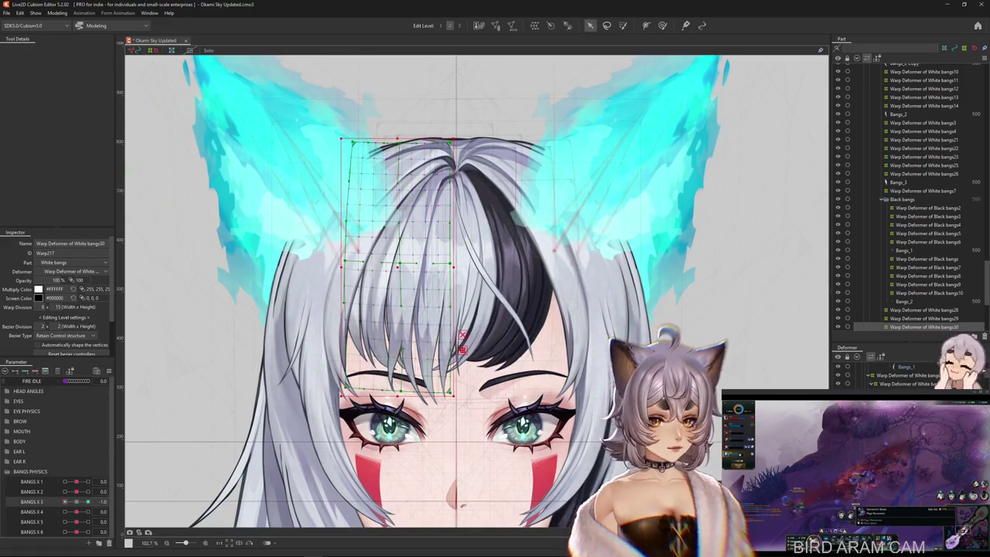
# Step: Bend the left white bangs leftward with a confirmed temporary path deformation
pyautogui.press('q')
pyautogui.click(68, 49)
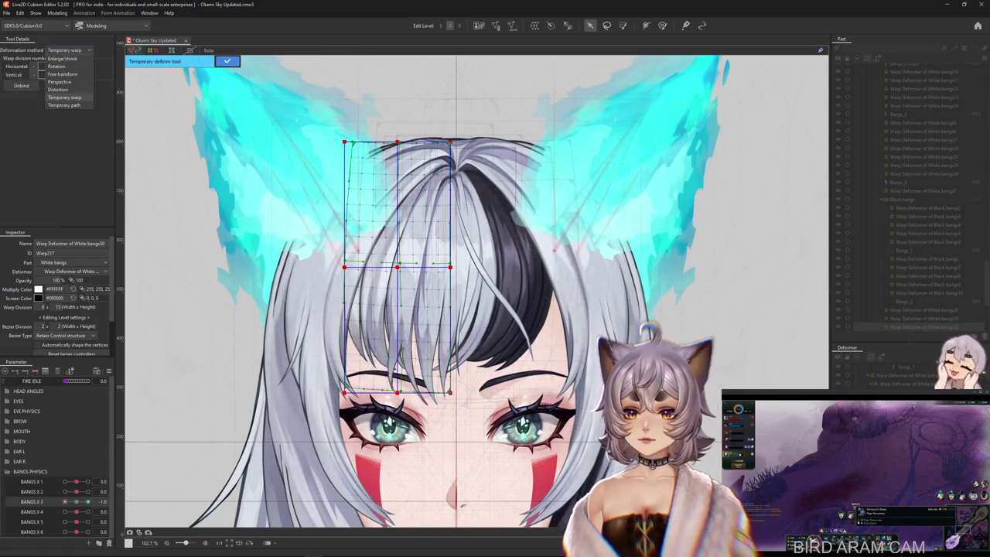
pyautogui.click(66, 101)
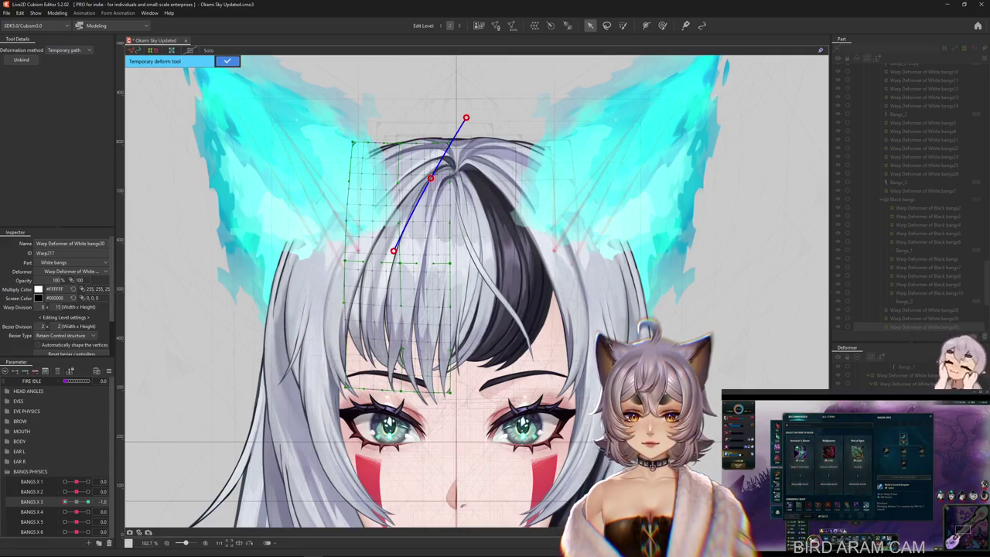
pyautogui.click(401, 461)
pyautogui.moveTo(402, 460); pyautogui.dragTo(337, 448)
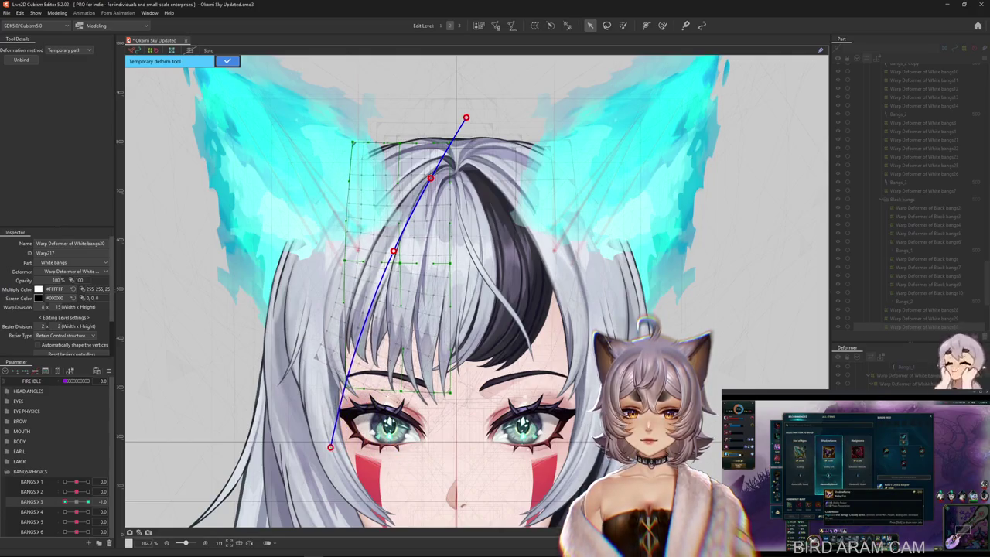
pyautogui.click(228, 60)
pyautogui.click(624, 25)
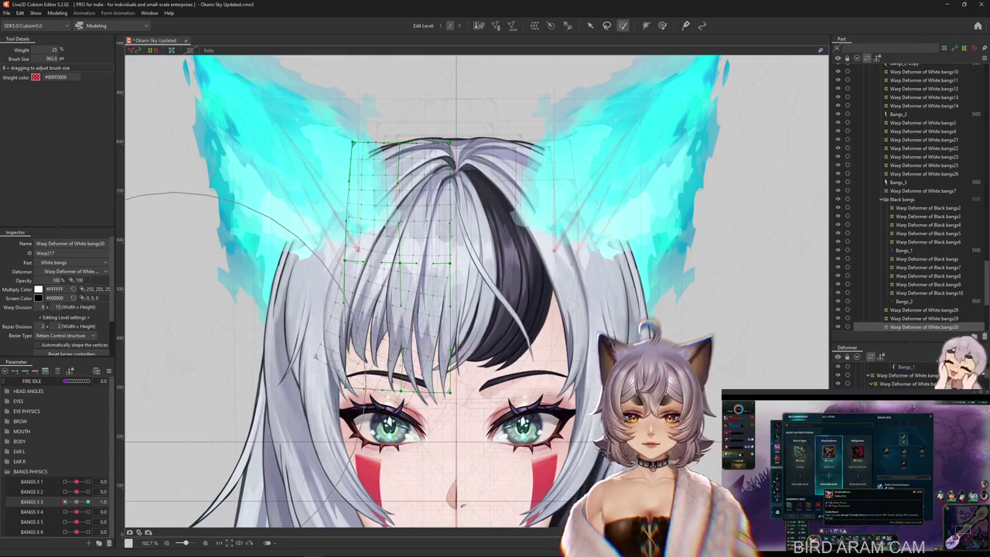
# Step: Touch up weight over the bangs and sweep BANGS X 3 to preview the sway
pyautogui.moveTo(433, 155); pyautogui.dragTo(402, 201)
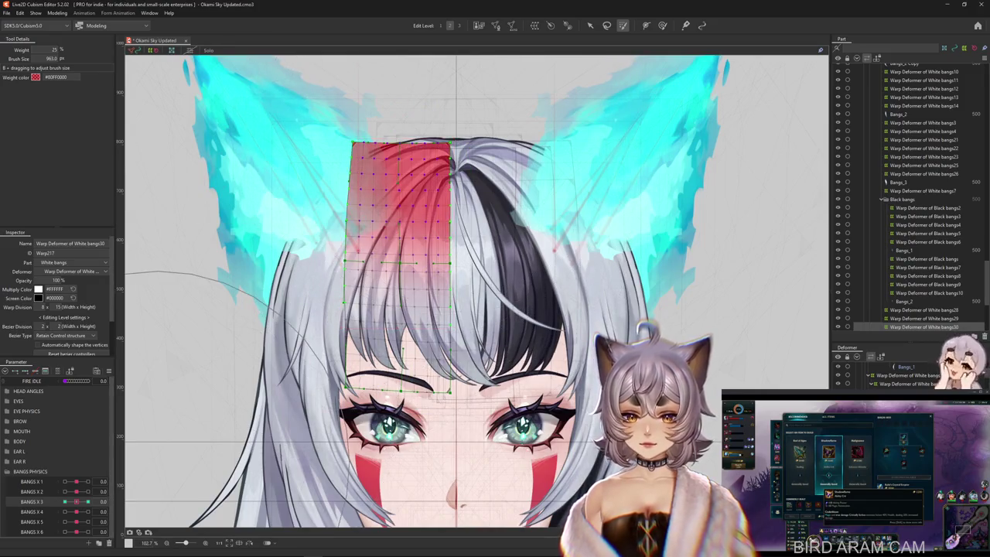
pyautogui.click(66, 501)
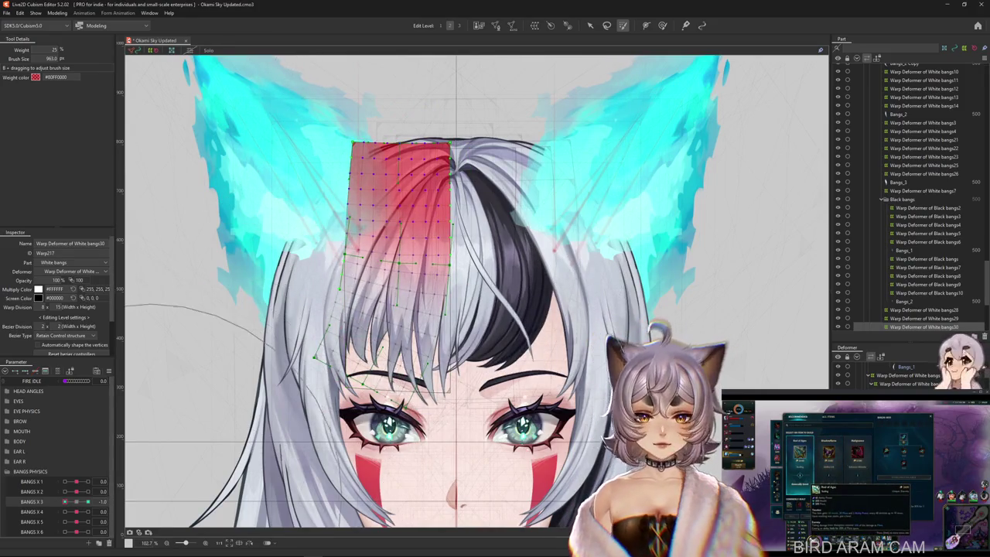
pyautogui.moveTo(66, 501); pyautogui.dragTo(88, 501)
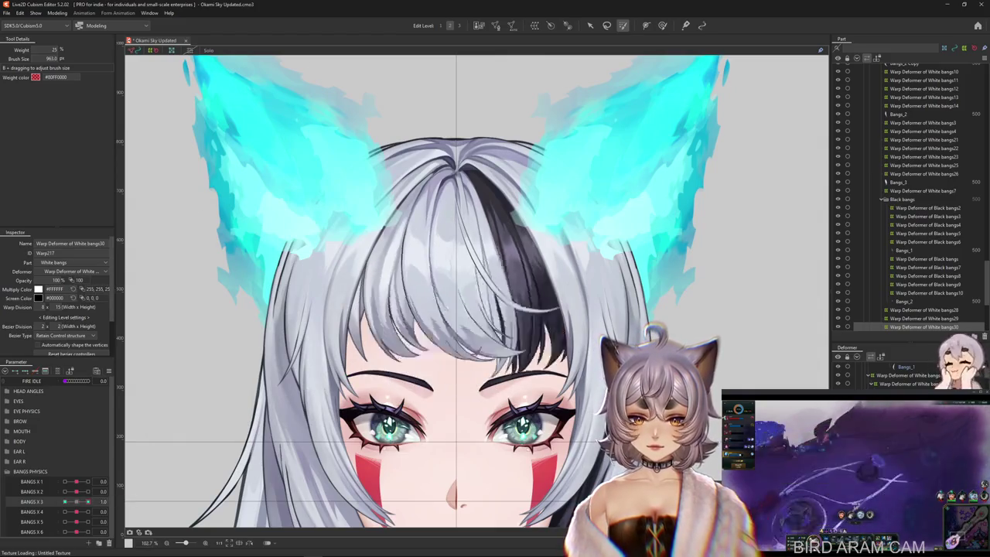
# Step: Ready a smaller deform brush with BANGS X 3 set to -1.0
pyautogui.click(662, 25)
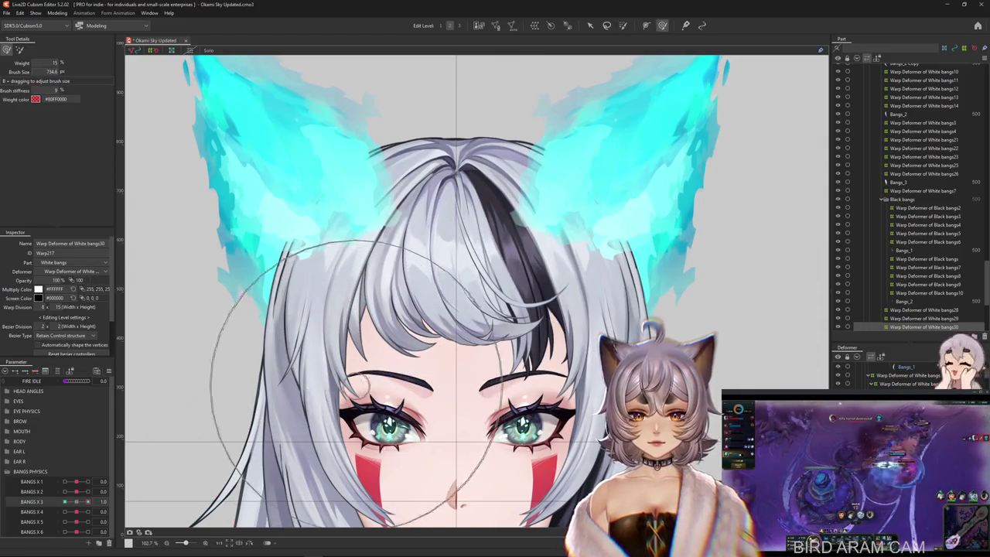
pyautogui.moveTo(87, 501); pyautogui.dragTo(65, 501)
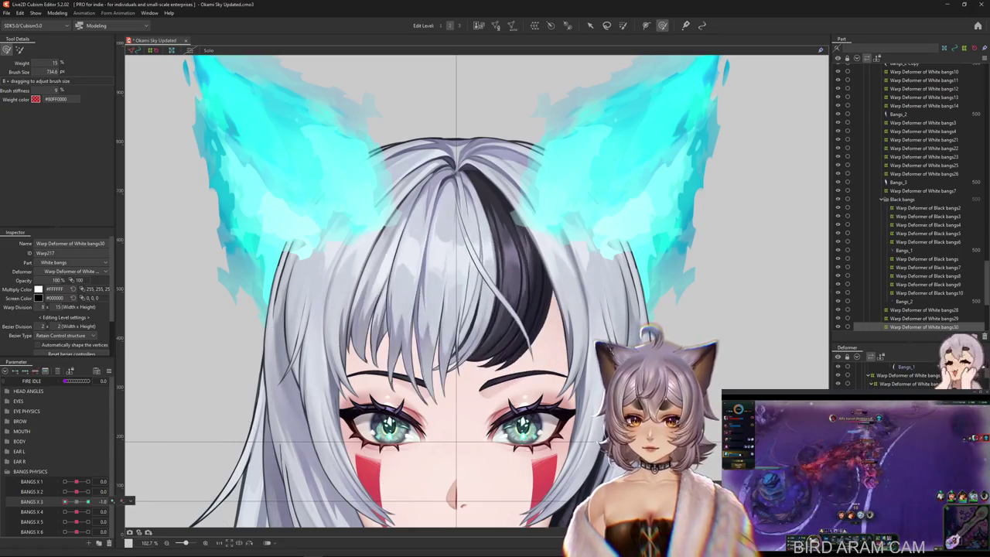
pyautogui.moveTo(353, 310); pyautogui.dragTo(341, 325)
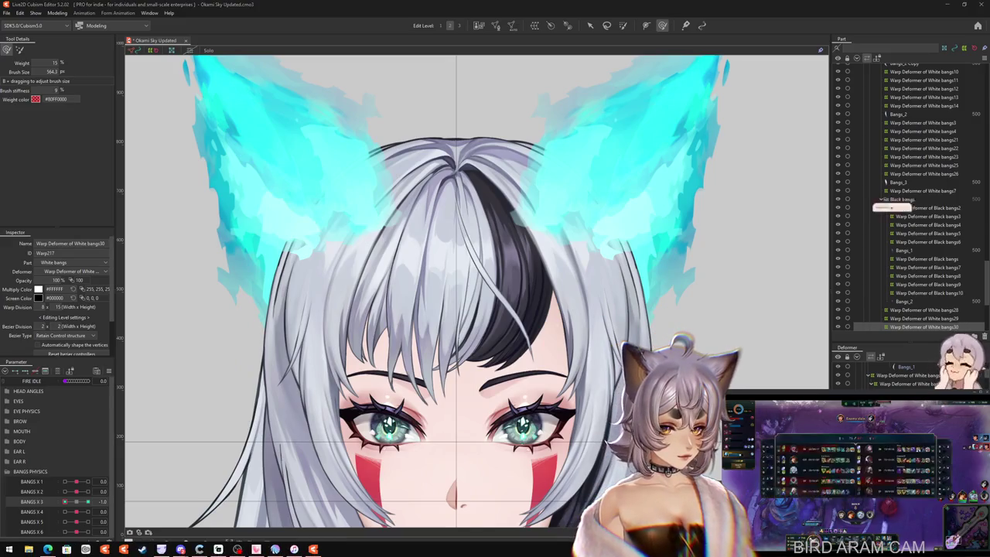
pyautogui.click(955, 549)
pyautogui.press('Escape')
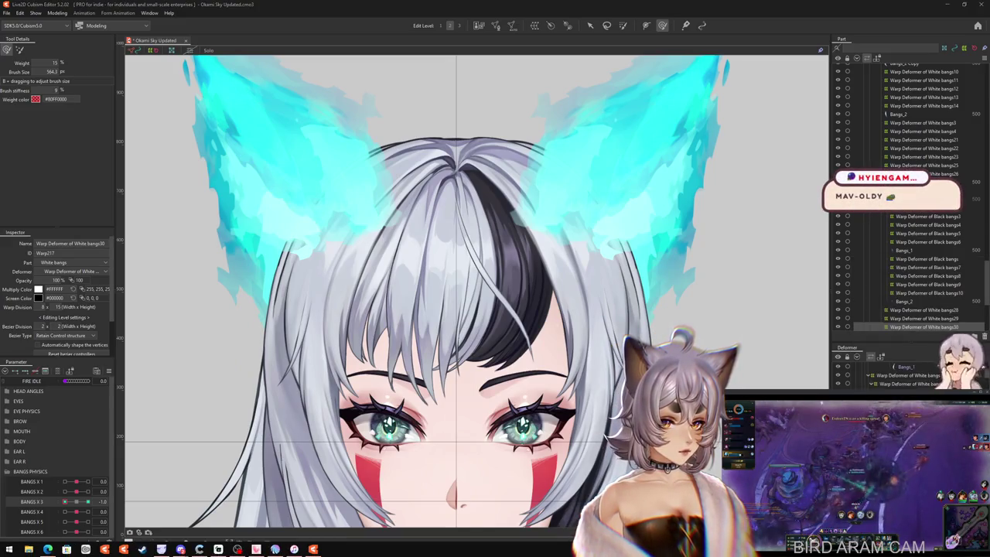
pyautogui.click(955, 549)
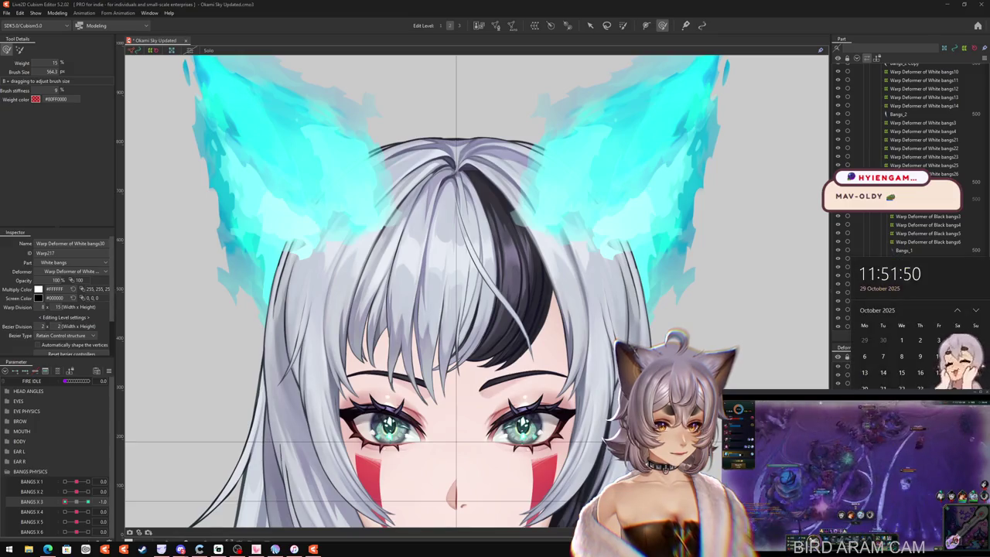
pyautogui.press('Escape')
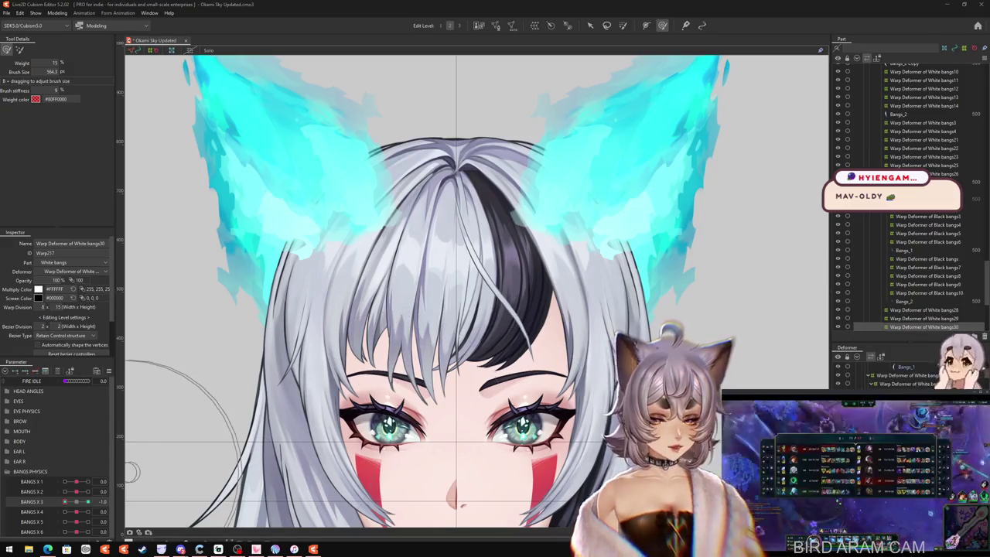
# Step: At BANGS X 3 = 1.0, set Bezier Division to 1x1 and brush the bangs into shape
pyautogui.moveTo(66, 501); pyautogui.dragTo(88, 501)
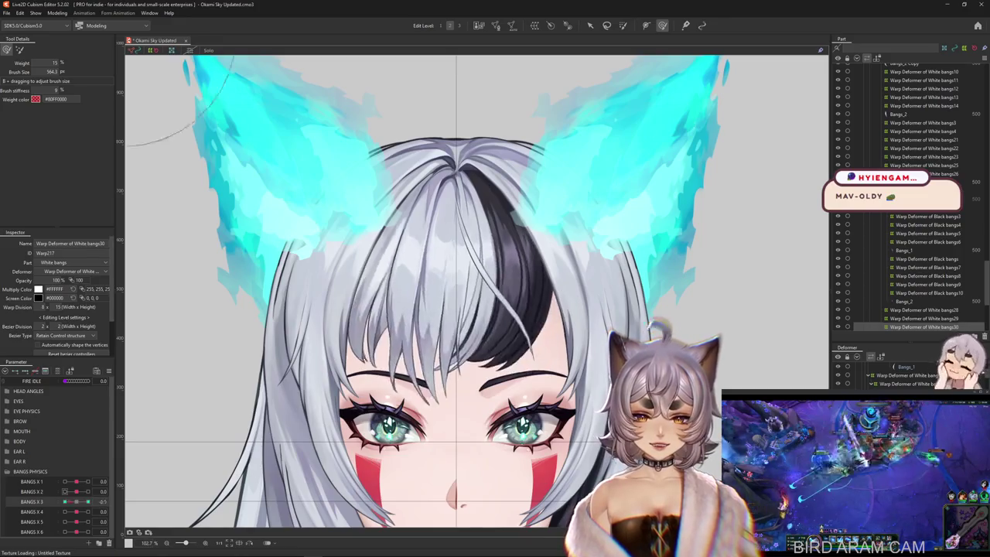
pyautogui.moveTo(338, 359); pyautogui.dragTo(433, 340)
pyautogui.press('3')
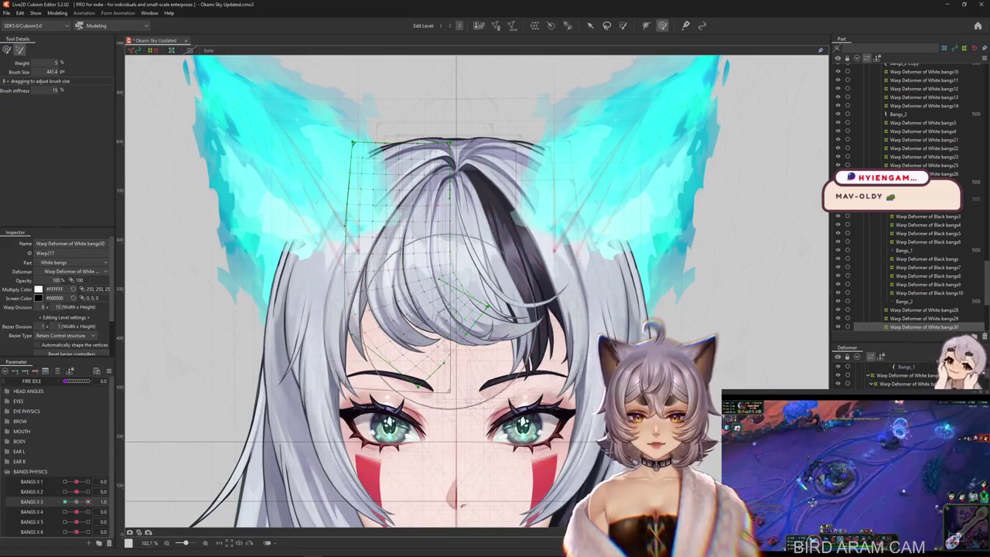
pyautogui.moveTo(480, 359); pyautogui.dragTo(433, 357)
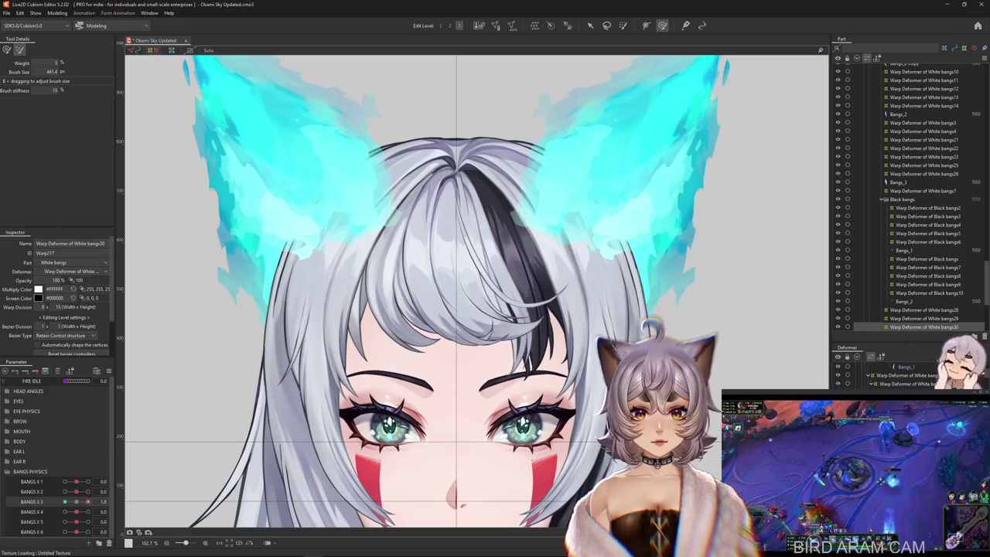
pyautogui.moveTo(402, 232); pyautogui.dragTo(422, 321)
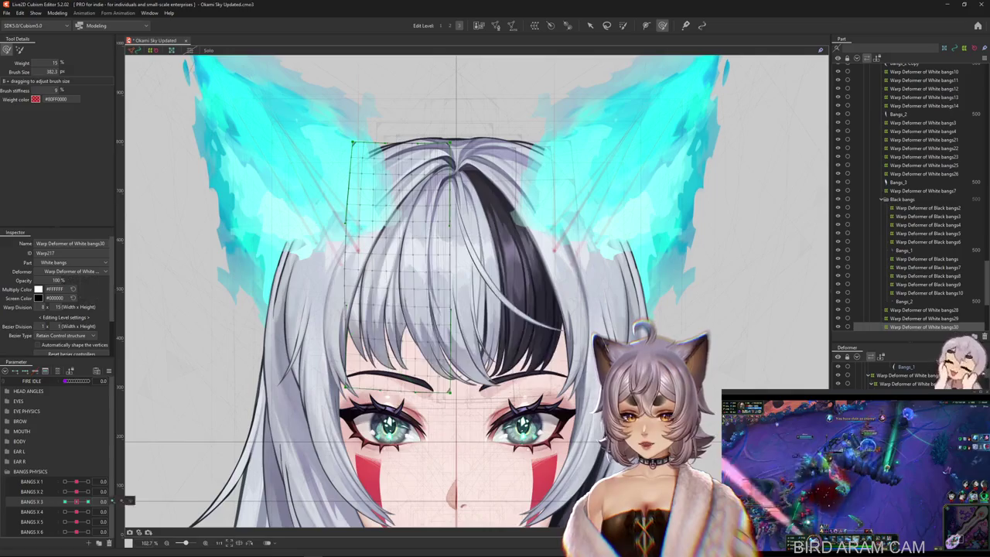
# Step: Smooth the bangs' swing at BANGS X 3 = -1.0, then move to BANGS X 2
pyautogui.moveTo(87, 501); pyautogui.dragTo(65, 501)
pyautogui.moveTo(417, 332); pyautogui.dragTo(464, 341)
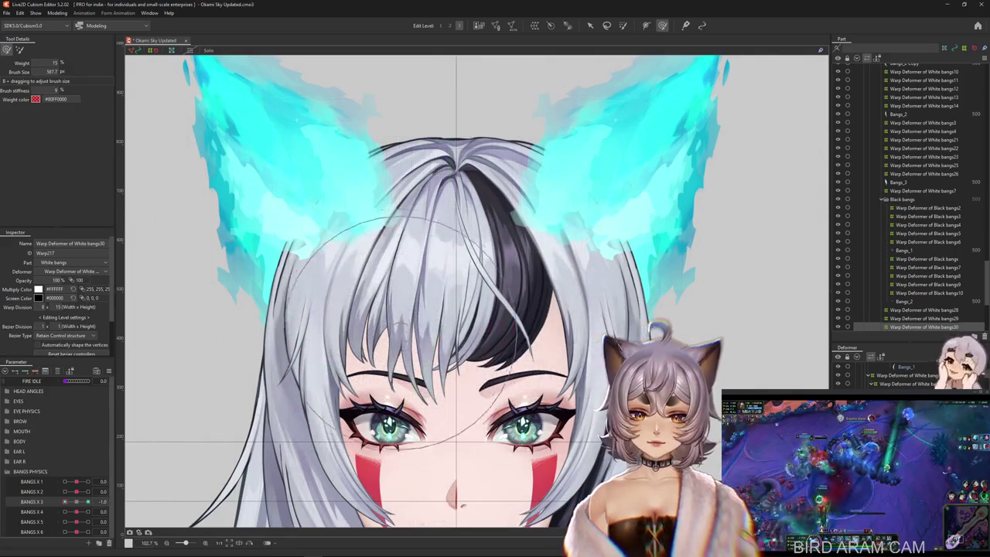
pyautogui.moveTo(386, 328); pyautogui.dragTo(263, 363)
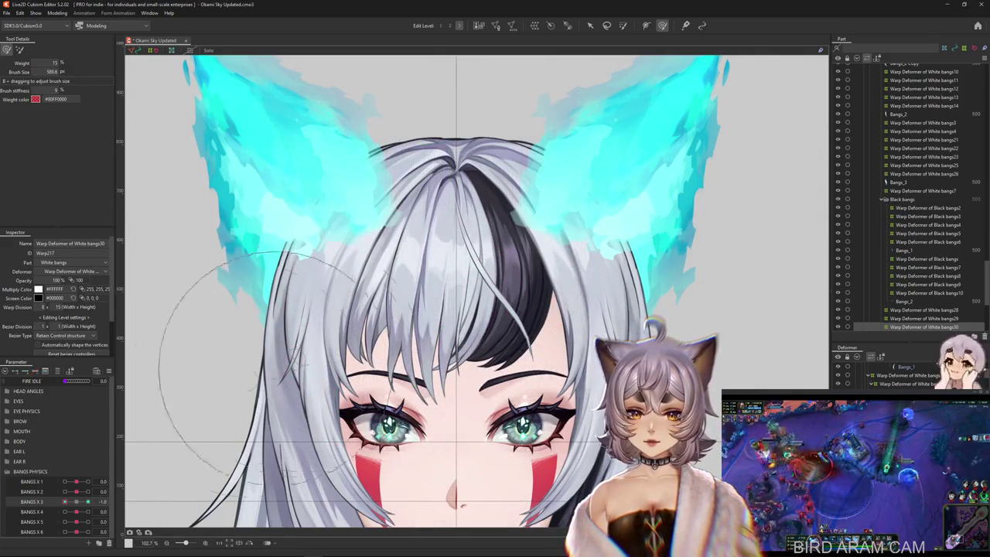
pyautogui.moveTo(65, 502); pyautogui.dragTo(88, 501)
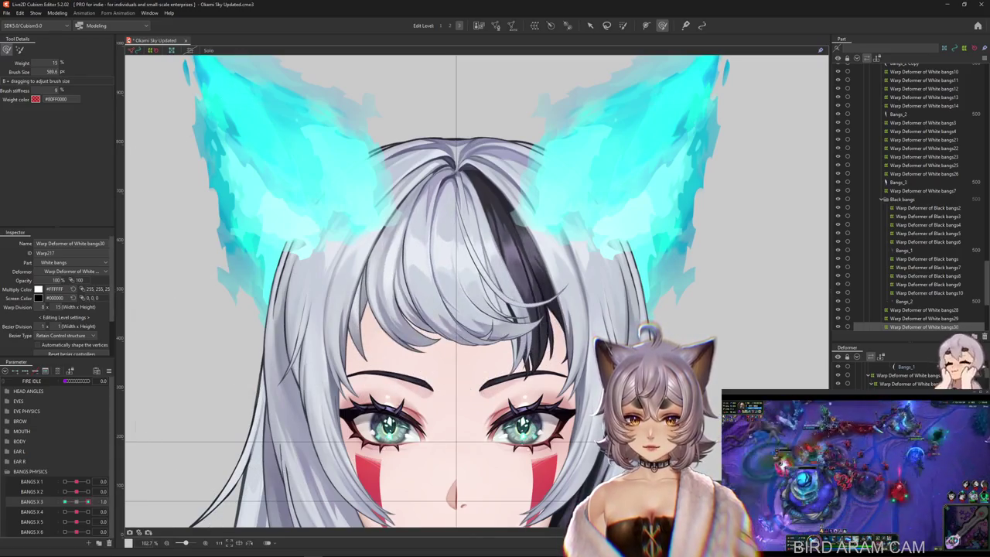
pyautogui.moveTo(413, 354); pyautogui.dragTo(376, 385)
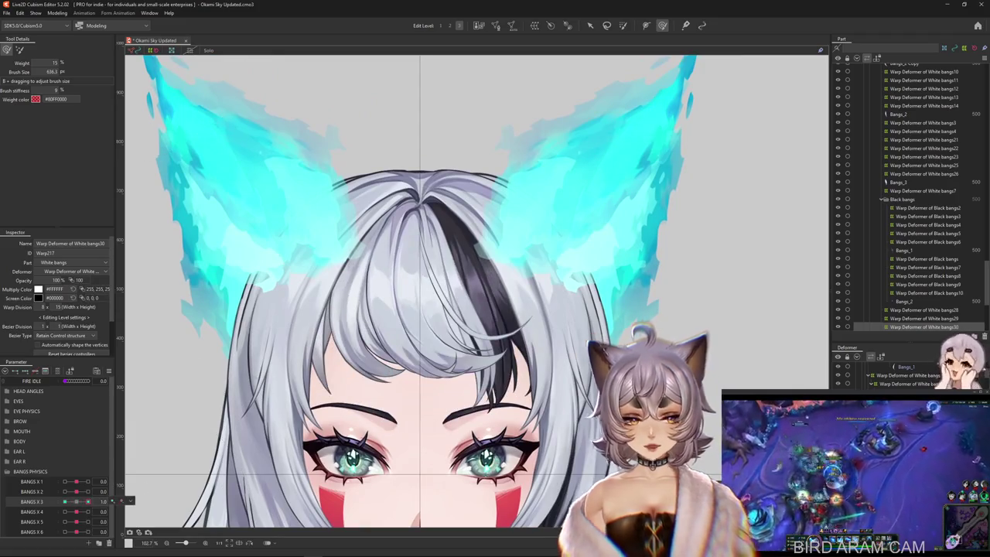
pyautogui.moveTo(418, 309); pyautogui.dragTo(473, 271)
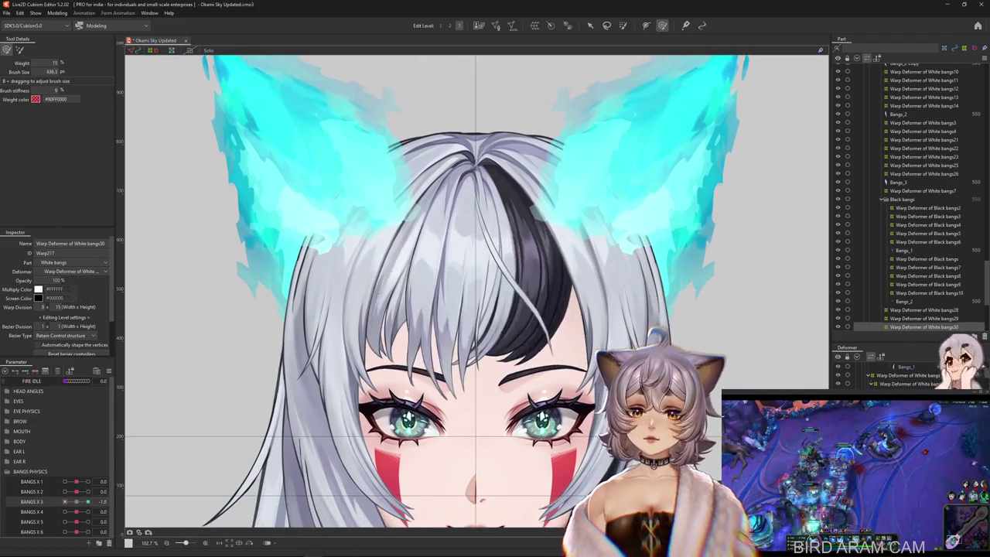
pyautogui.moveTo(76, 491)
pyautogui.mouseDown()
pyautogui.moveTo(88, 491)
pyautogui.moveTo(65, 501)
pyautogui.moveTo(76, 502)
pyautogui.mouseUp()
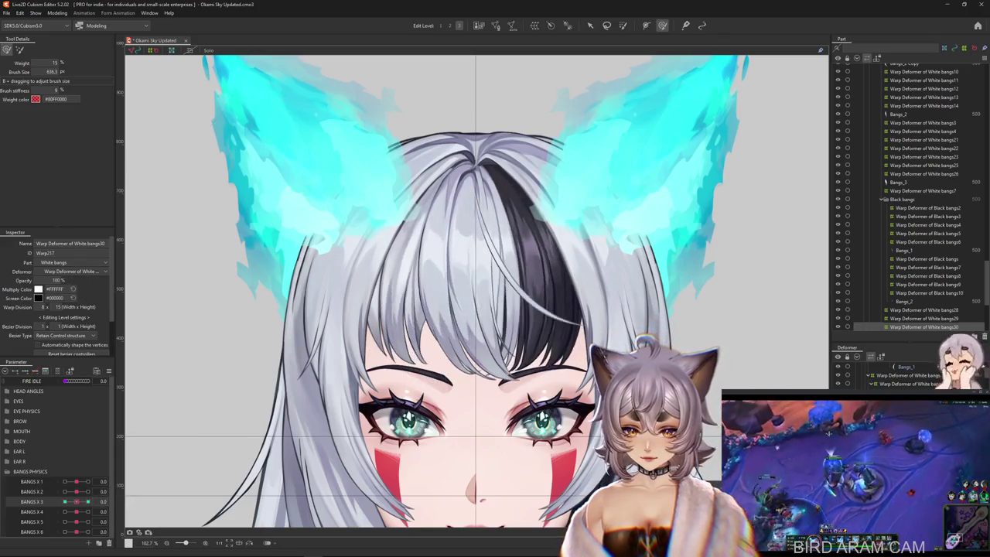
pyautogui.scroll(2, 363, 212)
# Step: Paint and soften fresh weight over the left bangs of the White bangs deformer
pyautogui.press('w')
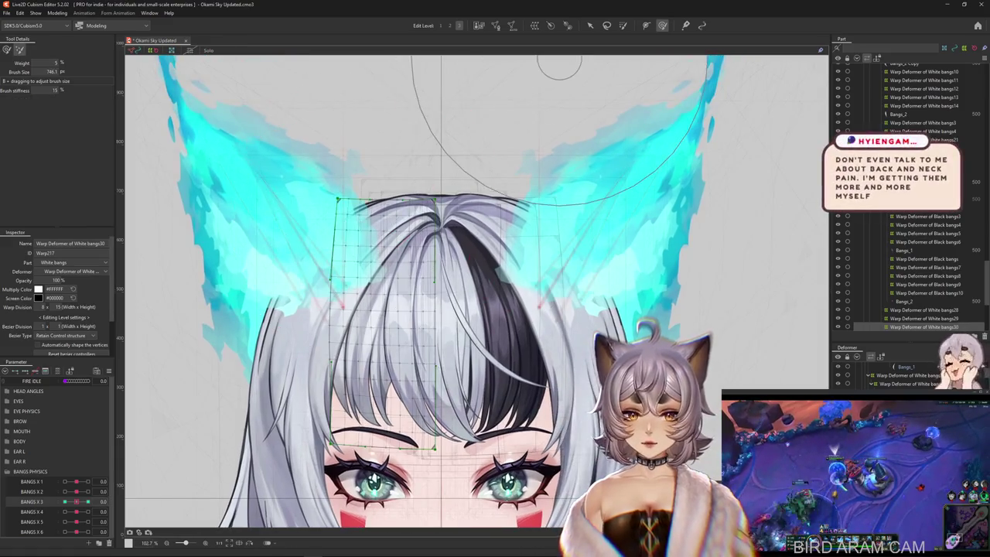
pyautogui.moveTo(363, 185); pyautogui.dragTo(348, 178)
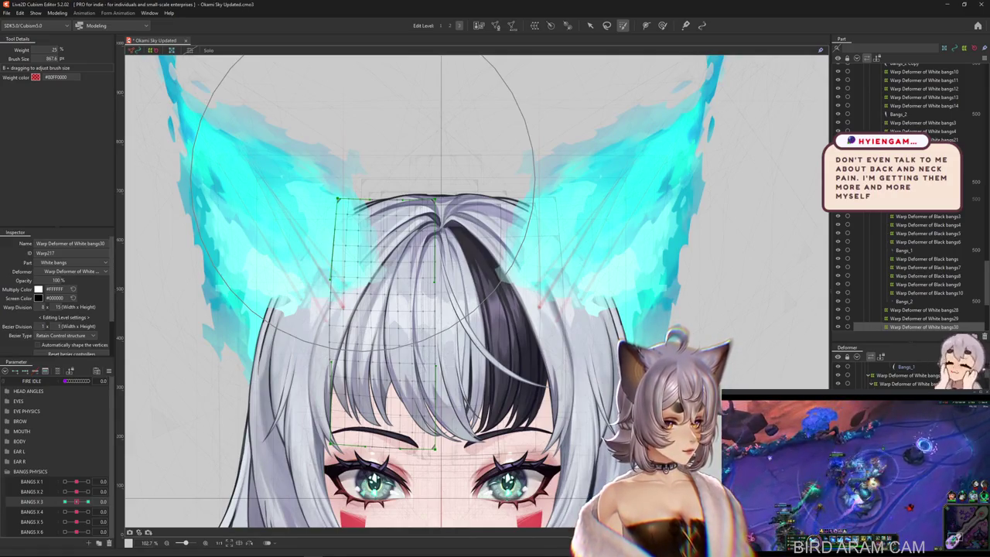
pyautogui.moveTo(363, 200); pyautogui.dragTo(471, 363)
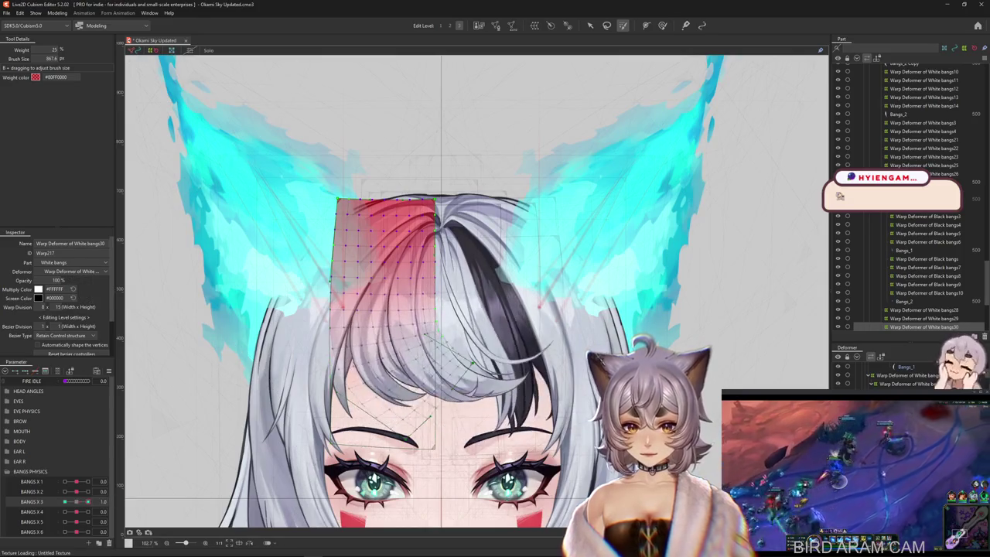
pyautogui.moveTo(433, 209); pyautogui.dragTo(364, 248)
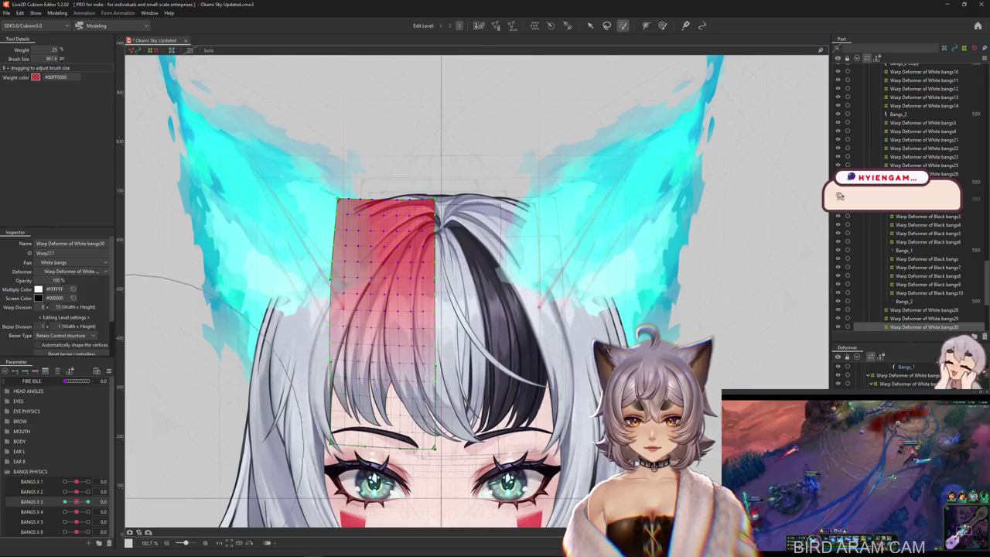
# Step: Enlarge the weight brush and review BANGS X 3 at 1.0, 0 and -1.0, ending at -1.0
pyautogui.moveTo(77, 501); pyautogui.dragTo(88, 501)
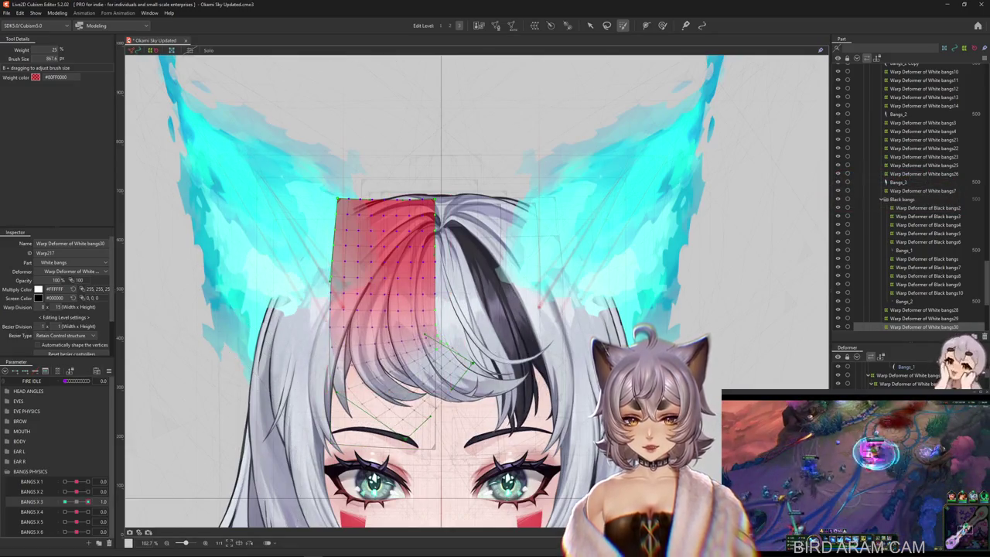
pyautogui.moveTo(260, 239); pyautogui.dragTo(325, 239)
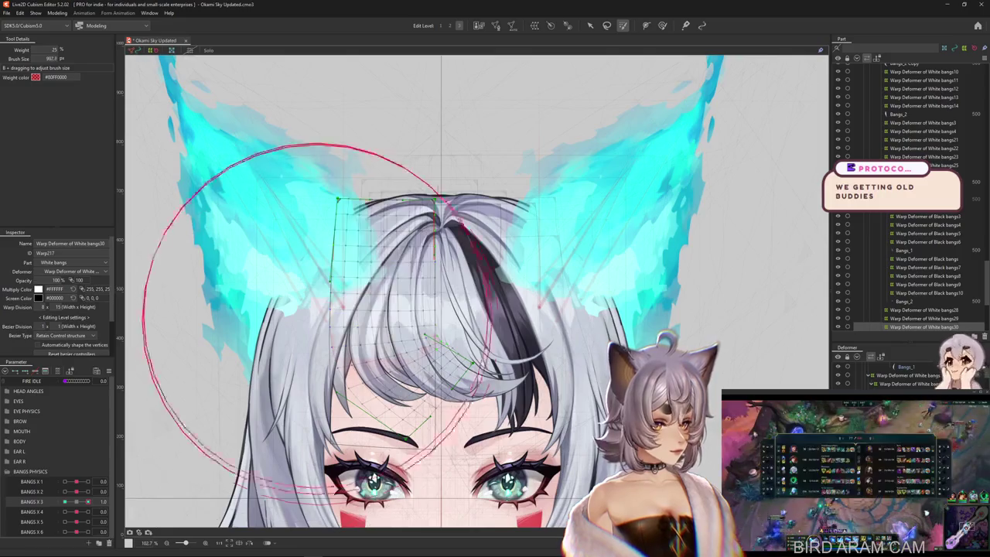
pyautogui.moveTo(438, 252); pyautogui.dragTo(472, 252)
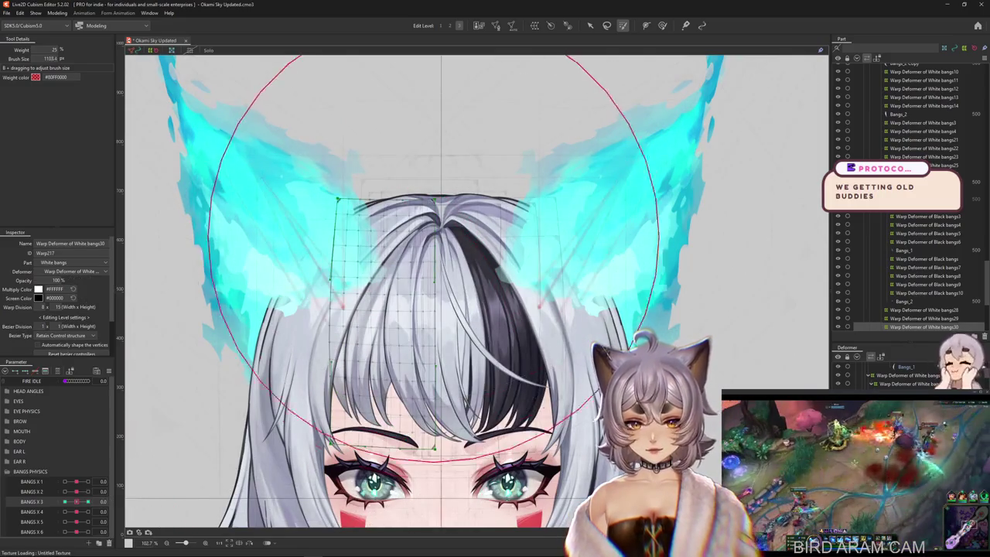
pyautogui.click(88, 501)
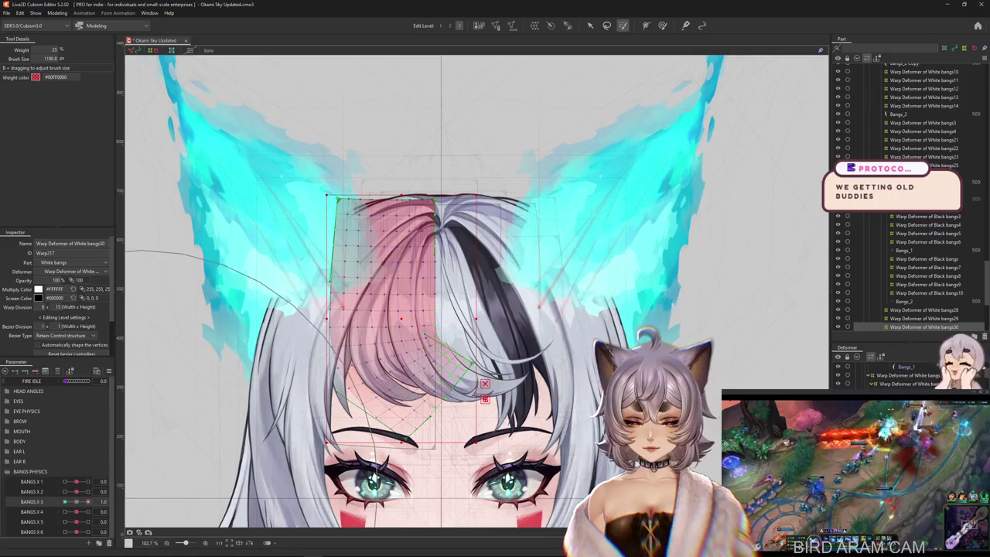
pyautogui.click(65, 502)
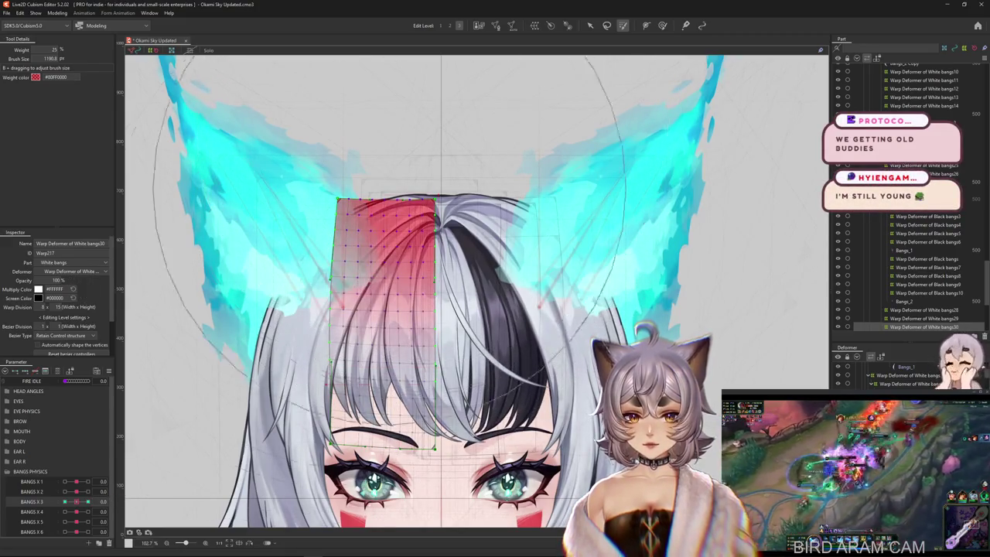
pyautogui.click(65, 501)
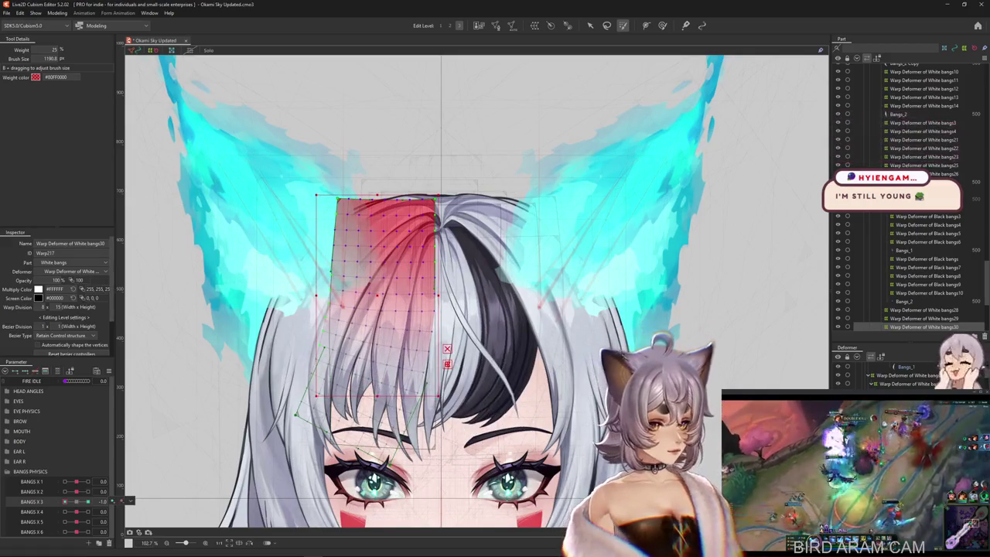
pyautogui.click(76, 501)
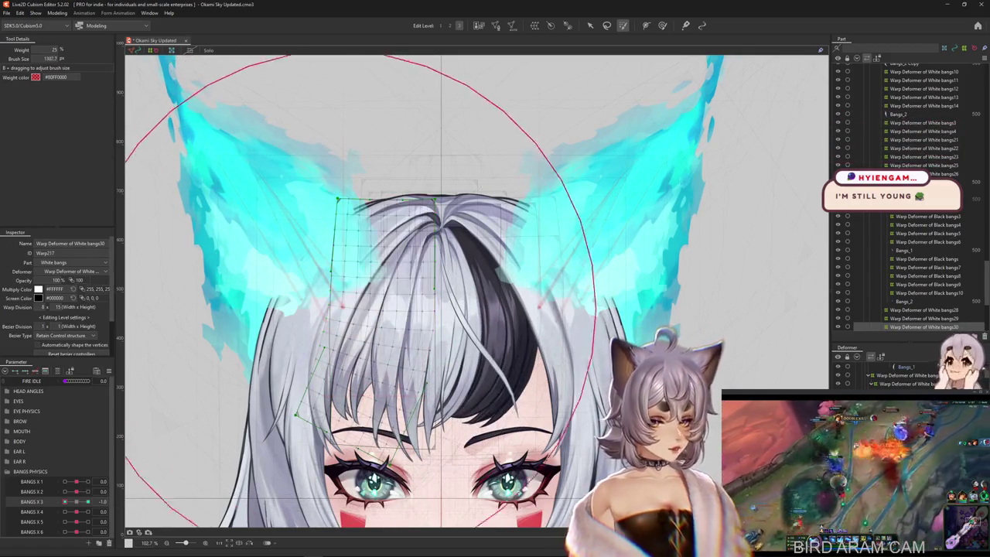
pyautogui.click(65, 501)
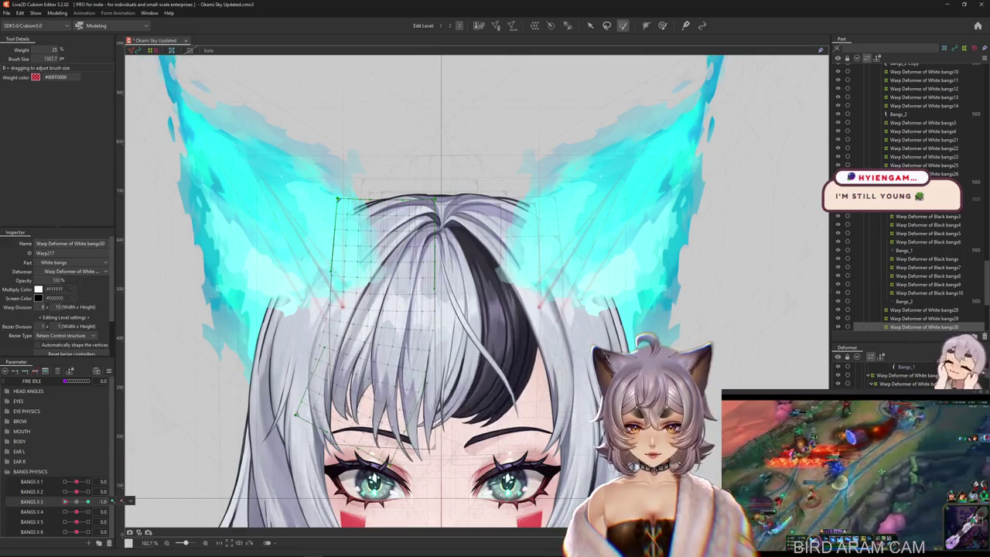
# Step: Switch to the deform brush and size it to fit the bangs
pyautogui.press('b')
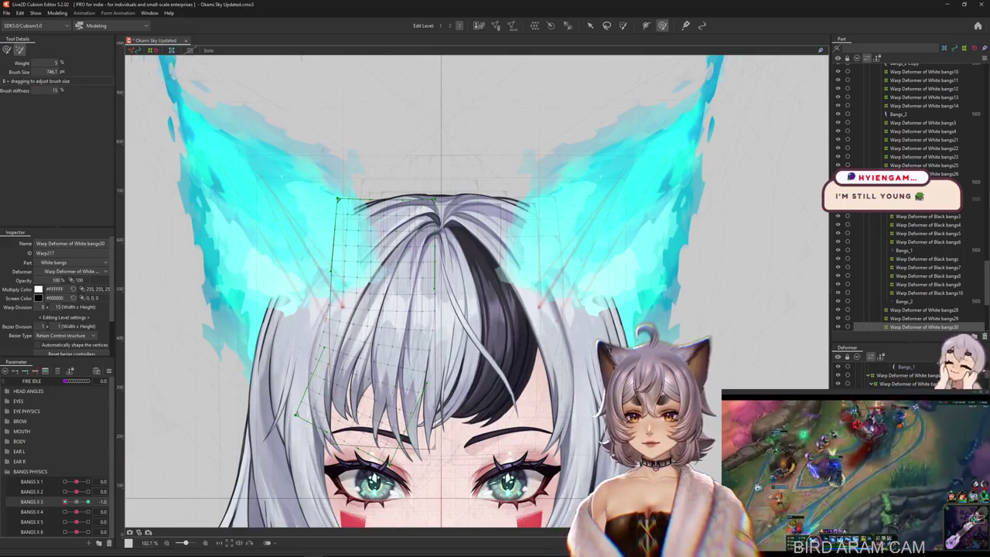
pyautogui.moveTo(283, 270)
pyautogui.mouseDown()
pyautogui.moveTo(371, 270)
pyautogui.moveTo(232, 394)
pyautogui.mouseUp()
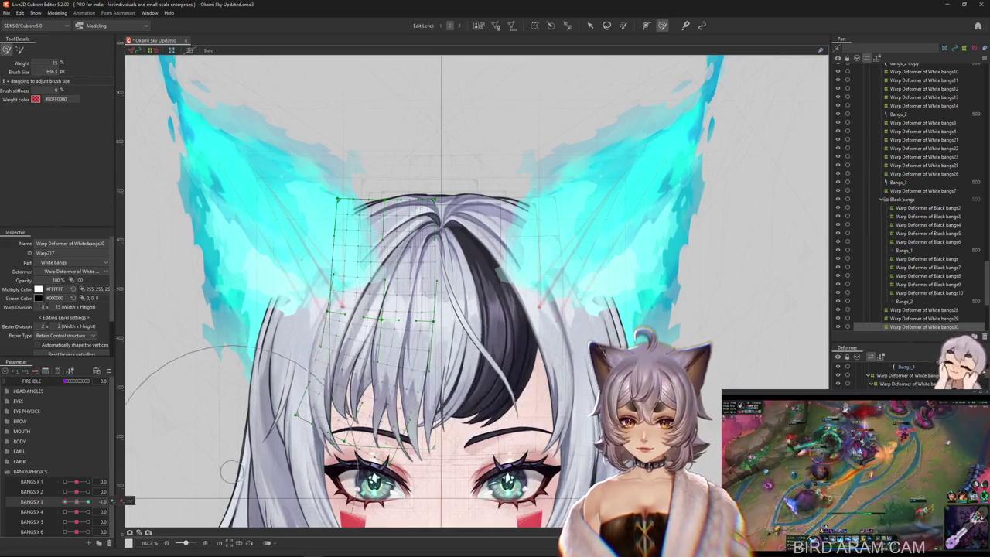
pyautogui.moveTo(325, 464); pyautogui.dragTo(386, 464)
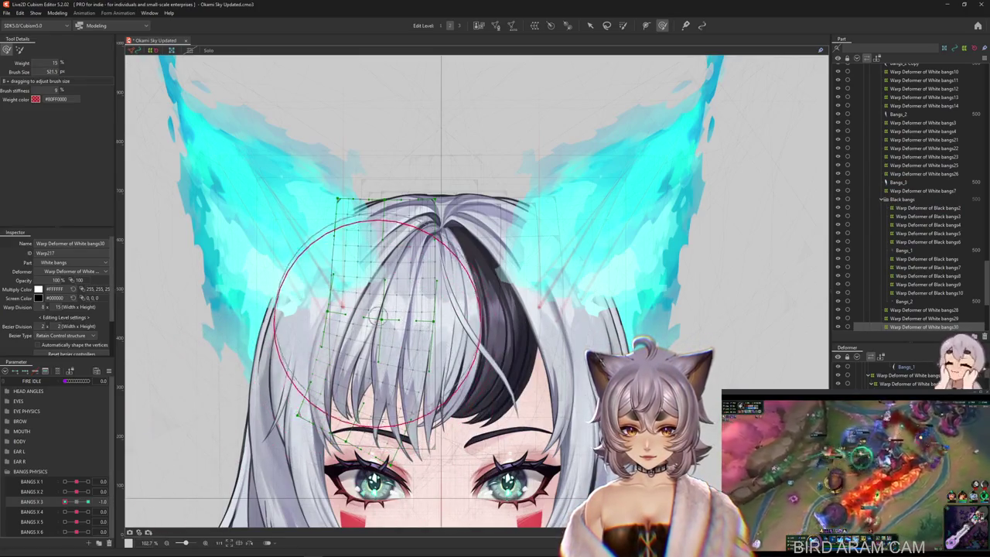
pyautogui.moveTo(321, 457); pyautogui.dragTo(159, 452)
pyautogui.moveTo(445, 371)
pyautogui.mouseDown()
pyautogui.moveTo(391, 371)
pyautogui.moveTo(434, 364)
pyautogui.mouseUp()
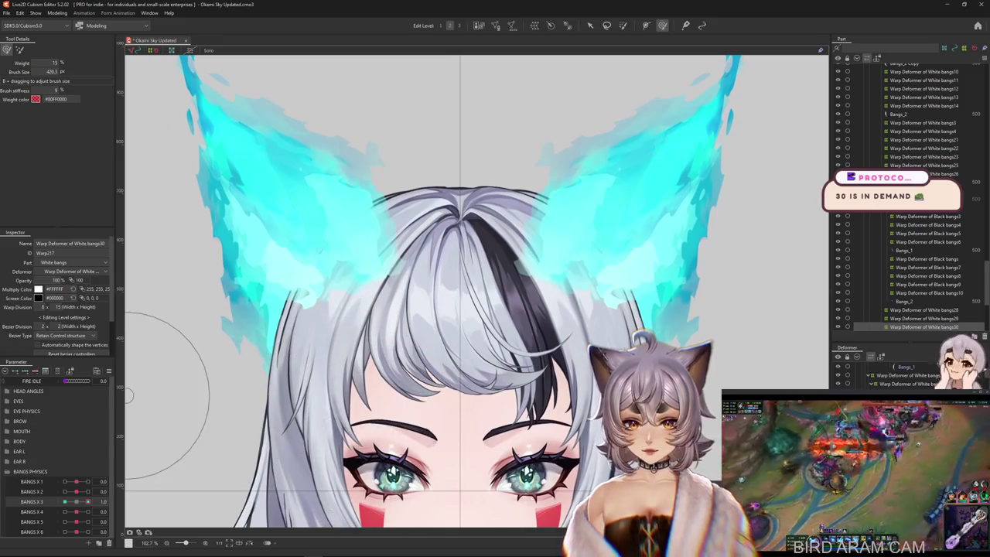
pyautogui.moveTo(433, 363); pyautogui.dragTo(379, 363)
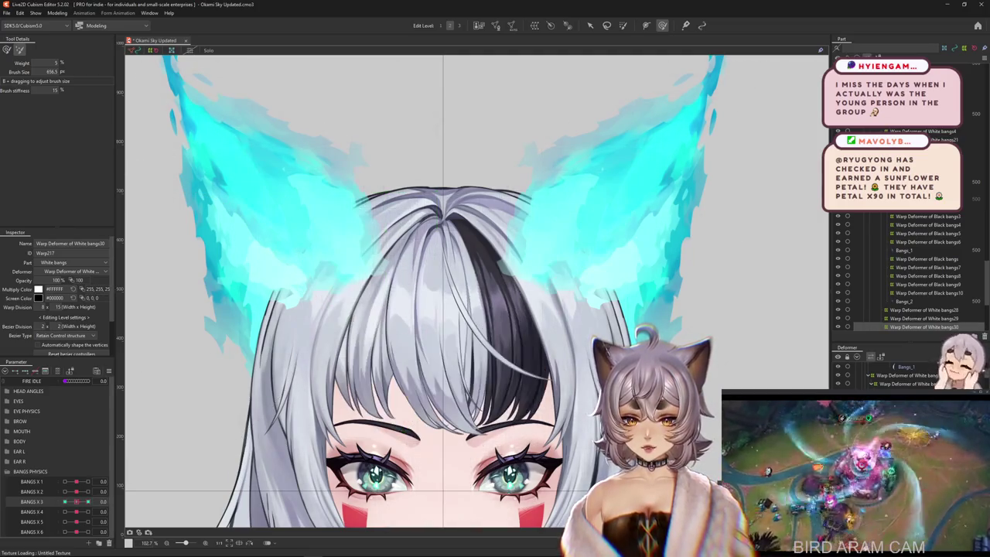
# Step: Sweep the bangs leftward at BANGS X 3 = -1.0, reframing the view on the fringe
pyautogui.moveTo(76, 501); pyautogui.dragTo(65, 501)
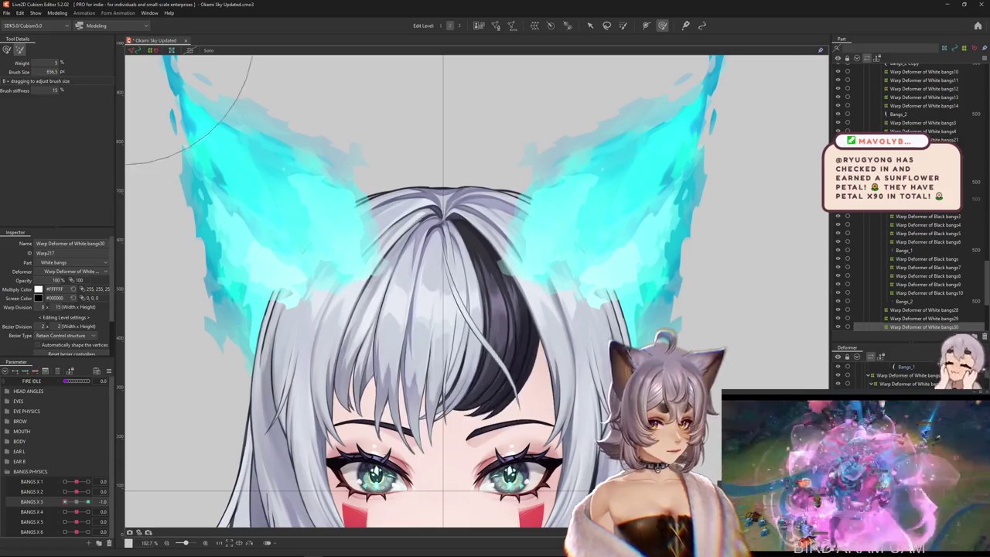
pyautogui.moveTo(464, 309); pyautogui.dragTo(439, 278)
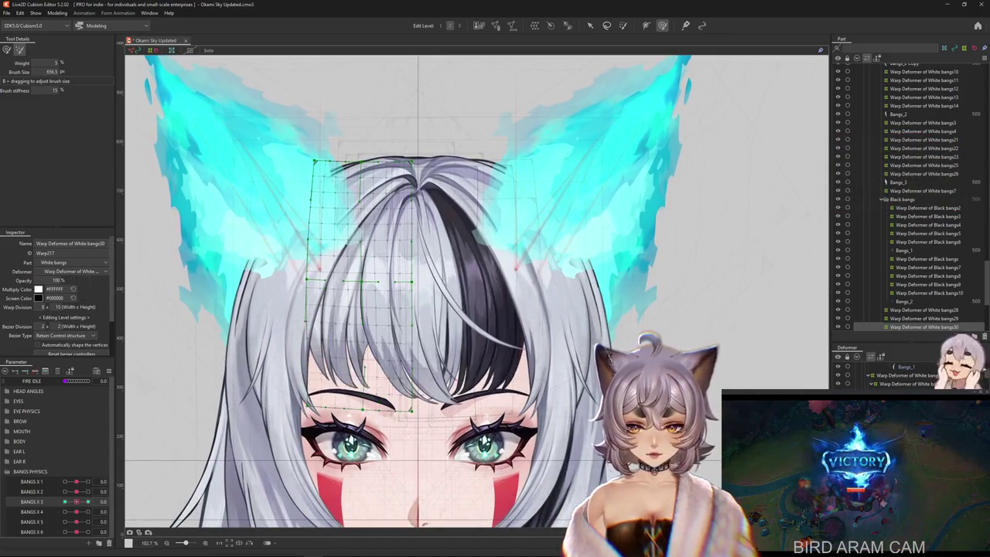
pyautogui.moveTo(76, 501); pyautogui.dragTo(65, 501)
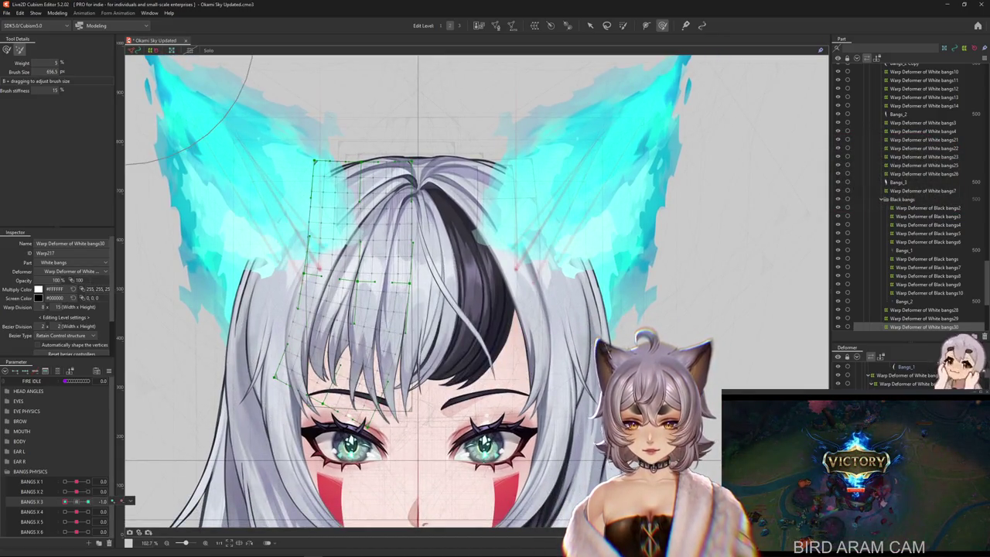
pyautogui.moveTo(464, 309); pyautogui.dragTo(477, 314)
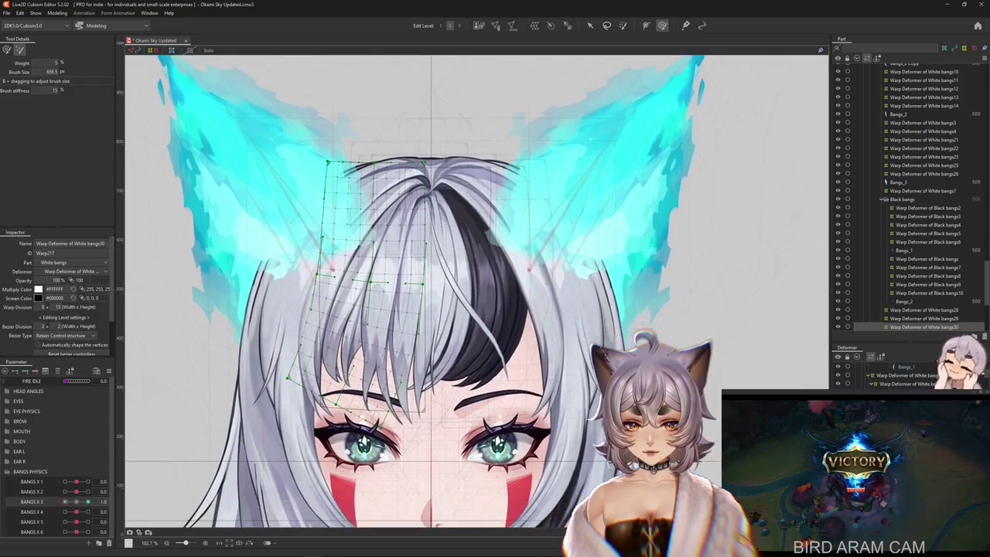
pyautogui.moveTo(134, 467); pyautogui.dragTo(135, 480)
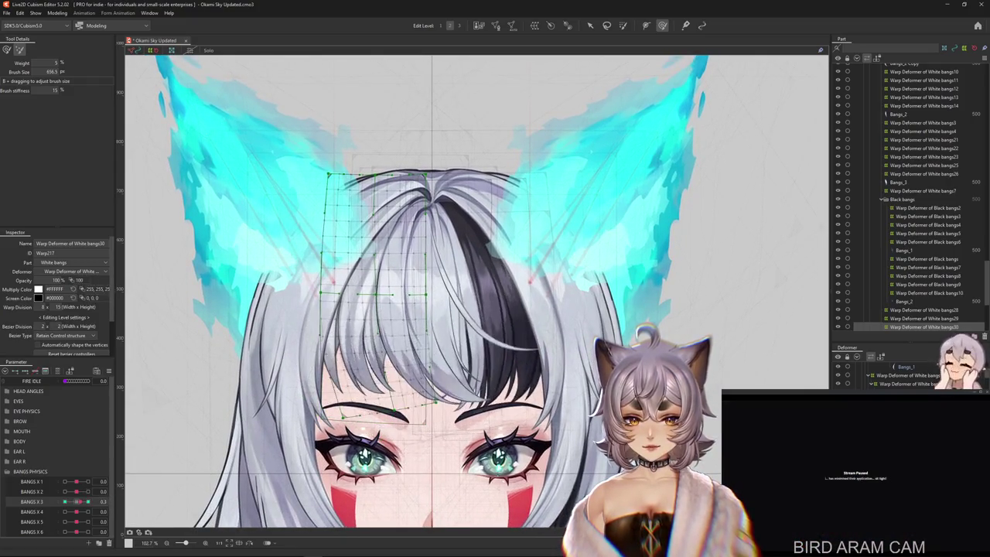
pyautogui.moveTo(269, 453); pyautogui.dragTo(274, 464)
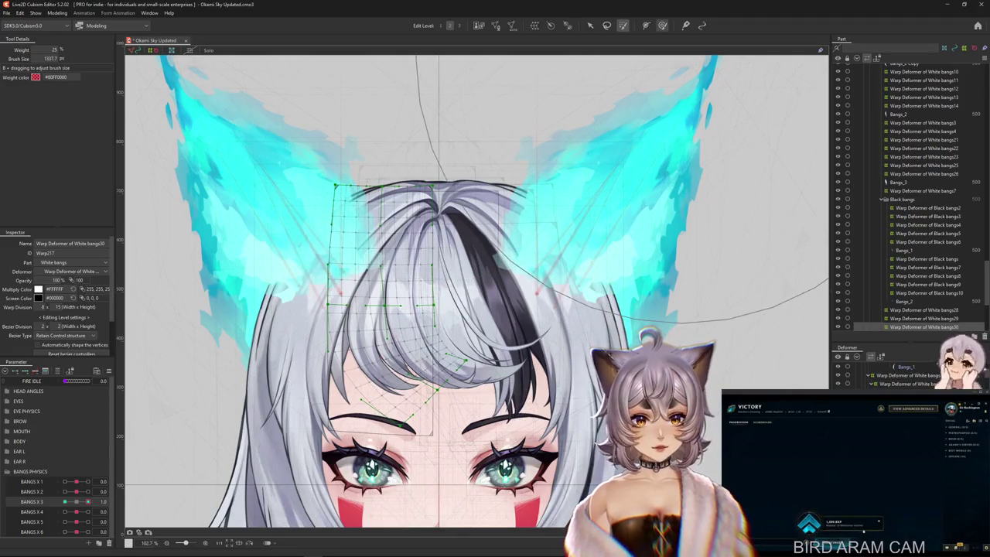
pyautogui.scroll(-2, 476, 294)
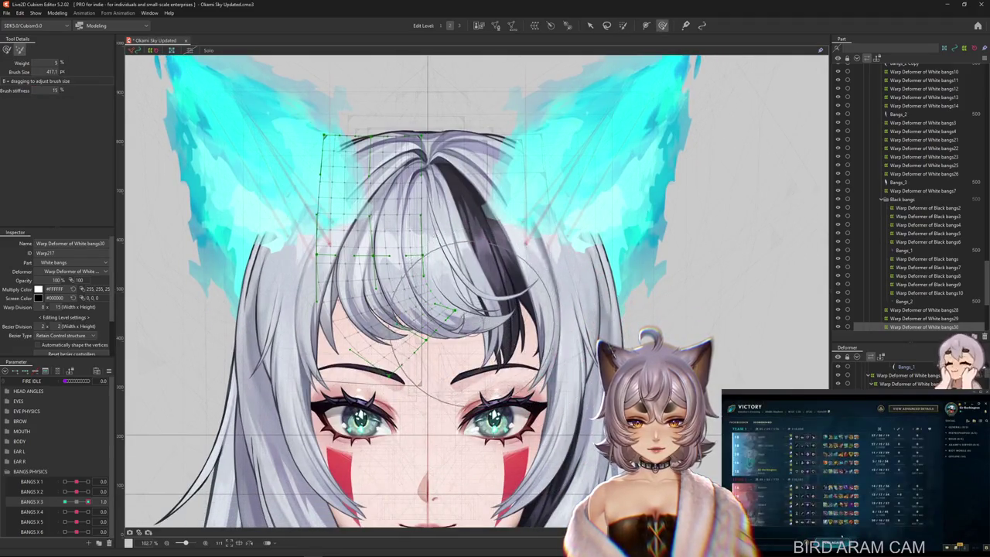
# Step: Repaint the bangs deformer weights with a resized brush, then review BANGS X 3 at -1.0 and neutral
pyautogui.press('b')
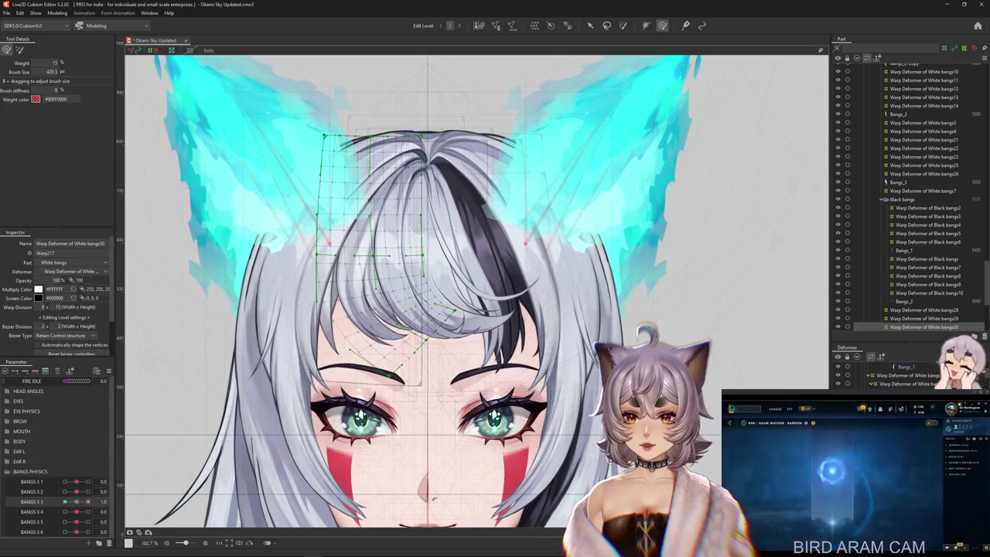
pyautogui.moveTo(413, 301); pyautogui.dragTo(353, 279)
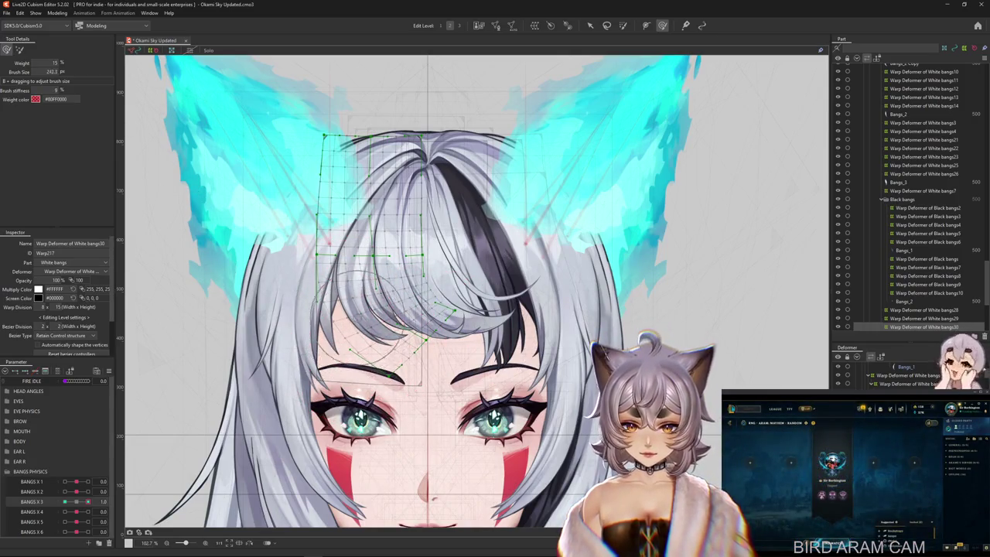
pyautogui.moveTo(356, 341); pyautogui.dragTo(464, 310)
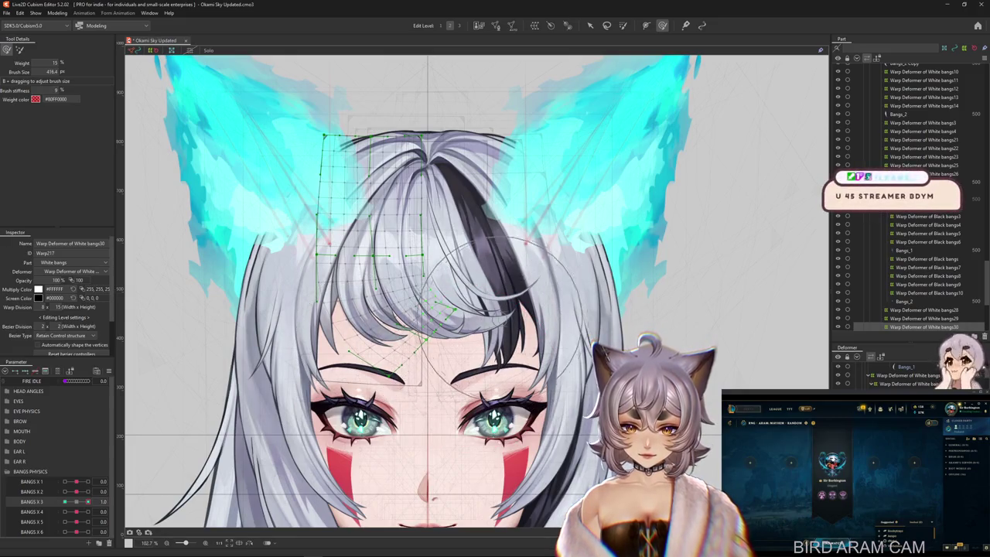
pyautogui.moveTo(436, 146); pyautogui.dragTo(420, 177)
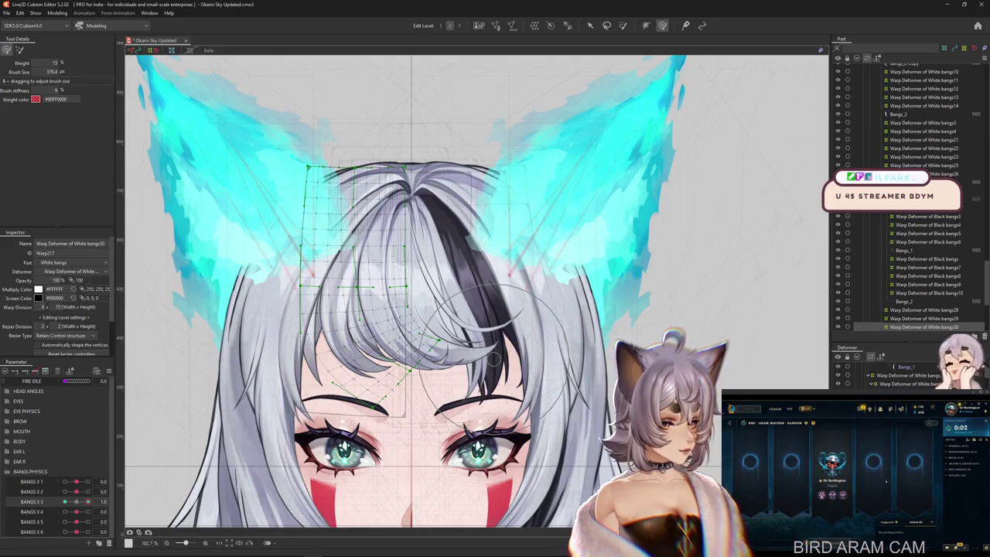
pyautogui.moveTo(87, 501); pyautogui.dragTo(65, 501)
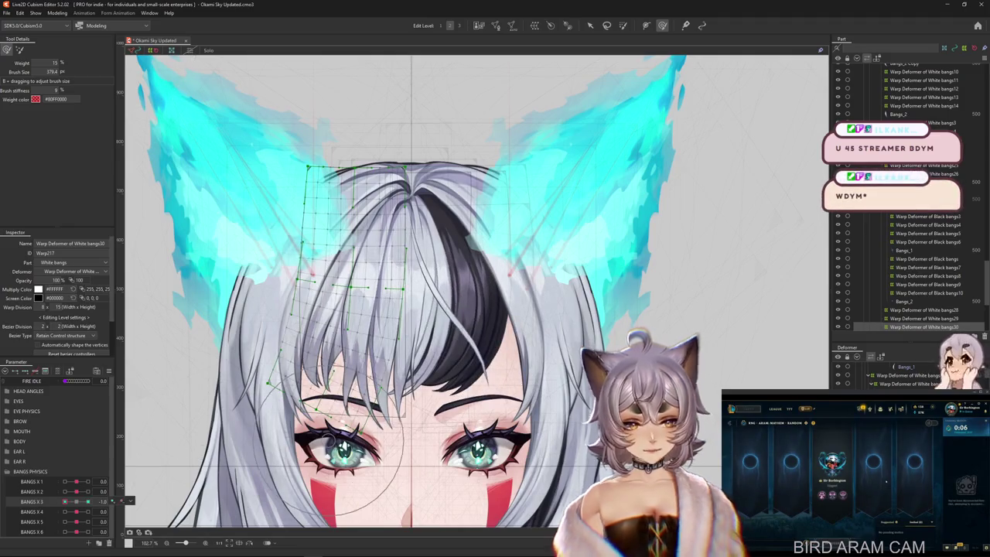
pyautogui.moveTo(410, 309); pyautogui.dragTo(413, 324)
pyautogui.moveTo(65, 501); pyautogui.dragTo(75, 501)
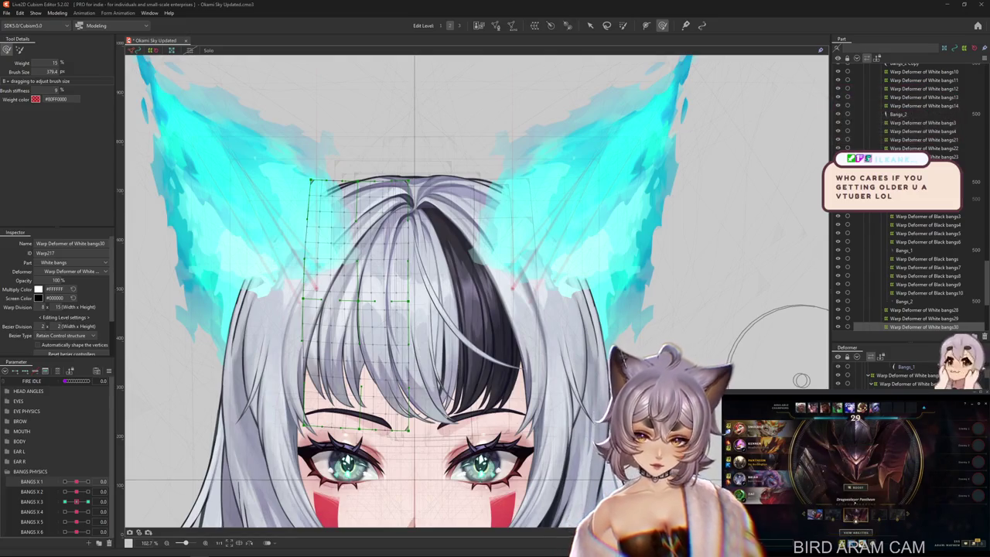
pyautogui.click(65, 501)
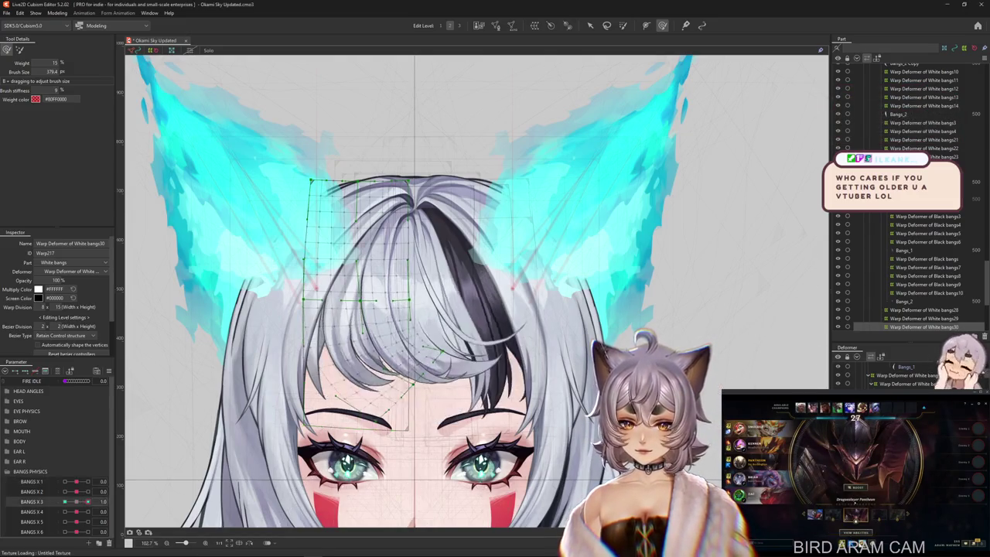
# Step: Reshape the White bangs30 warp at BANGS X 3 = 1.0 and -1.0, resizing the deform brush
pyautogui.click(88, 501)
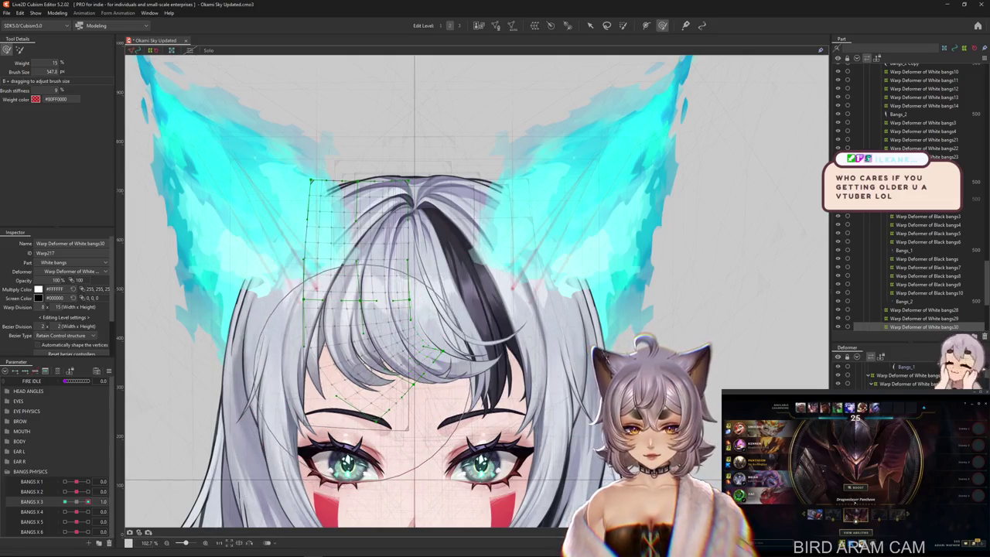
pyautogui.moveTo(311, 426); pyautogui.dragTo(364, 426)
pyautogui.moveTo(526, 338); pyautogui.dragTo(464, 338)
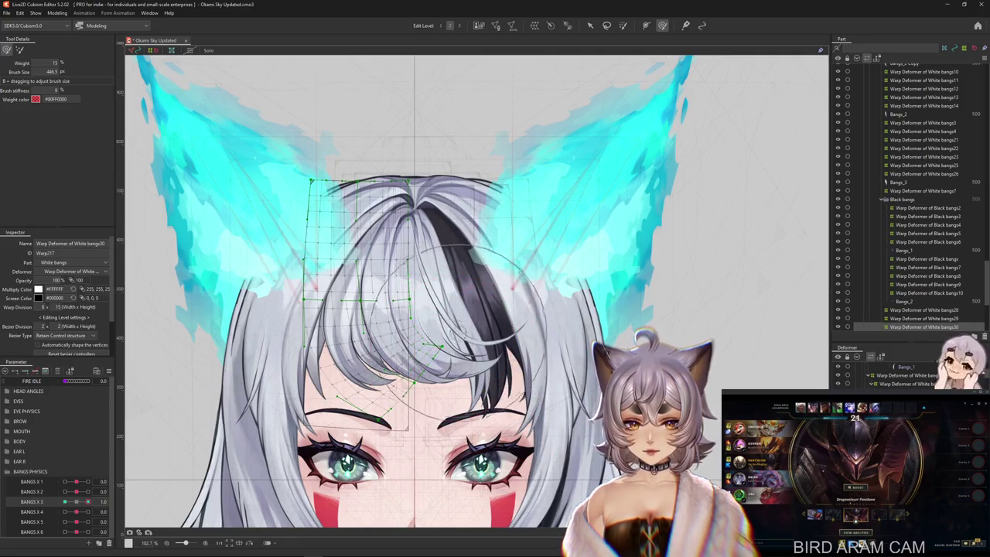
pyautogui.moveTo(279, 387); pyautogui.dragTo(344, 387)
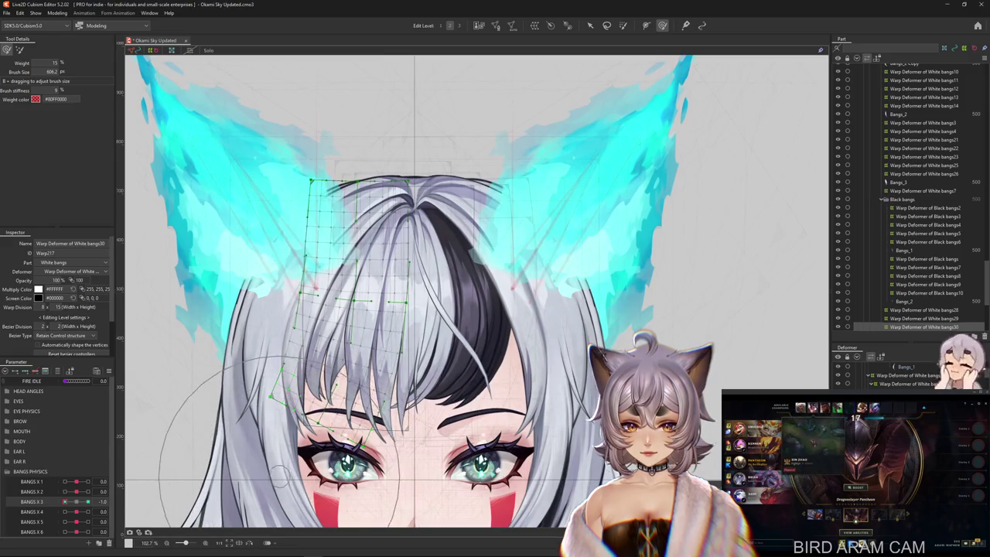
pyautogui.moveTo(279, 410)
pyautogui.mouseDown()
pyautogui.moveTo(333, 348)
pyautogui.moveTo(294, 347)
pyautogui.mouseUp()
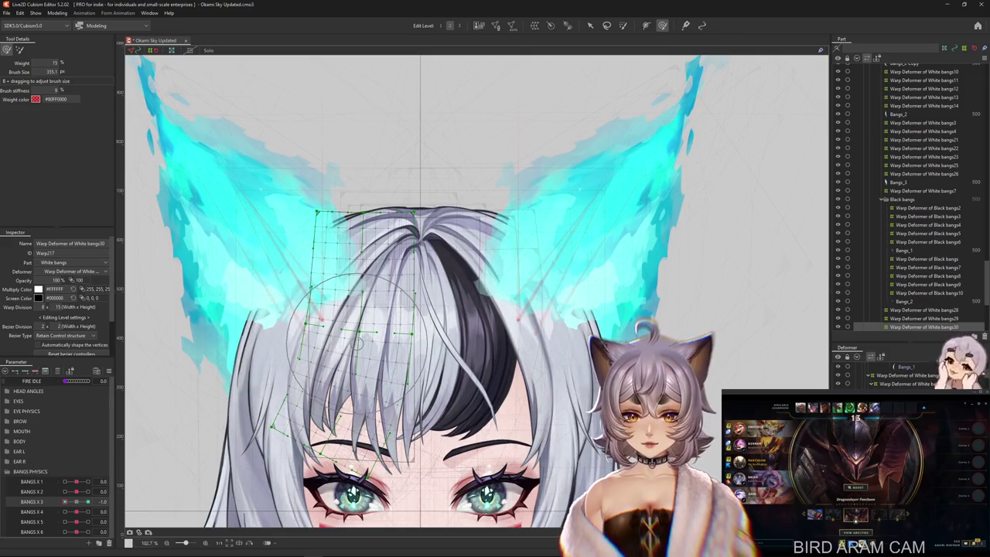
pyautogui.moveTo(66, 501); pyautogui.dragTo(87, 502)
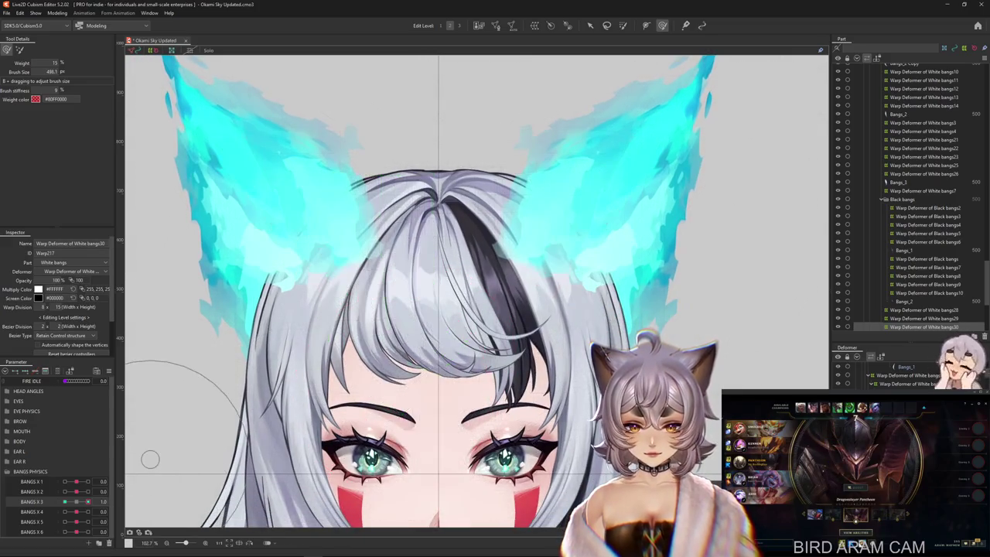
pyautogui.moveTo(88, 501); pyautogui.dragTo(66, 501)
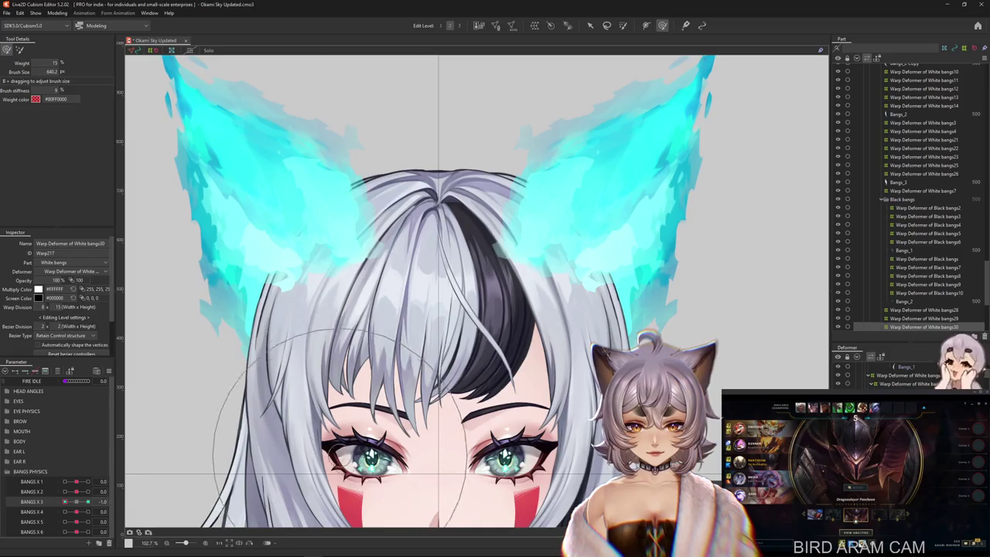
pyautogui.moveTo(266, 320); pyautogui.dragTo(334, 316)
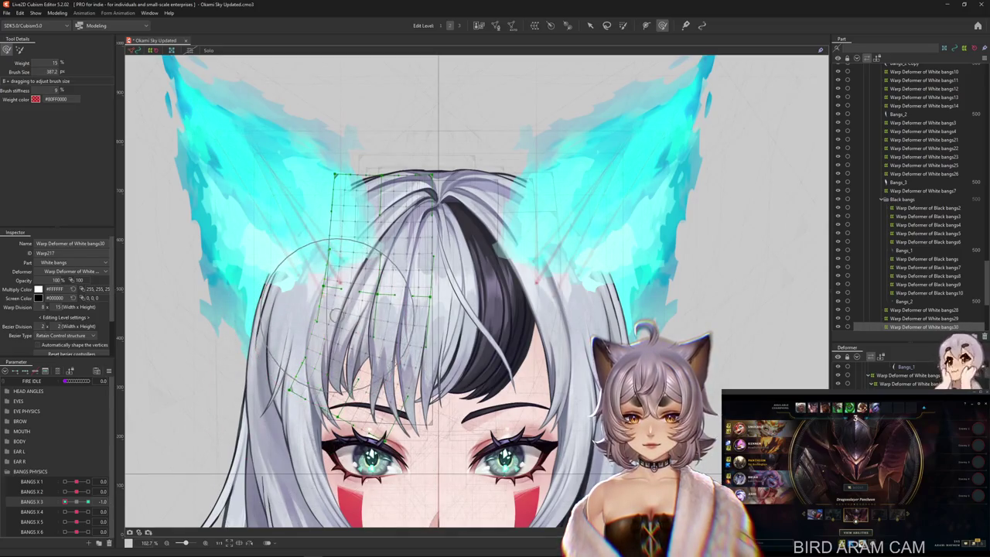
pyautogui.moveTo(224, 247)
pyautogui.mouseDown()
pyautogui.moveTo(333, 447)
pyautogui.moveTo(274, 402)
pyautogui.mouseUp()
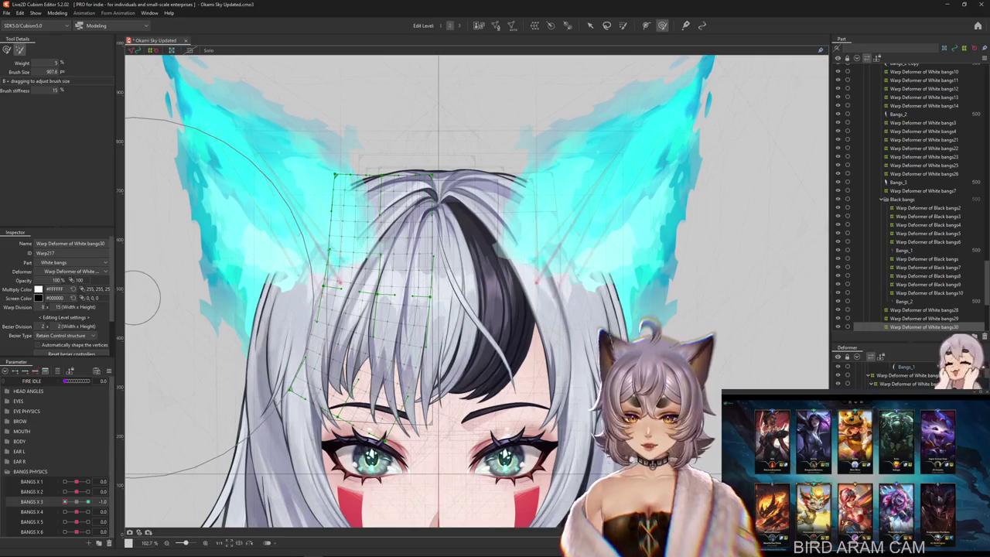
# Step: Refine the fringe's rightward curl at BANGS X 3 = 1.0 with the stronger deform brush, then scrub to test
pyautogui.click(87, 501)
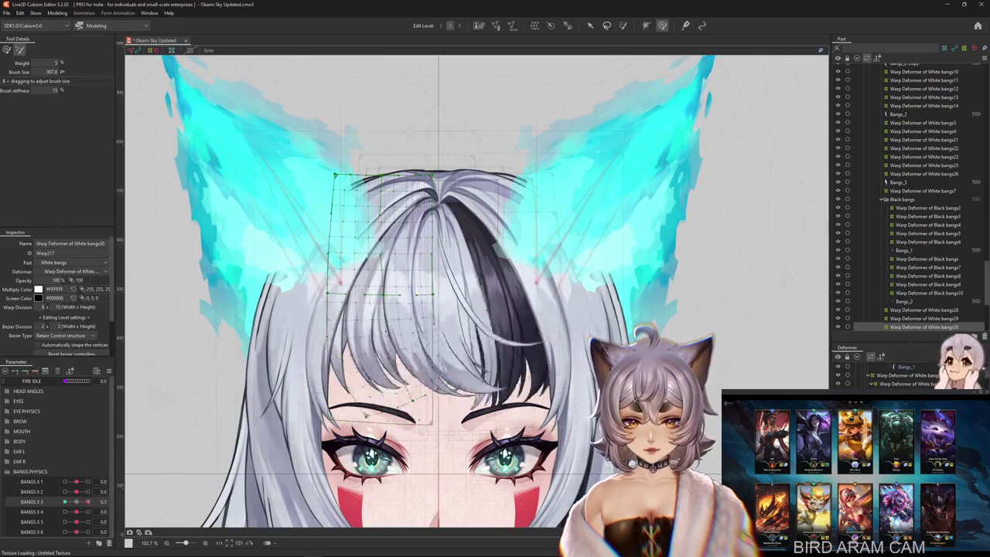
pyautogui.click(6, 49)
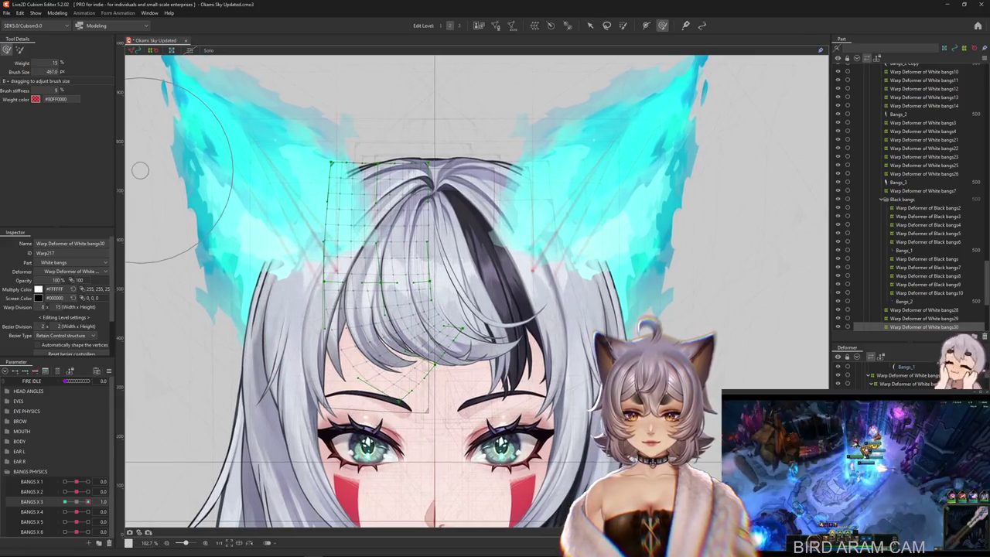
pyautogui.click(19, 49)
pyautogui.moveTo(387, 333)
pyautogui.mouseDown()
pyautogui.moveTo(410, 309)
pyautogui.moveTo(374, 305)
pyautogui.mouseUp()
pyautogui.click(6, 49)
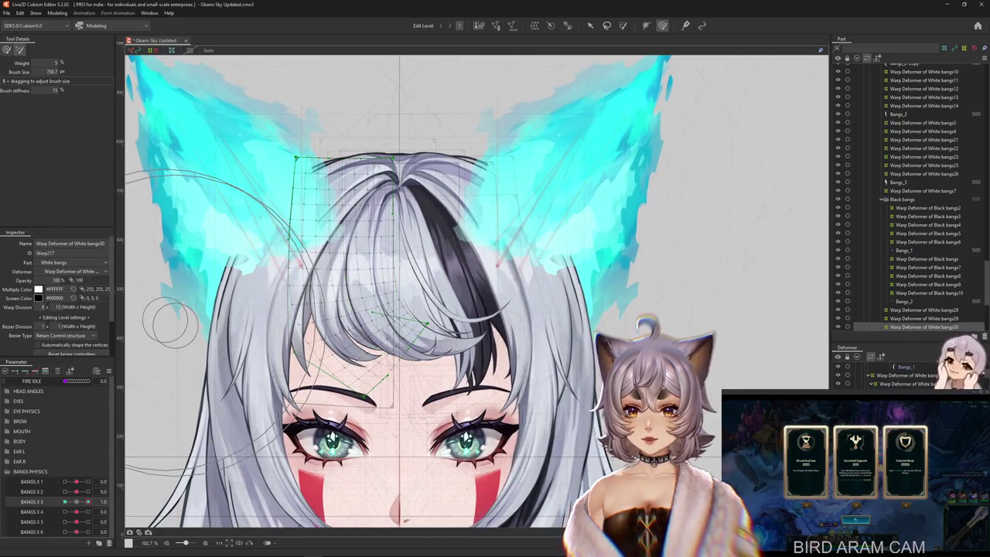
pyautogui.moveTo(309, 372); pyautogui.dragTo(327, 372)
pyautogui.scroll(-3, 327, 372)
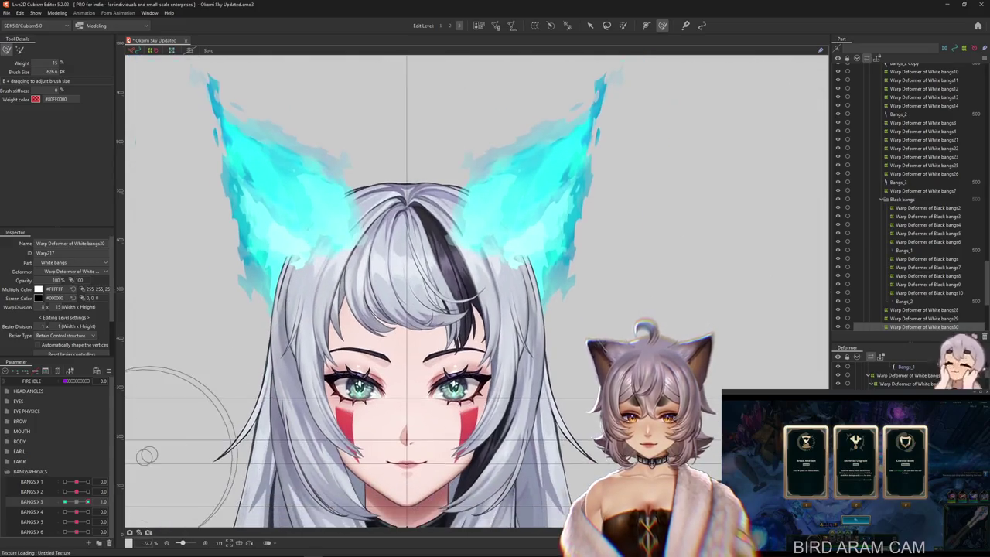
pyautogui.moveTo(76, 501); pyautogui.dragTo(88, 502)
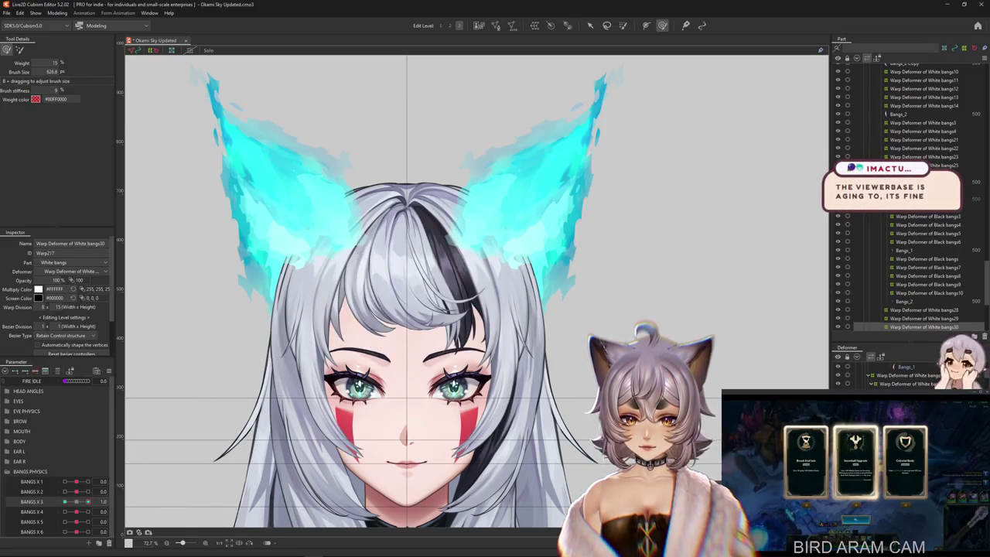
pyautogui.scroll(3, 364, 301)
# Step: Select the Layer 3 fringe strand and the White bangs8 warp deformer, and size the deform brush
pyautogui.rightClick(332, 209)
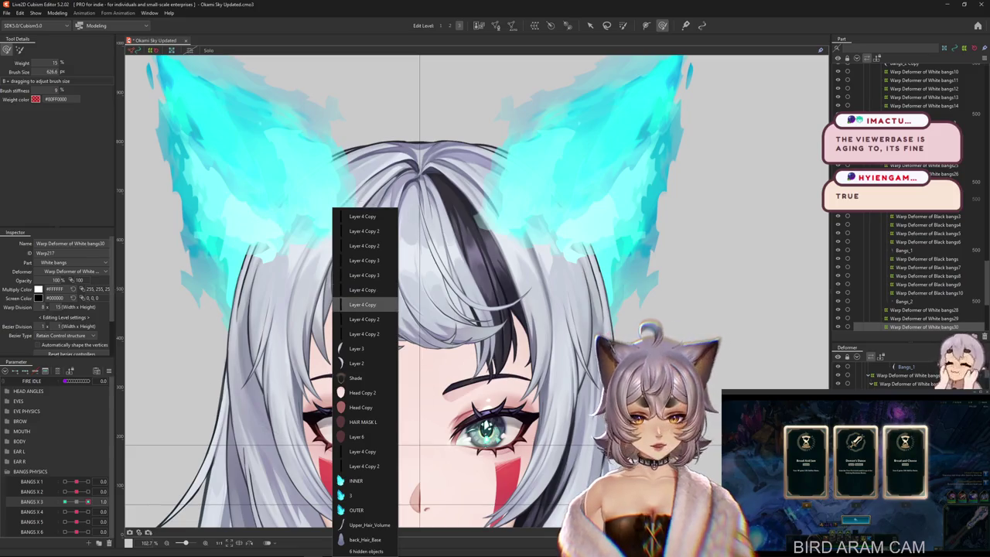
pyautogui.click(362, 348)
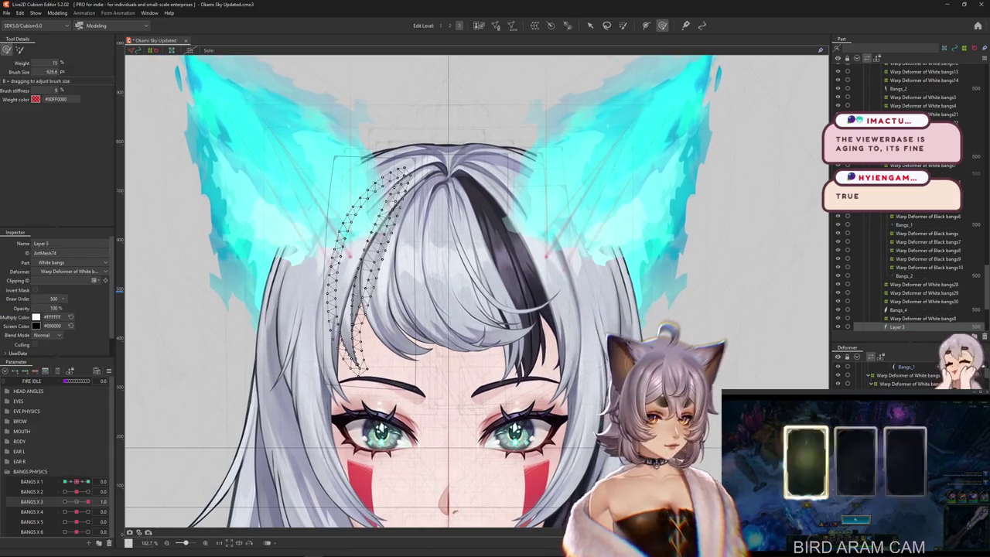
pyautogui.click(920, 317)
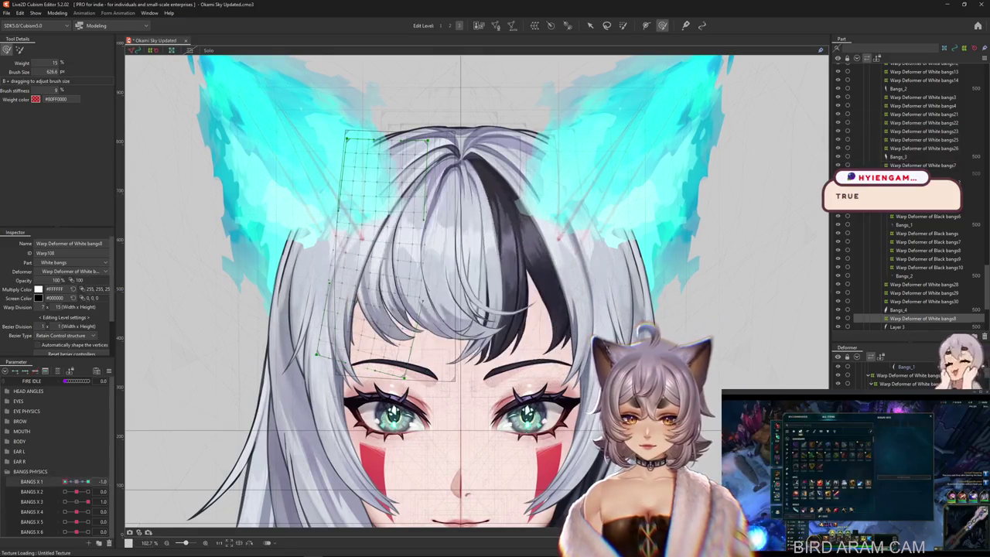
pyautogui.moveTo(379, 216); pyautogui.dragTo(479, 217)
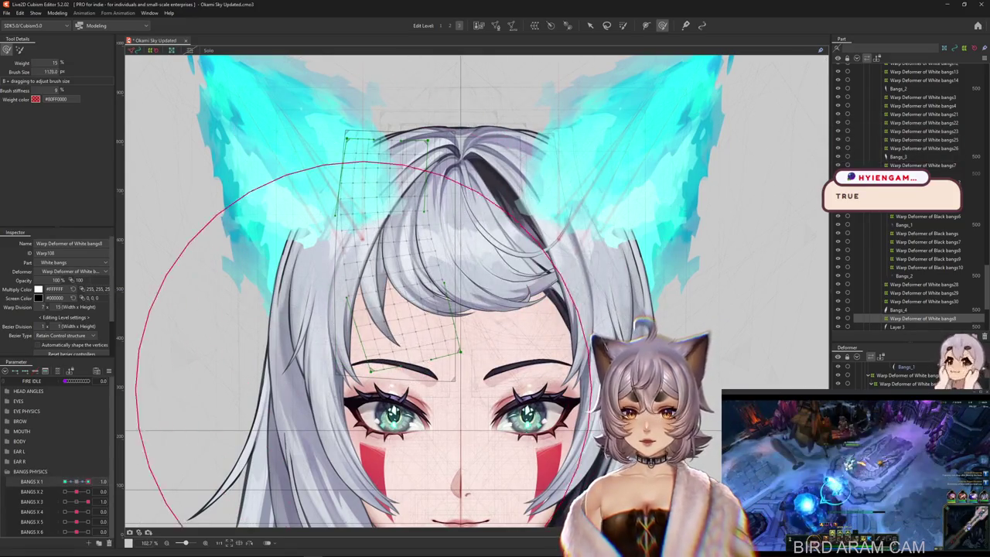
pyautogui.moveTo(390, 383); pyautogui.dragTo(491, 422)
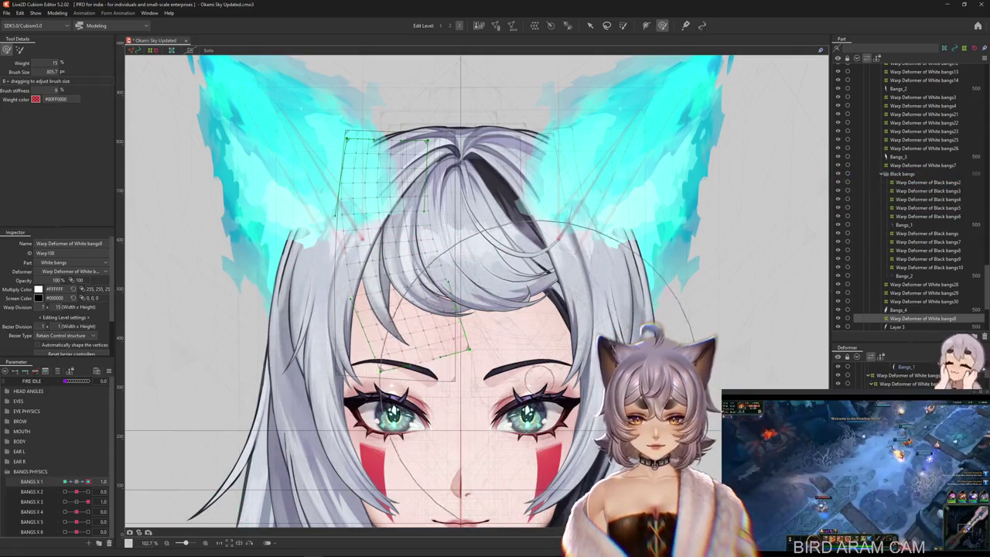
pyautogui.moveTo(490, 421)
pyautogui.mouseDown()
pyautogui.moveTo(256, 325)
pyautogui.moveTo(493, 276)
pyautogui.moveTo(502, 290)
pyautogui.moveTo(476, 410)
pyautogui.moveTo(144, 420)
pyautogui.mouseUp()
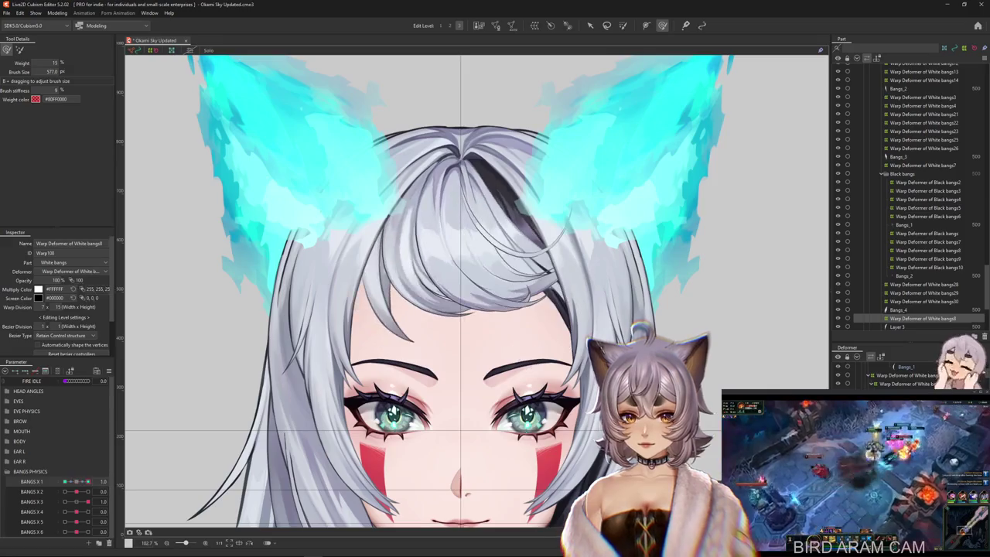
# Step: Bend the fringe at BANGS X 1's left keyform, preview the sway, and reselect Layer 3
pyautogui.moveTo(274, 364)
pyautogui.mouseDown()
pyautogui.moveTo(341, 341)
pyautogui.moveTo(332, 355)
pyautogui.mouseUp()
pyautogui.click(114, 481)
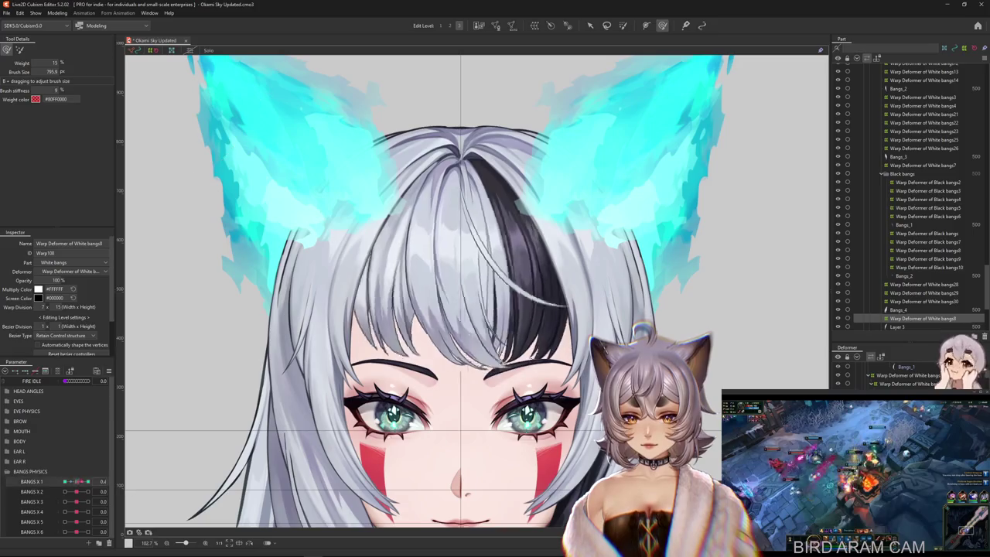
pyautogui.moveTo(361, 373); pyautogui.dragTo(379, 372)
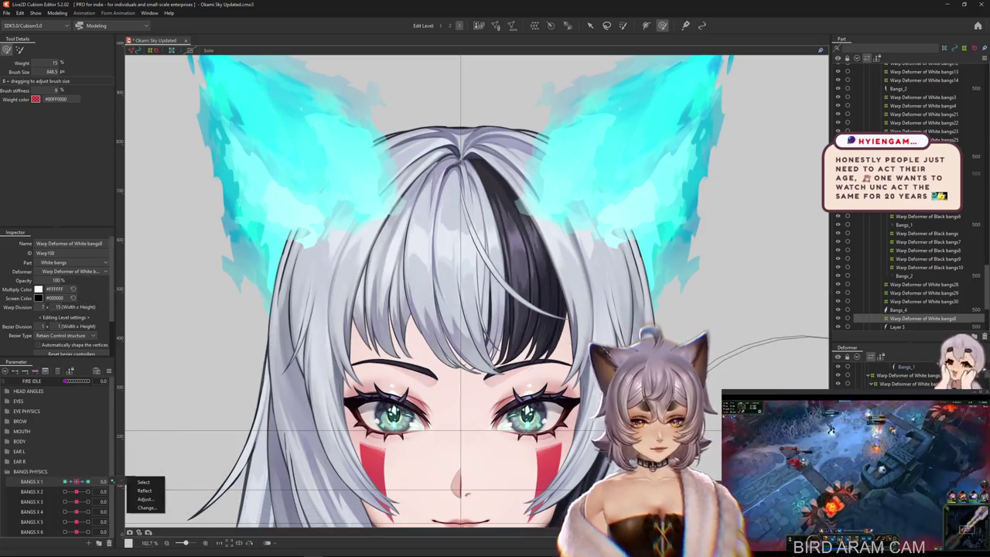
pyautogui.click(897, 326)
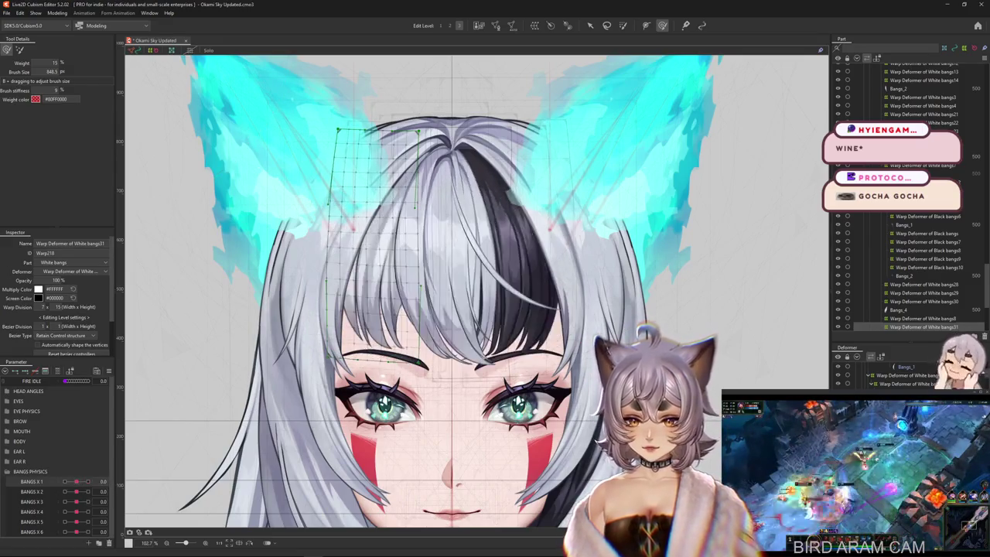
# Step: Scrub BANGS X 2 to preview the White bangs31 fringe sway
pyautogui.moveTo(77, 491); pyautogui.dragTo(115, 491)
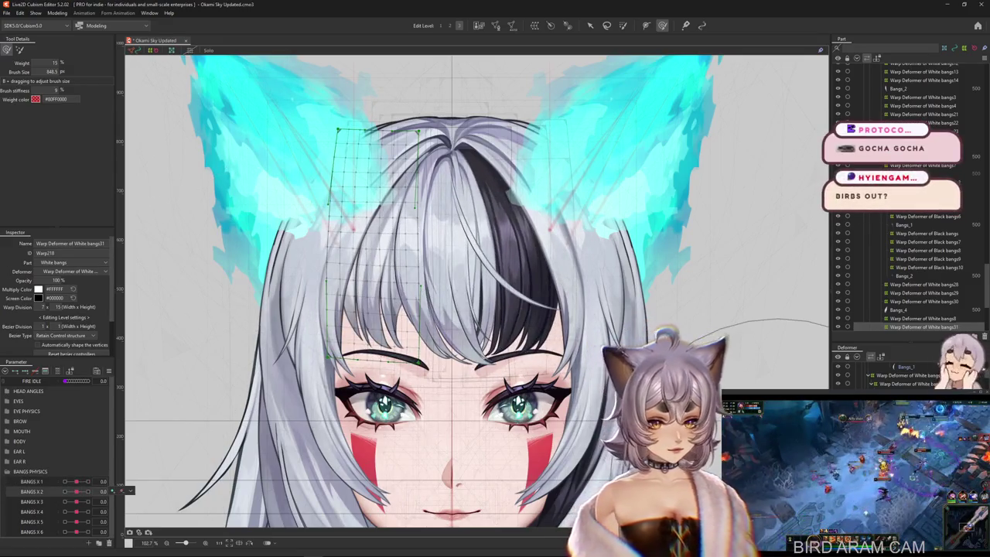
# Step: At BANGS X 2 = 1.0, bend the white fringe with a temporary path deform
pyautogui.click(87, 491)
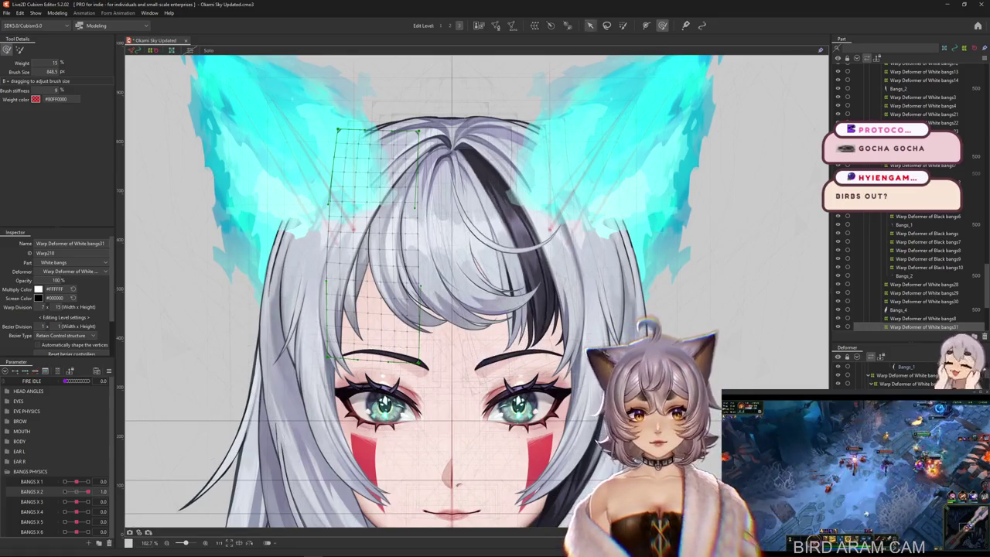
pyautogui.press('t')
pyautogui.click(68, 49)
pyautogui.click(68, 102)
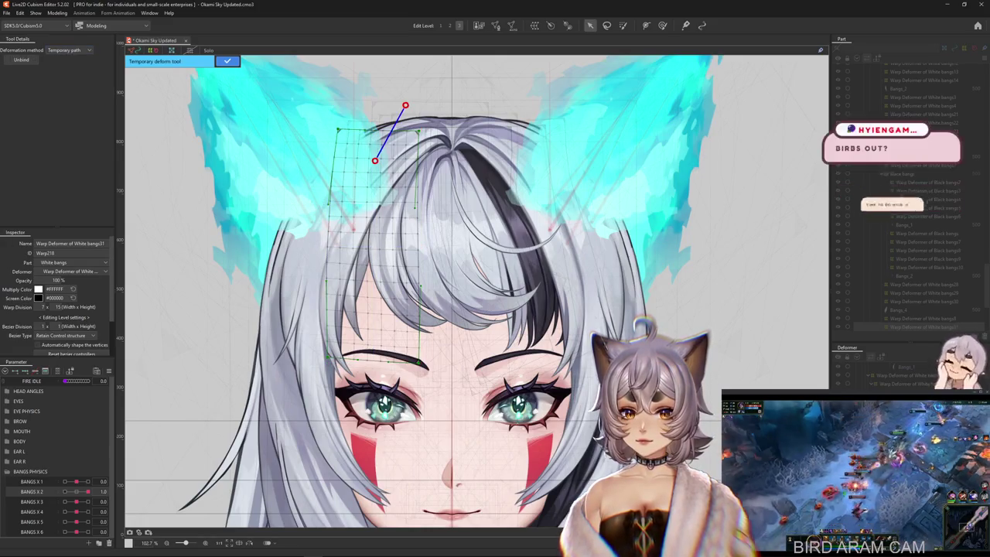
pyautogui.moveTo(363, 420); pyautogui.dragTo(441, 406)
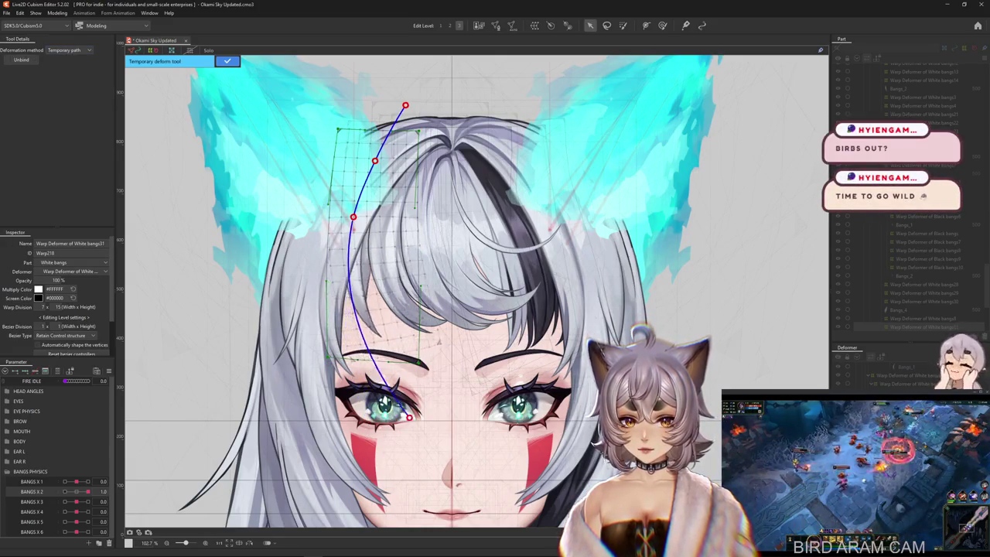
pyautogui.click(227, 60)
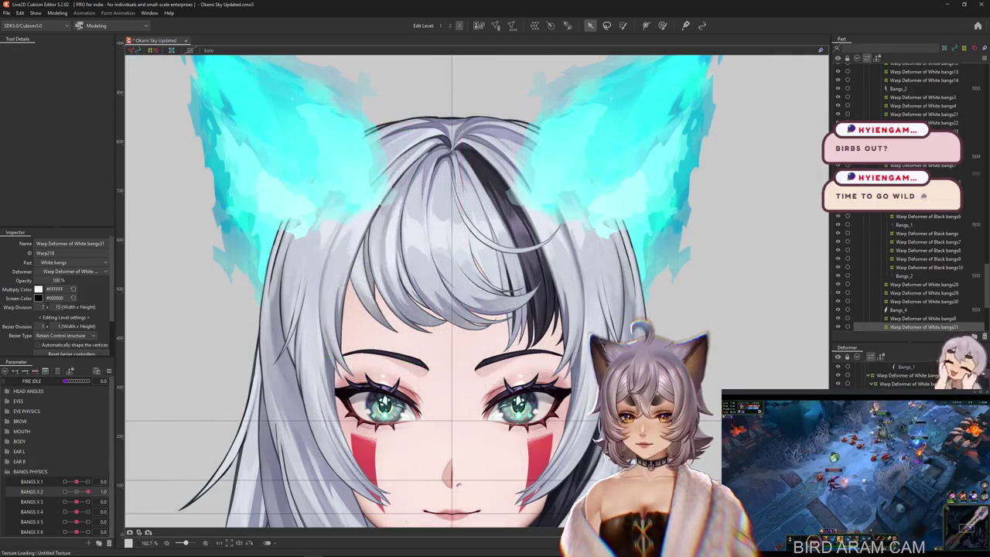
# Step: Undo the path bend, reselect the White bangs31 warp deformer, and redo the deformation
pyautogui.hotkey('ctrl', 'z')
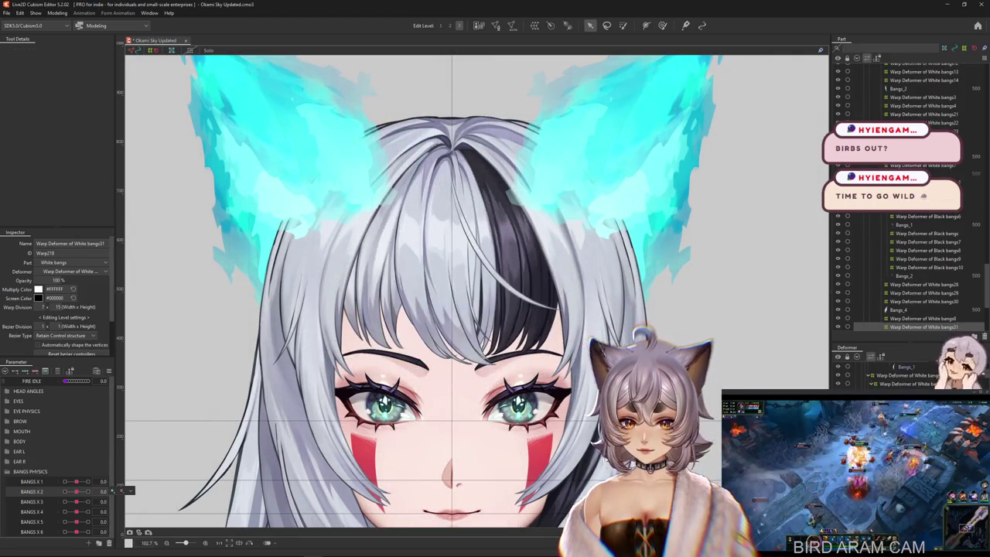
pyautogui.hotkey('ctrl', 'z')
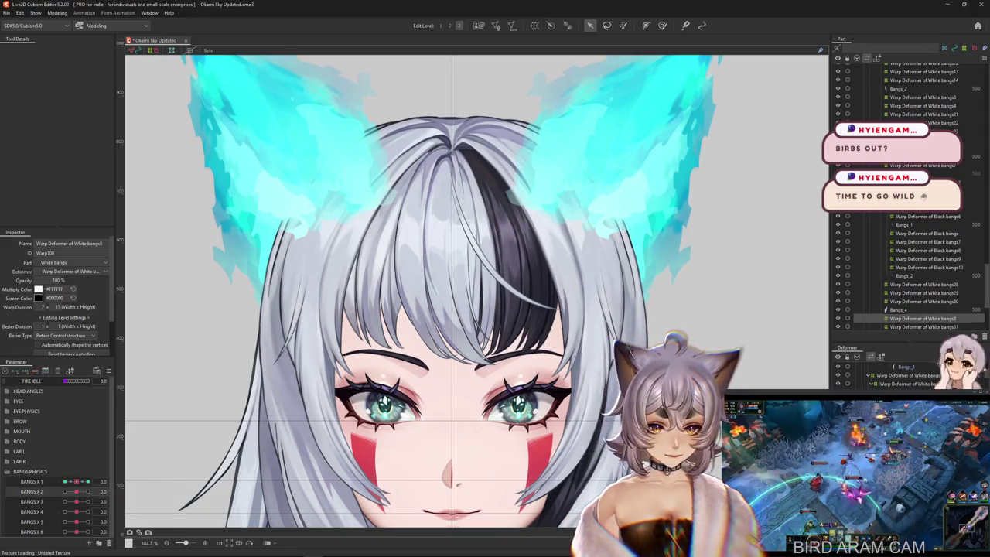
pyautogui.click(924, 327)
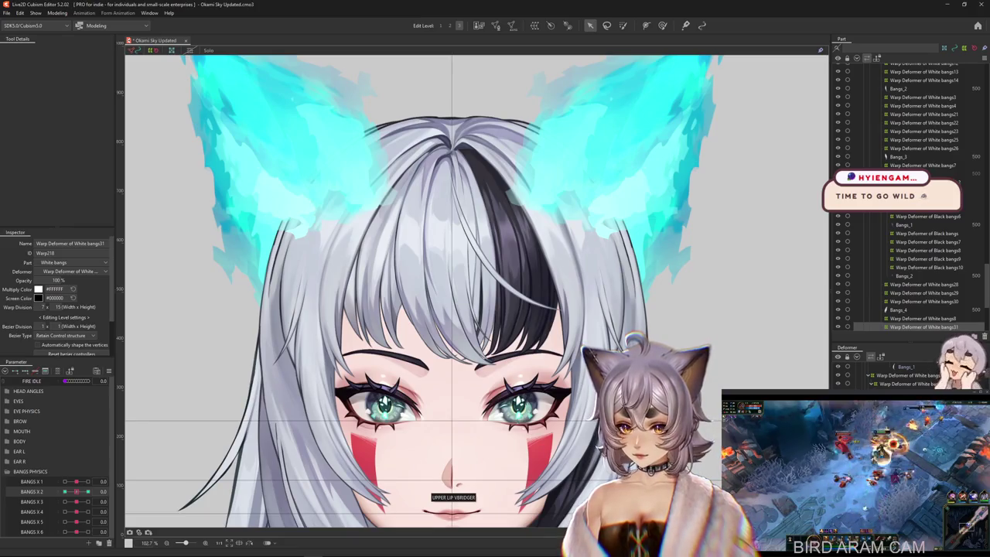
pyautogui.hotkey('ctrl', 'y')
pyautogui.hotkey('ctrl', 'y')
# Step: Bend the bangs upward along a fresh temporary curved path and confirm the shape
pyautogui.hotkey('ctrl', 'q')
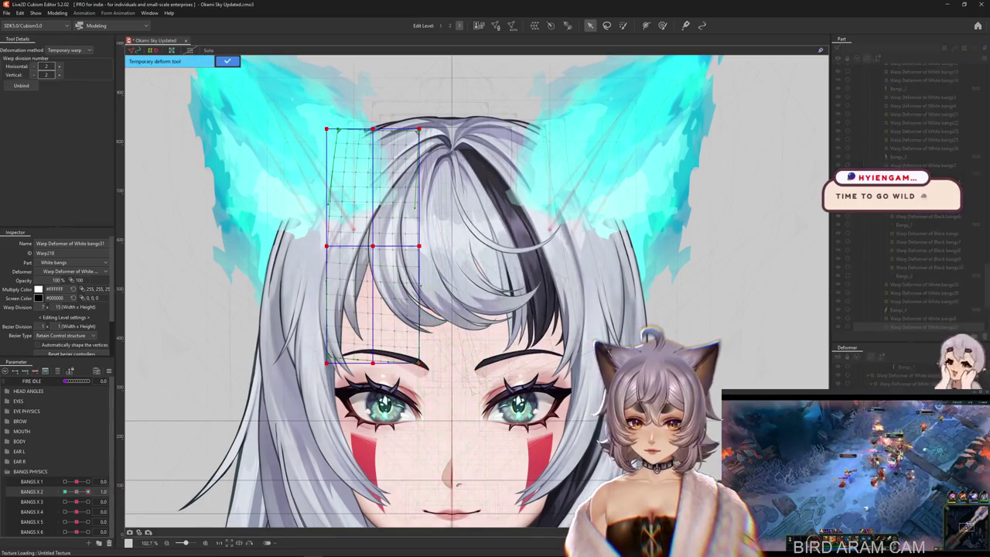
pyautogui.click(68, 50)
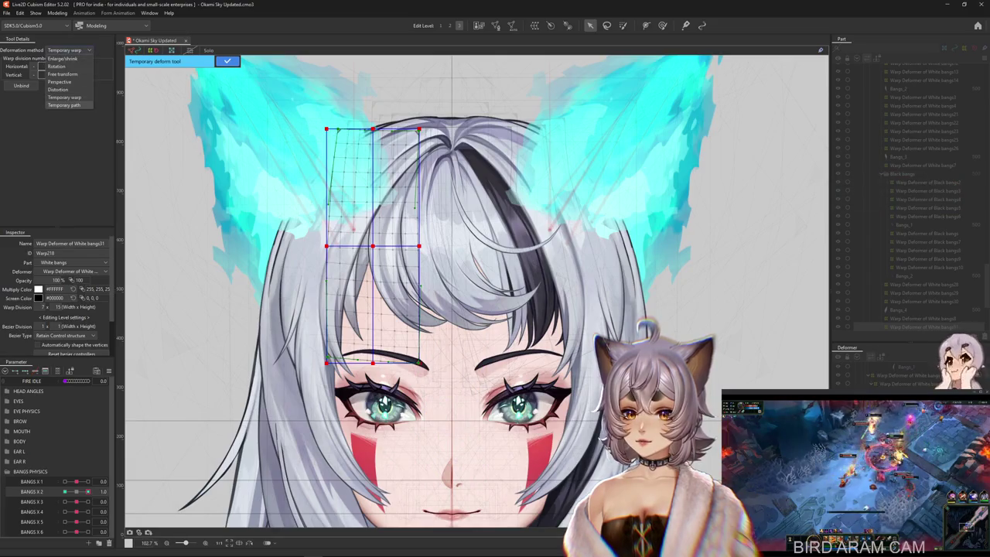
pyautogui.click(65, 104)
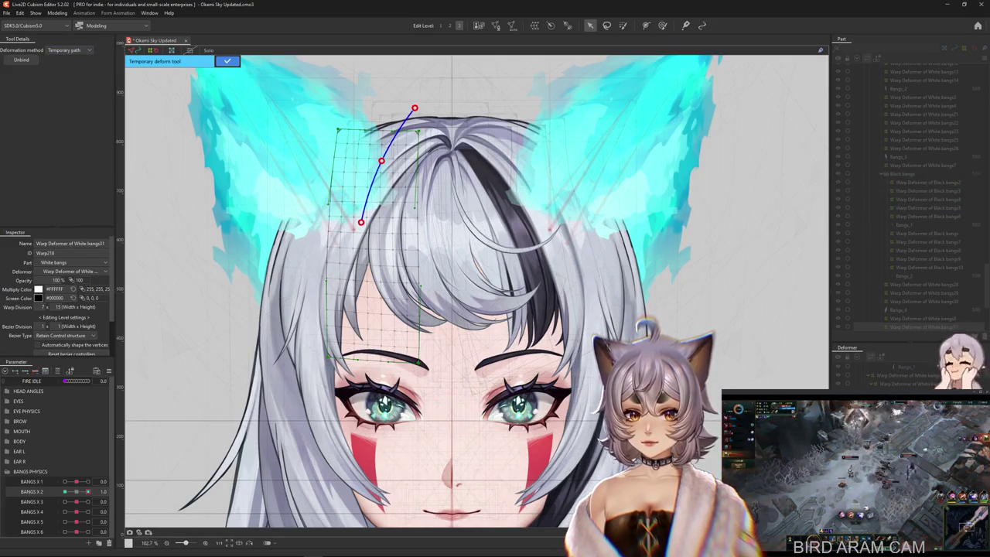
pyautogui.moveTo(363, 427); pyautogui.dragTo(361, 359)
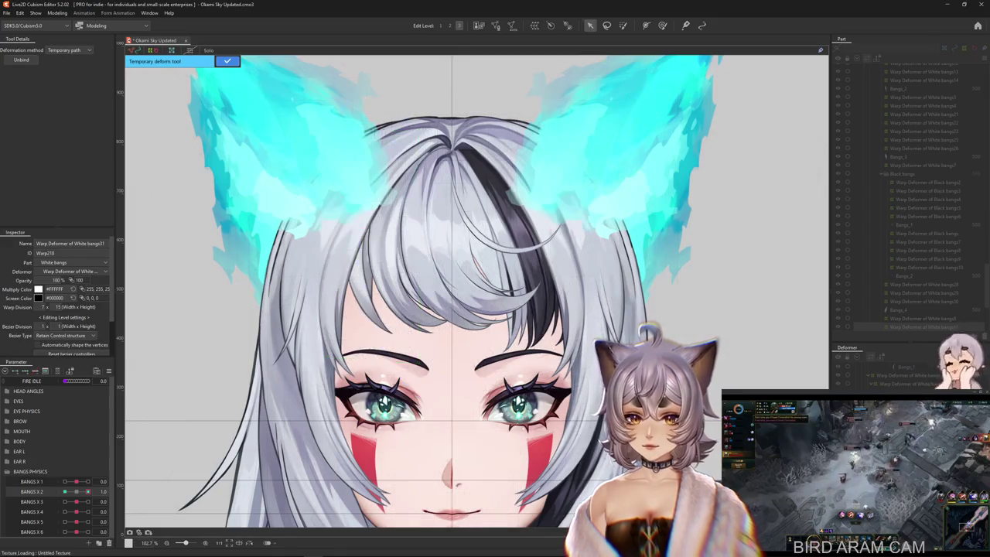
pyautogui.click(227, 60)
# Step: Move BANGS X 2 to -1.0, cancel the path deform, and paste the copied strand as Layer 3
pyautogui.moveTo(76, 491); pyautogui.dragTo(66, 491)
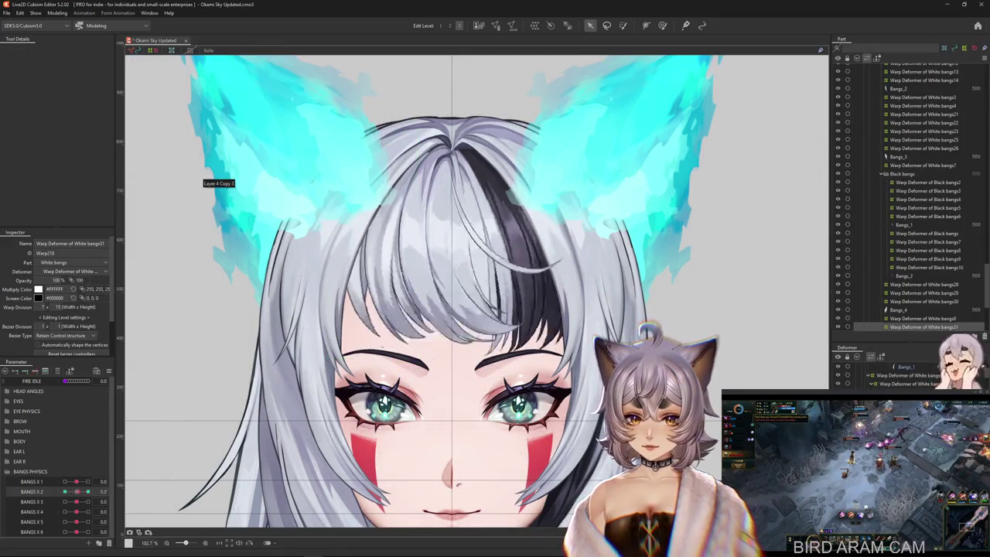
pyautogui.press('t')
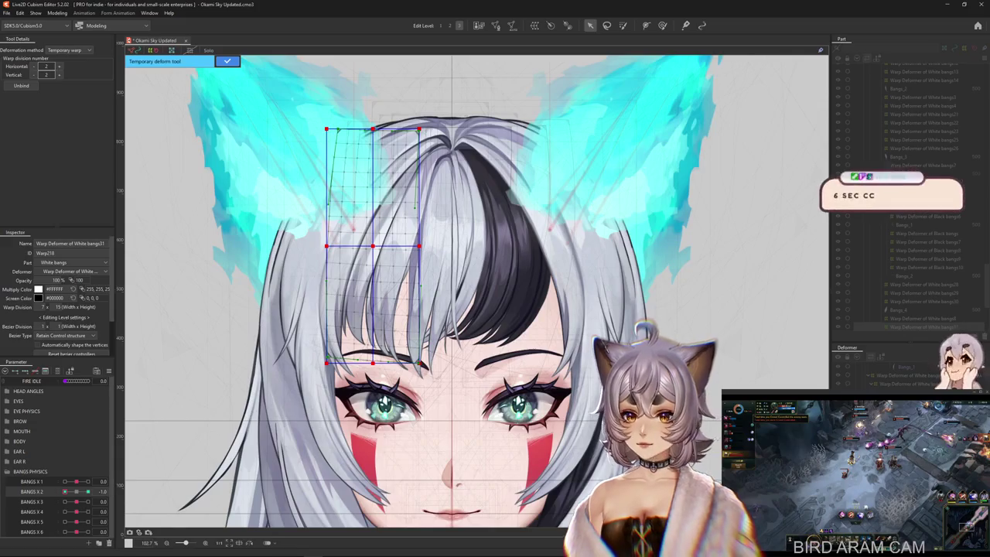
pyautogui.click(68, 50)
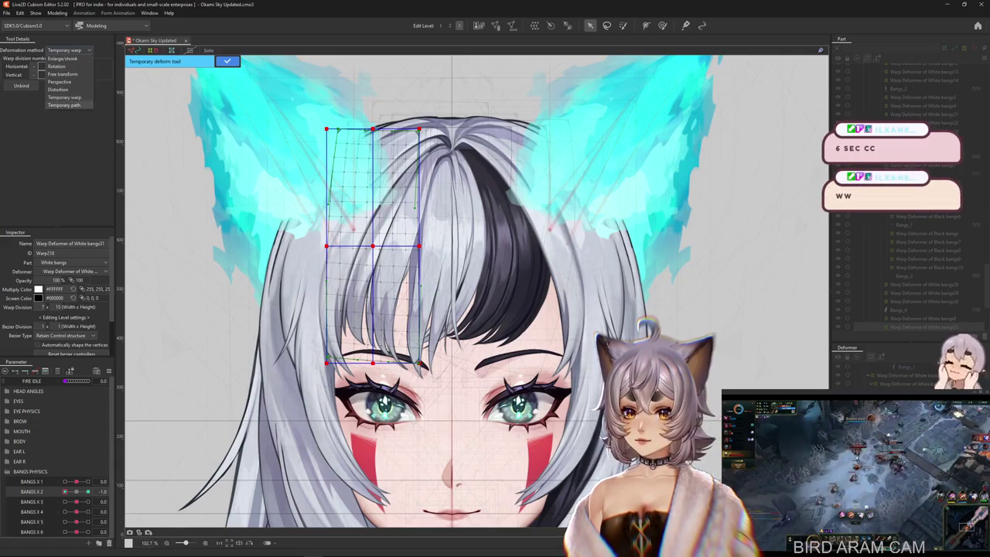
pyautogui.click(68, 101)
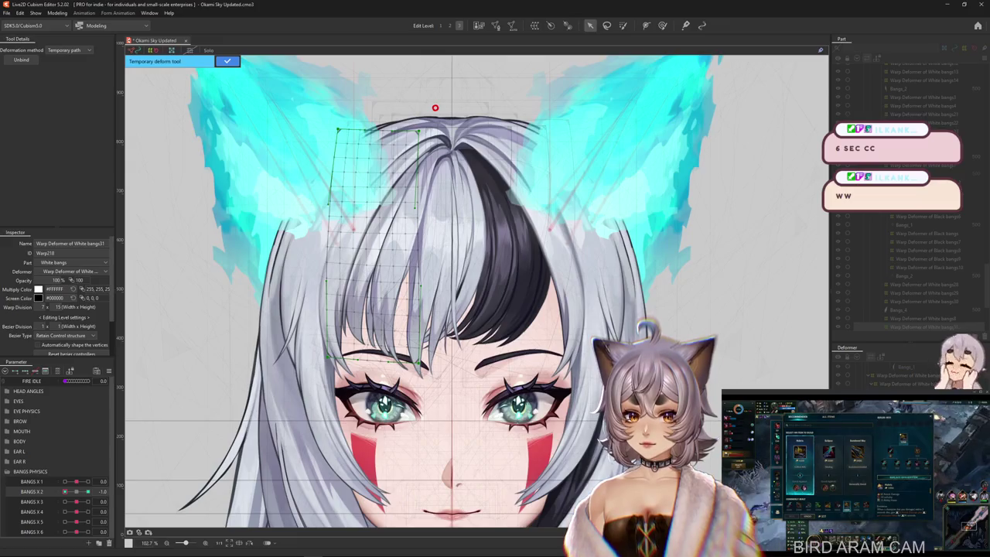
pyautogui.press('Escape')
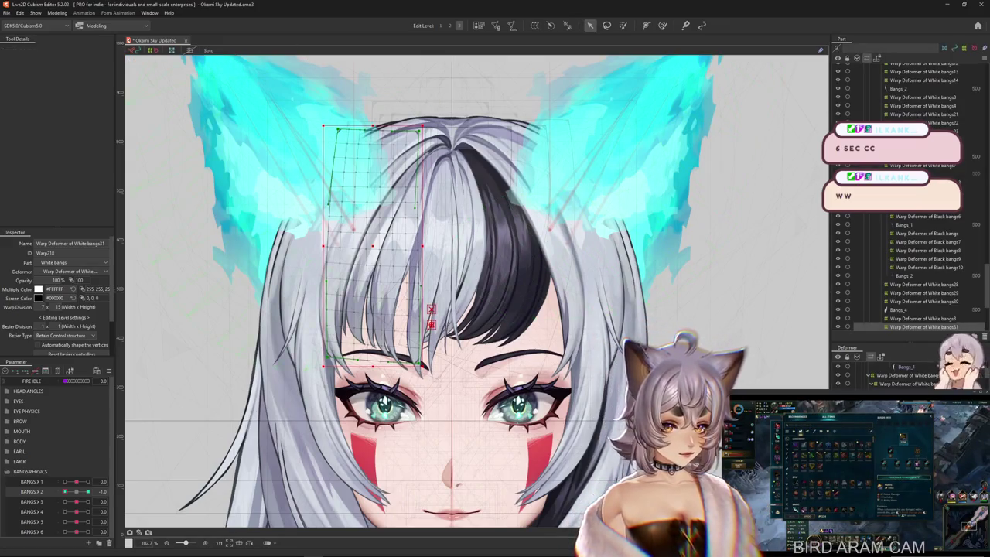
pyautogui.hotkey('ctrl', 'v')
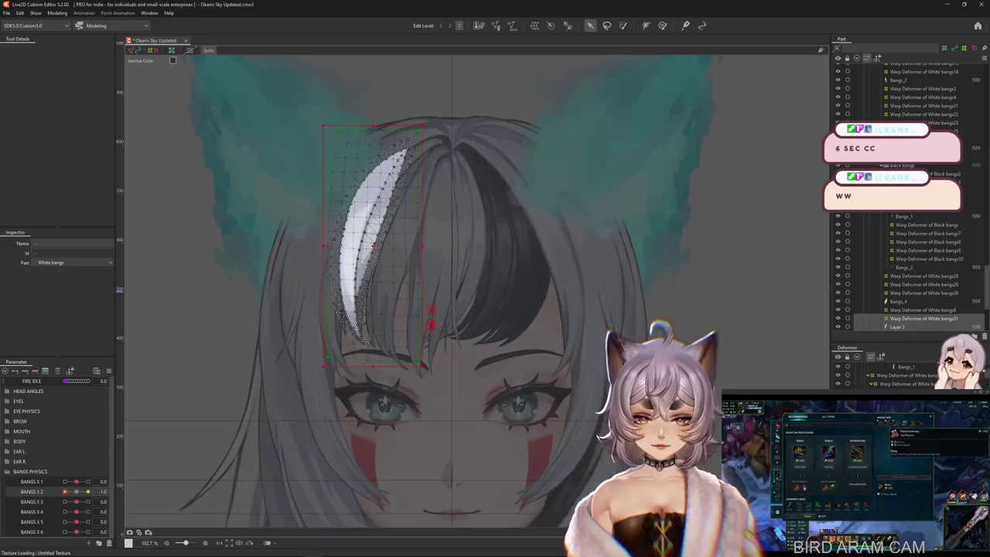
# Step: Curve the White bangs31 strand down-left along a four-point temporary path, then take the weight brush
pyautogui.click(924, 317)
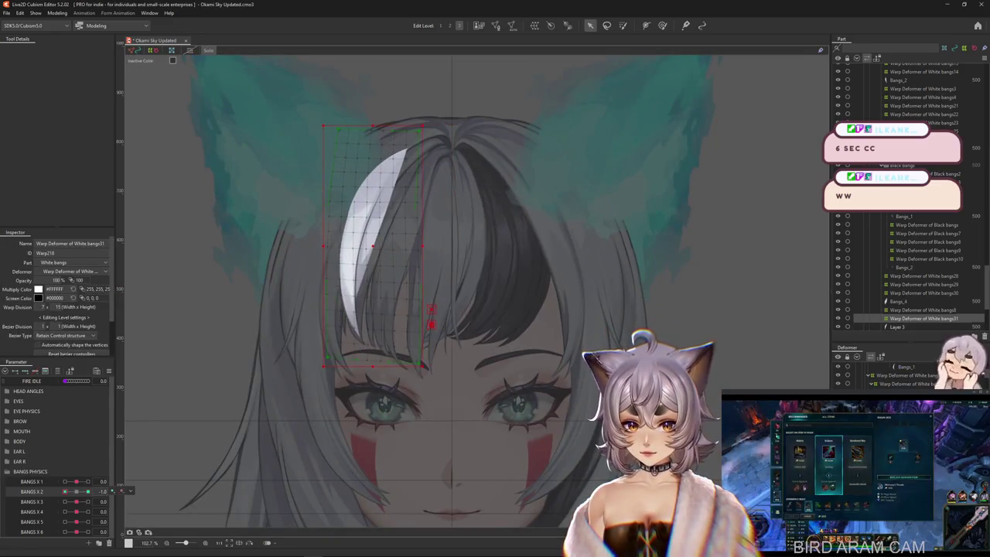
pyautogui.click(66, 49)
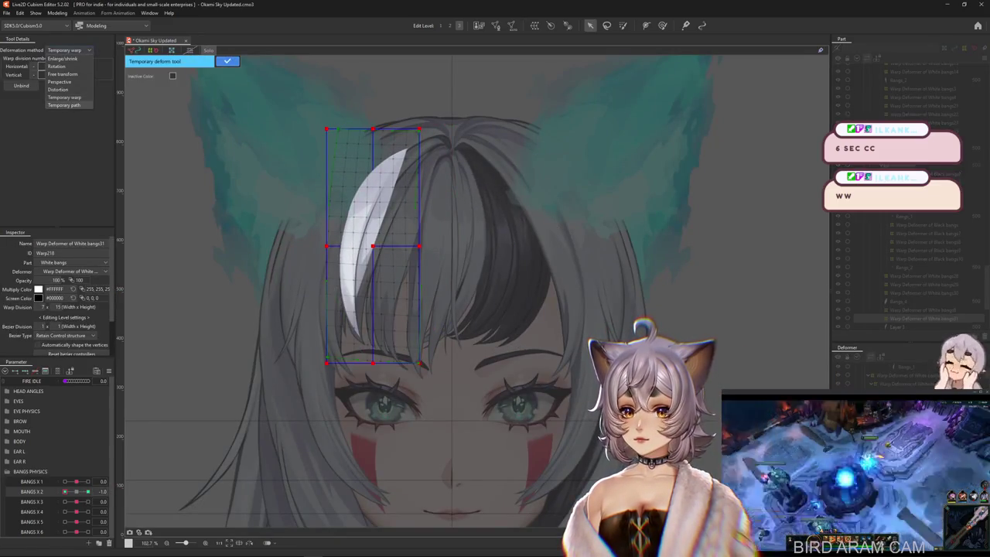
pyautogui.click(66, 58)
pyautogui.click(427, 108)
pyautogui.click(390, 164)
pyautogui.click(361, 229)
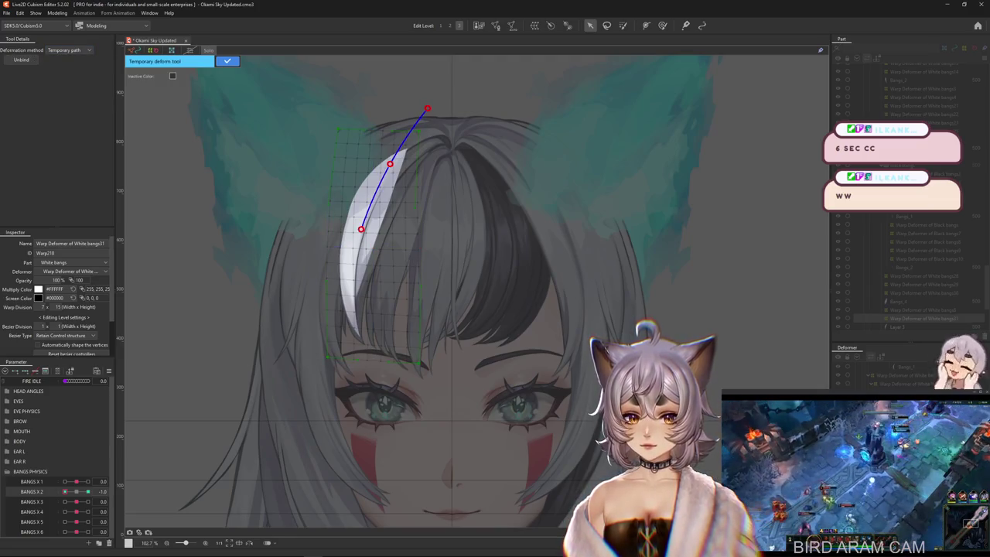
pyautogui.click(302, 435)
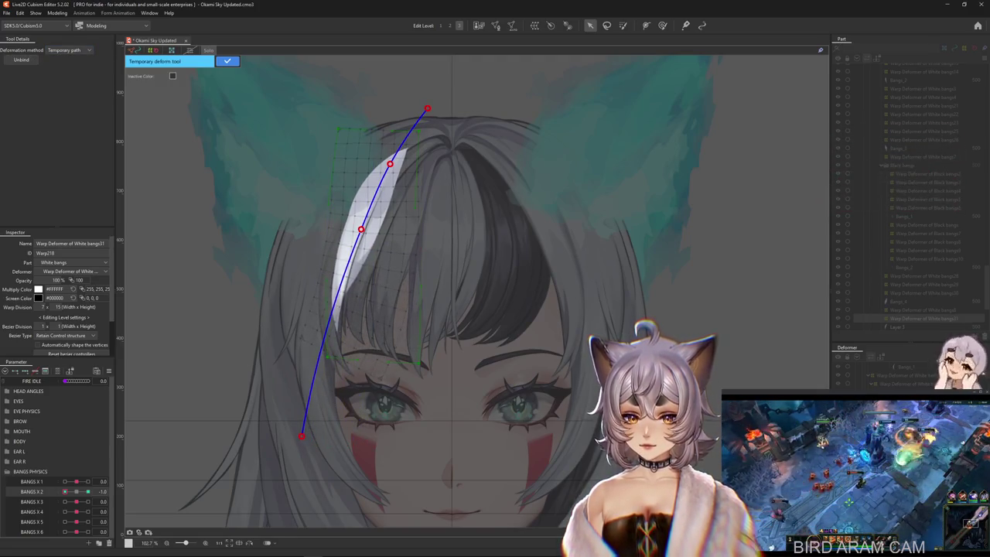
pyautogui.press('Return')
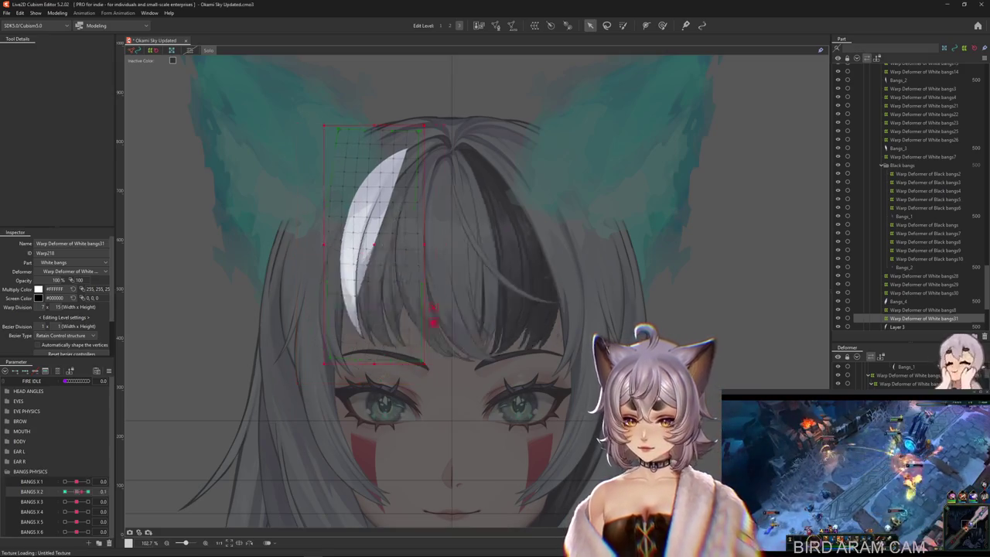
pyautogui.press('b')
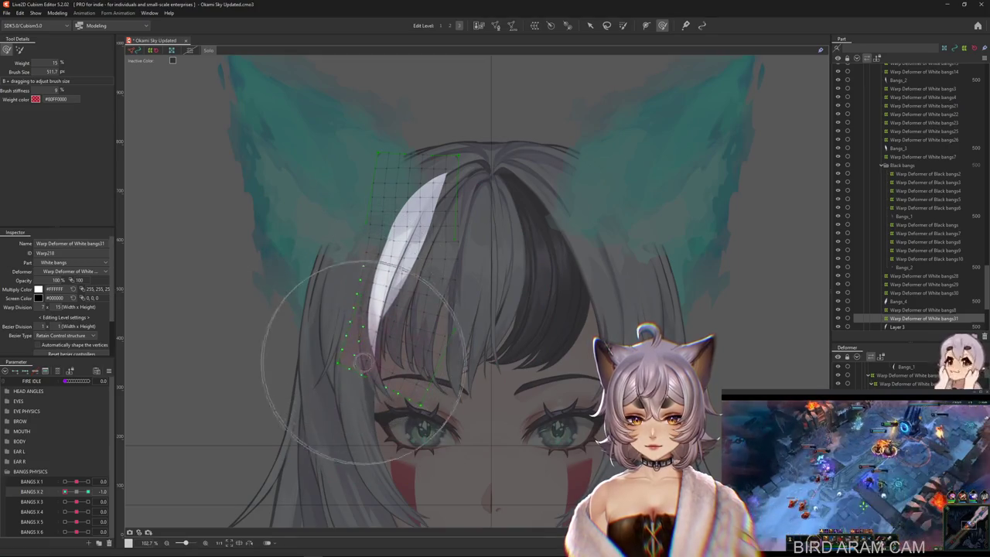
# Step: Reset BANGS X 2 to 0 and paint strong weight over the top rows of the bangs grid
pyautogui.moveTo(360, 331); pyautogui.dragTo(340, 367)
pyautogui.click(76, 491)
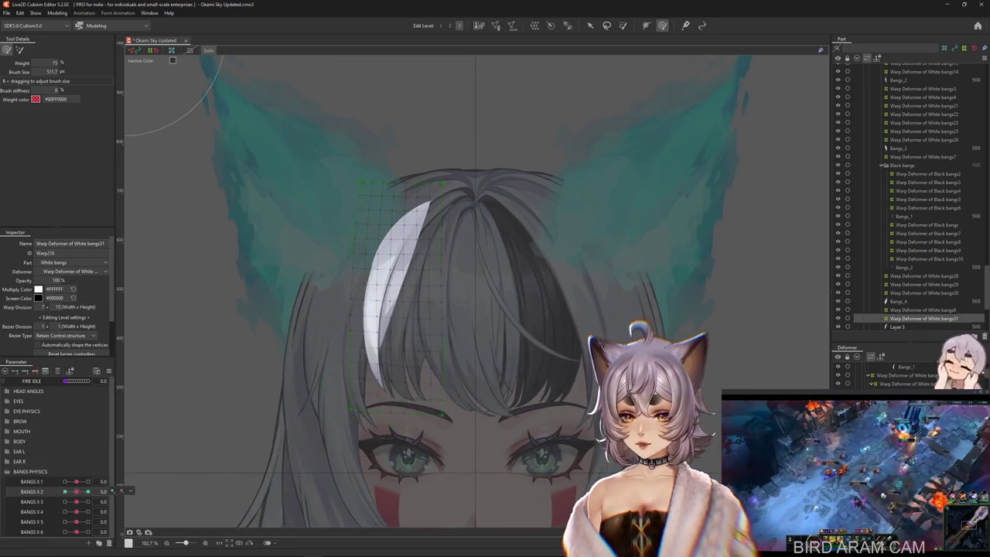
pyautogui.moveTo(407, 92); pyautogui.dragTo(372, 157)
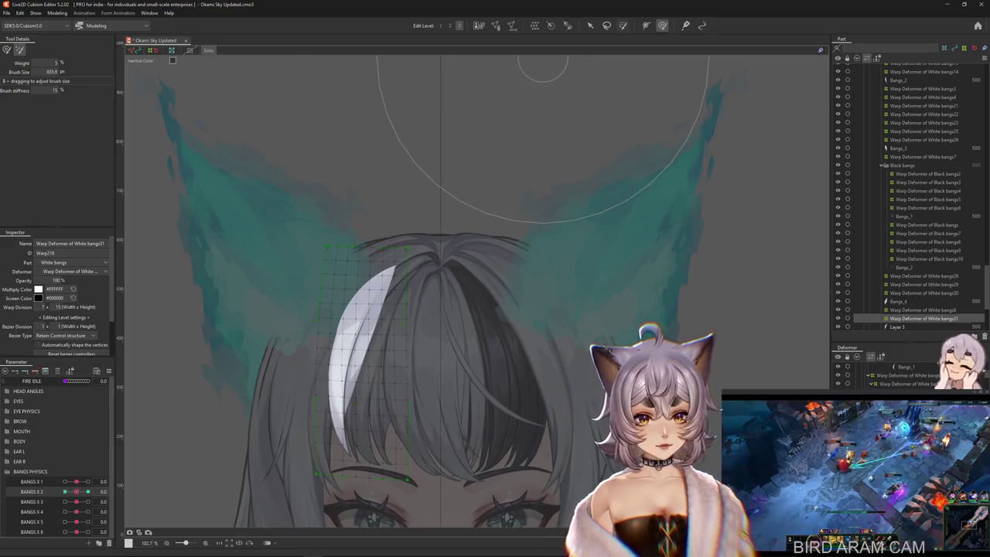
pyautogui.click(622, 25)
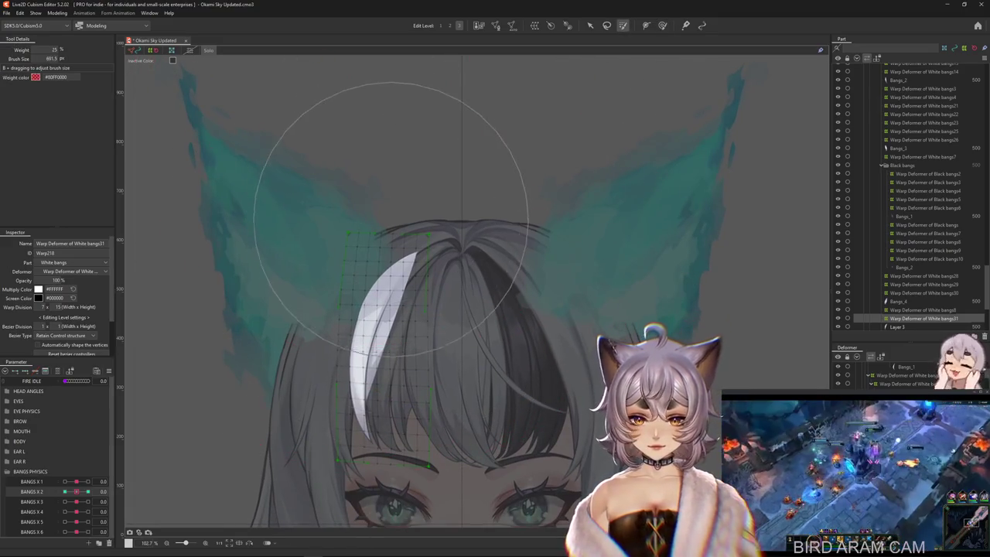
pyautogui.moveTo(391, 216); pyautogui.dragTo(420, 188)
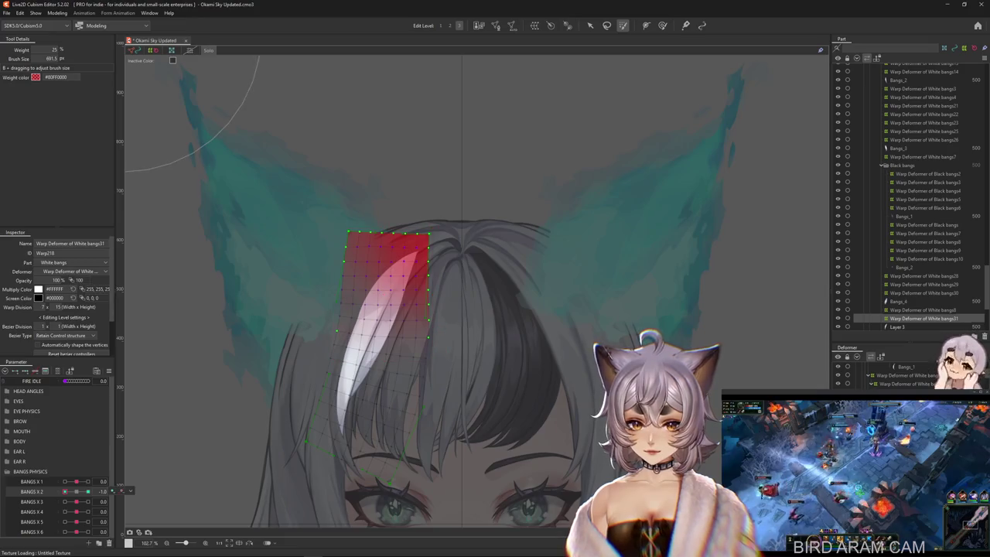
# Step: Preview the bangs sway with BANGS X 2 at 0, 1.0 and -1.0
pyautogui.click(76, 492)
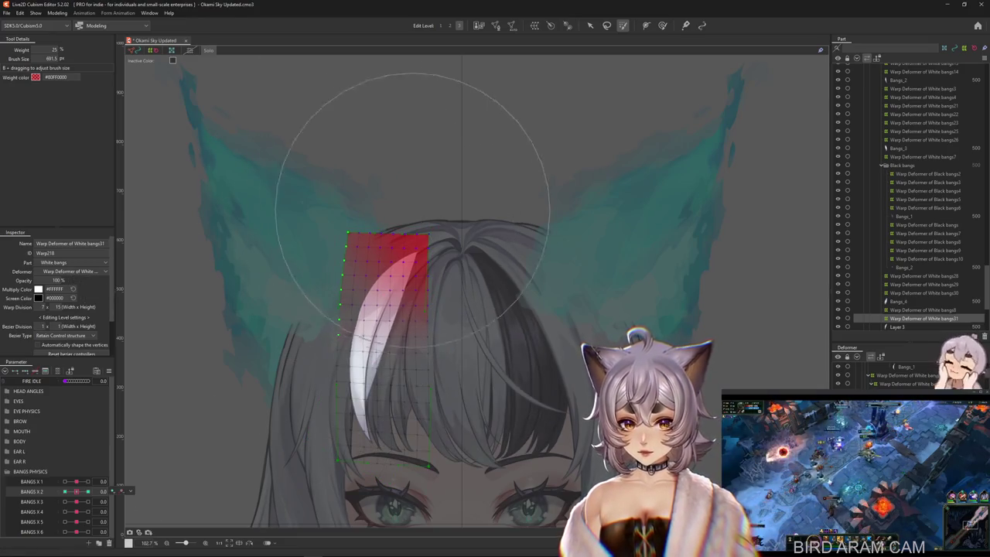
pyautogui.click(88, 491)
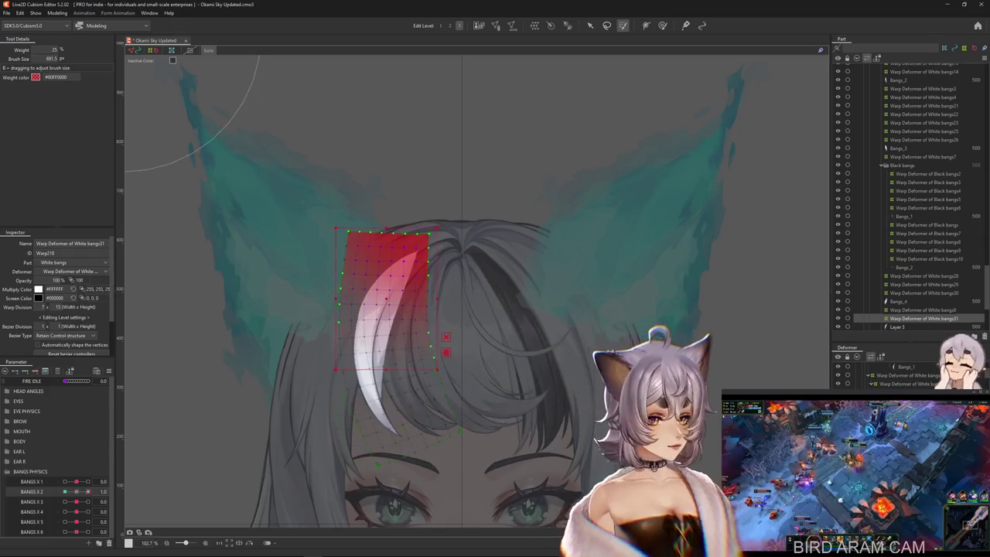
pyautogui.click(65, 492)
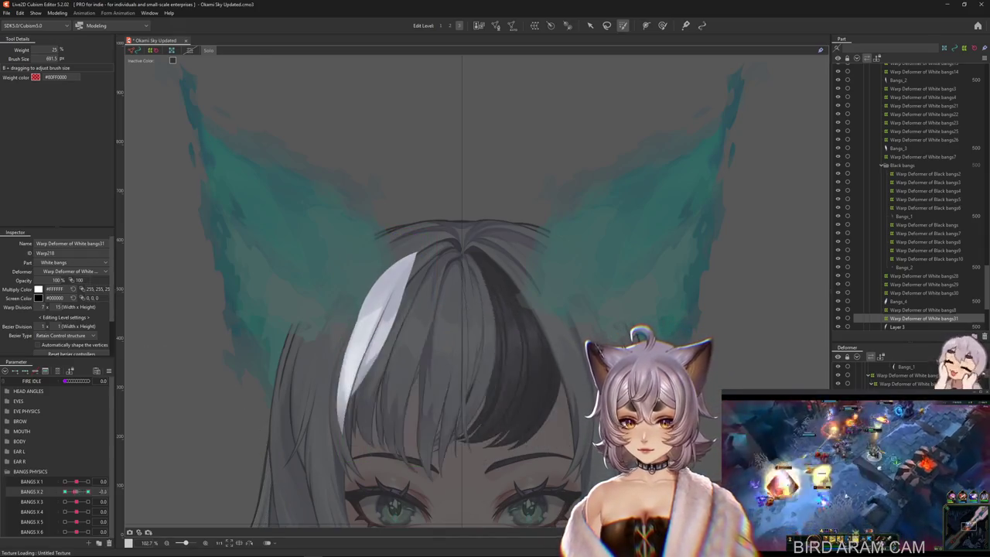
pyautogui.click(662, 25)
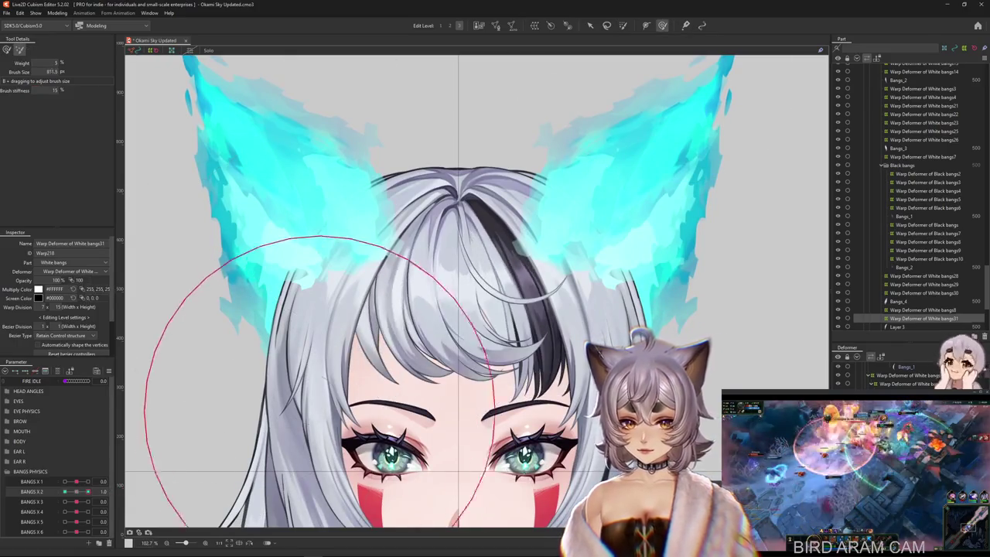
pyautogui.moveTo(147, 398); pyautogui.dragTo(406, 480)
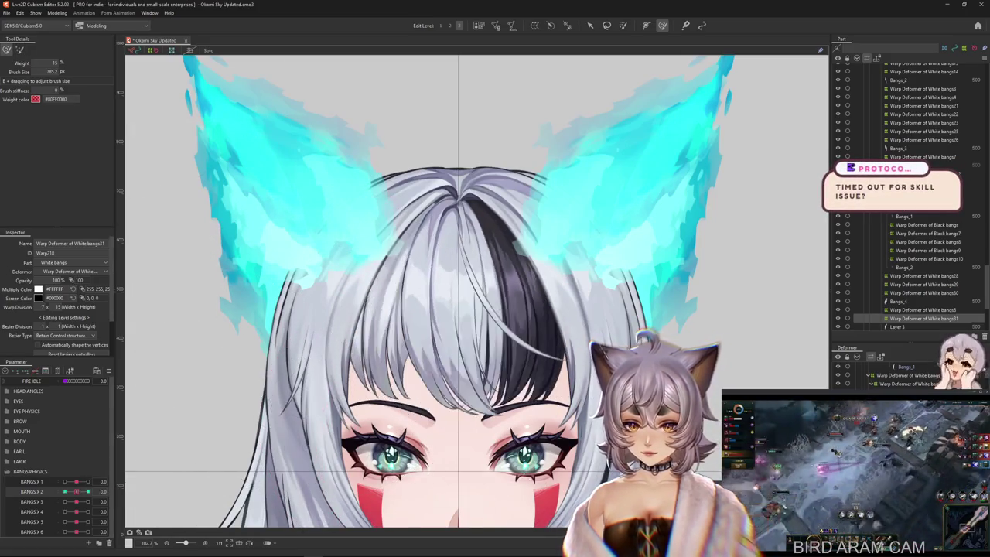
# Step: Switch to BANGS X 3 and select the Layer 3 strand to show its mesh and warp grid
pyautogui.click(66, 501)
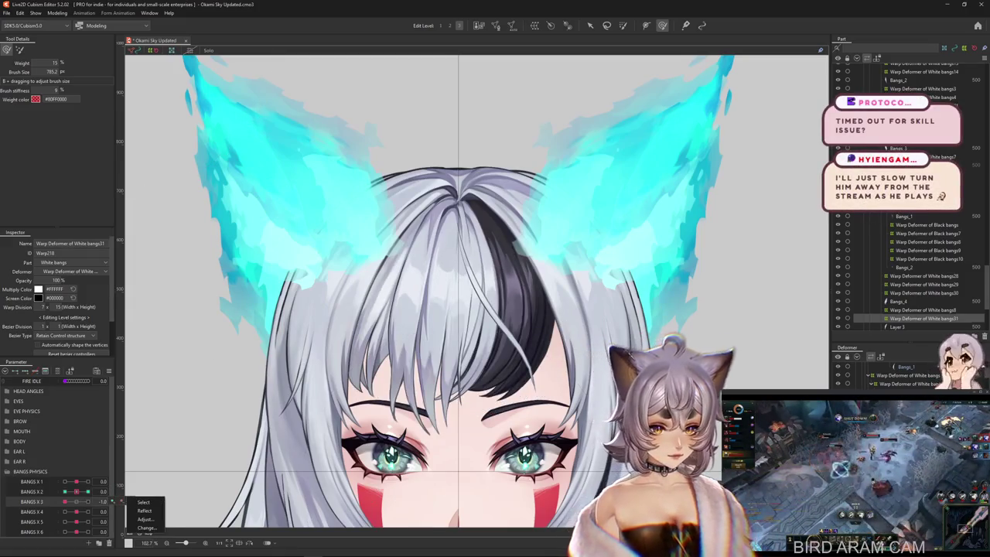
pyautogui.click(897, 326)
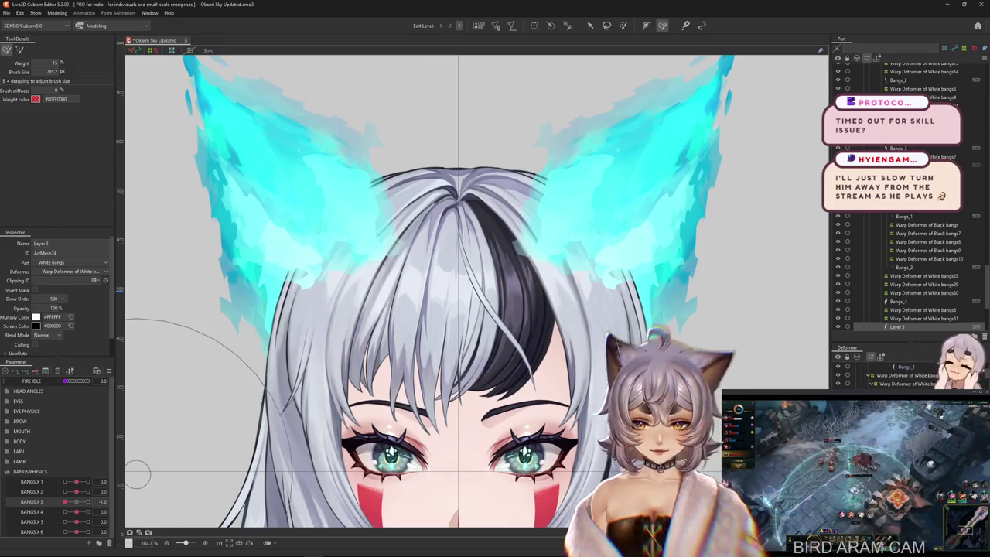
pyautogui.click(77, 501)
pyautogui.rightClick(133, 498)
pyautogui.click(143, 502)
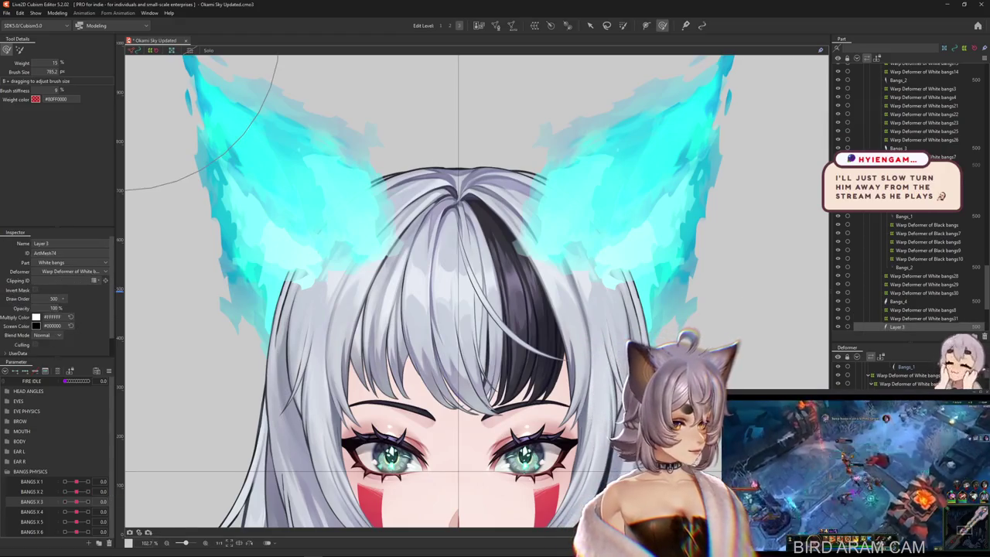
pyautogui.click(897, 327)
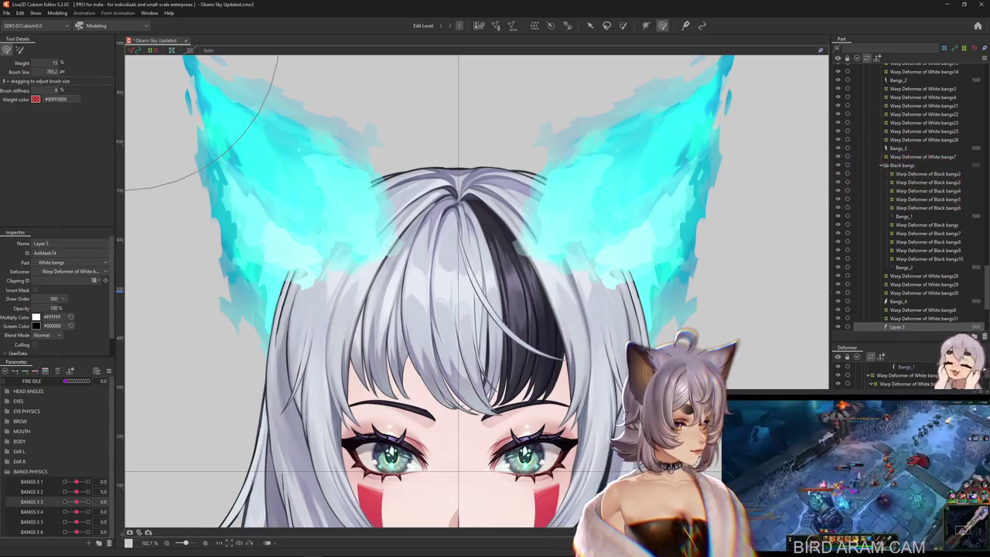
pyautogui.click(897, 327)
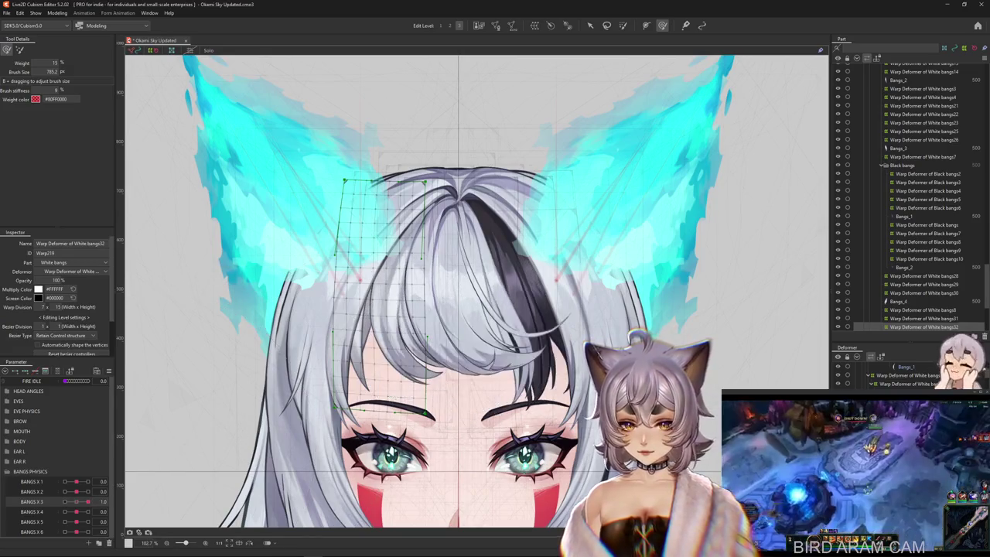
# Step: At BANGS X 3 = 1.0, bend the White bangs32 strand along a three-point temporary path
pyautogui.click(87, 501)
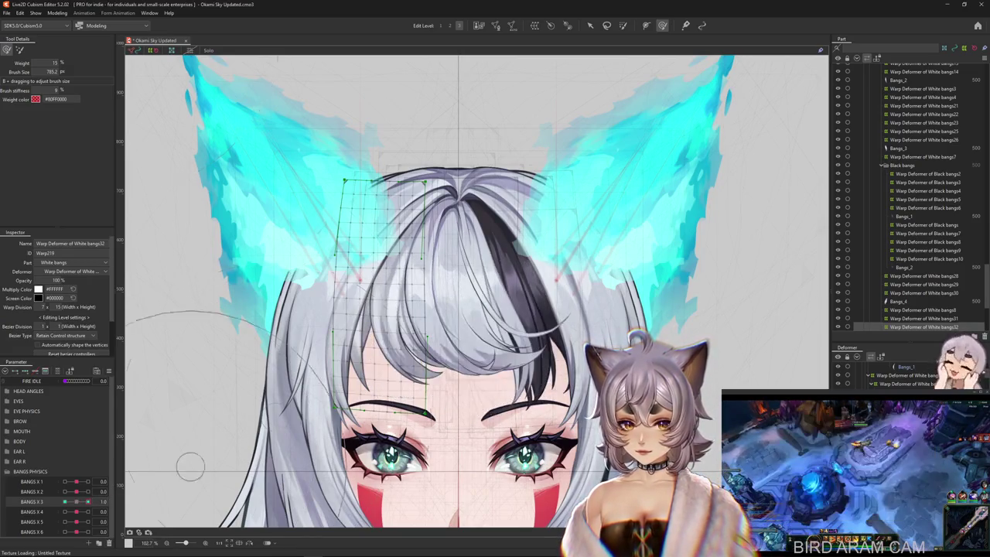
pyautogui.click(589, 25)
pyautogui.hotkey('ctrl', 't')
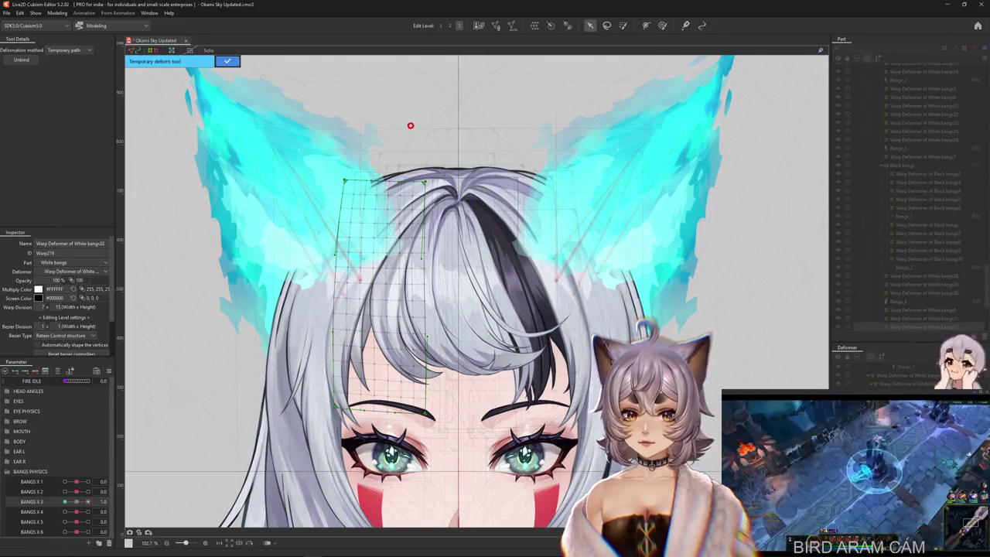
pyautogui.click(387, 193)
pyautogui.click(369, 263)
pyautogui.click(358, 325)
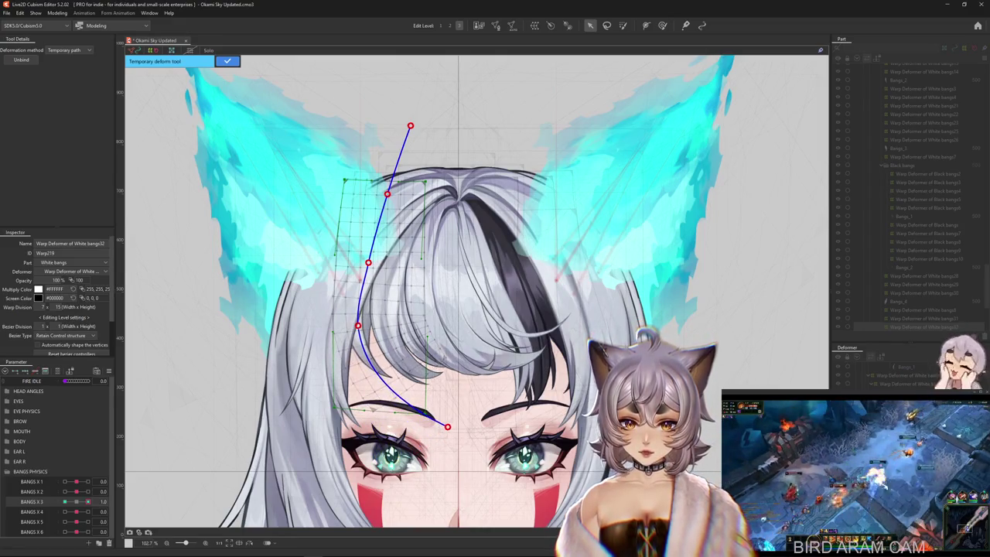
pyautogui.press('Return')
pyautogui.press('b')
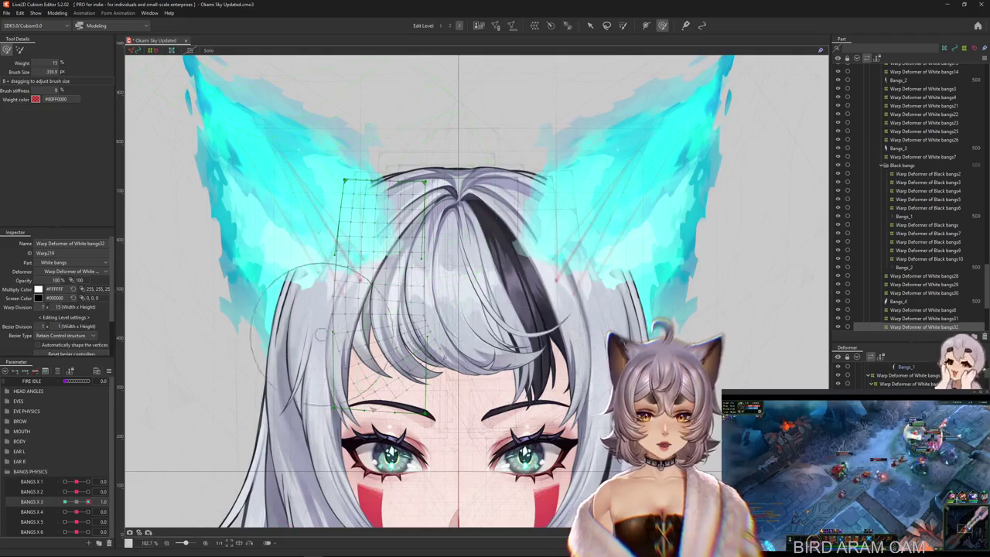
pyautogui.moveTo(356, 363); pyautogui.dragTo(444, 352)
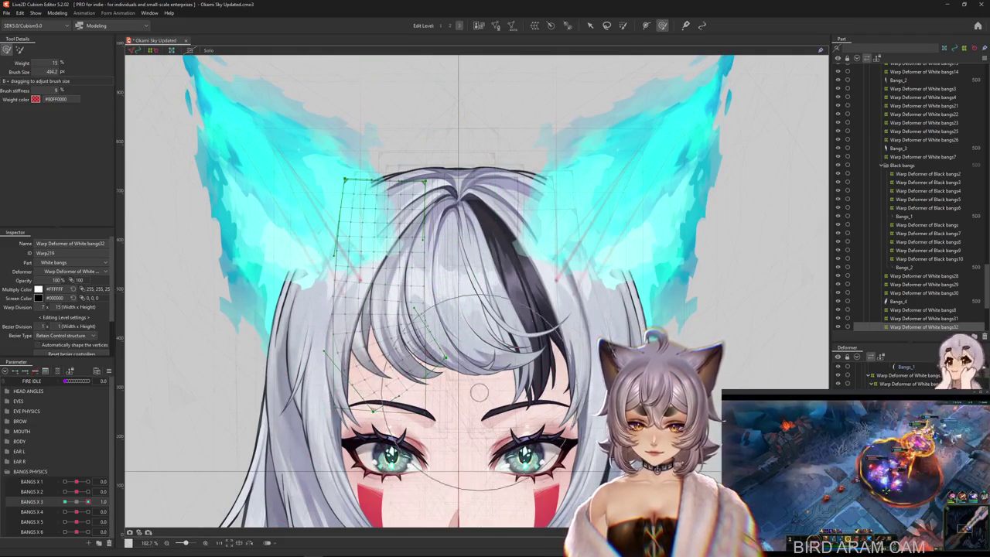
# Step: At BANGS X 3 = -1.0, apply a temporary path deform lower down the bangs
pyautogui.click(65, 501)
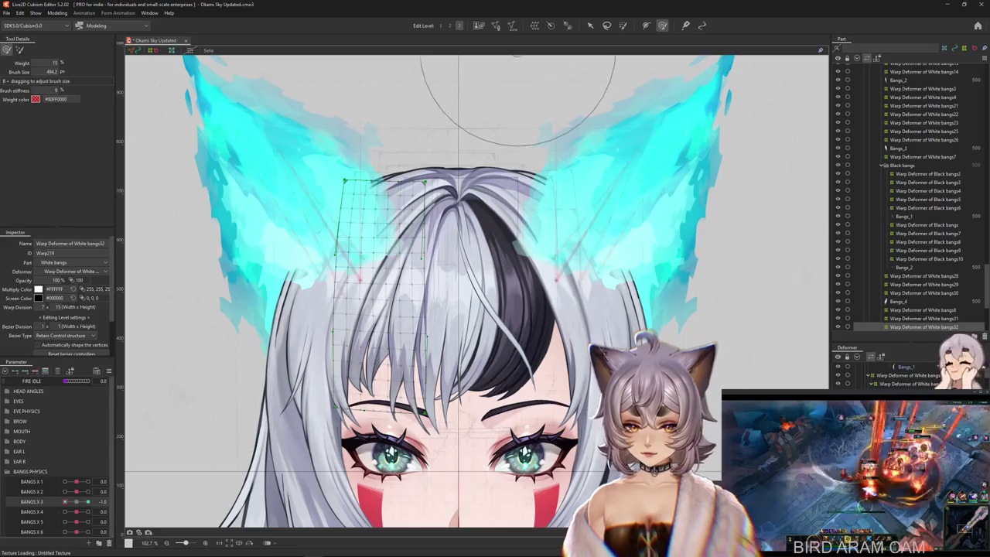
pyautogui.press('v')
pyautogui.press('q')
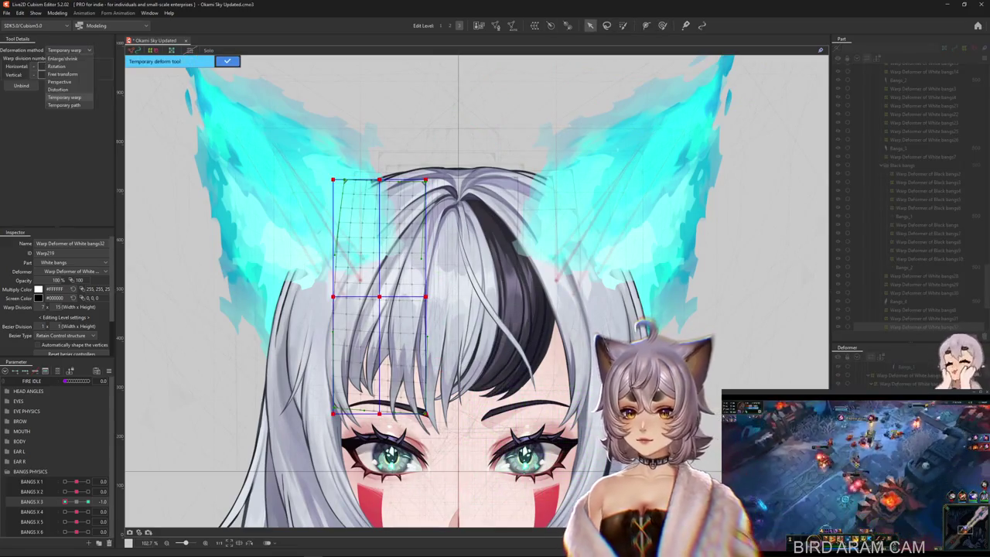
pyautogui.click(64, 104)
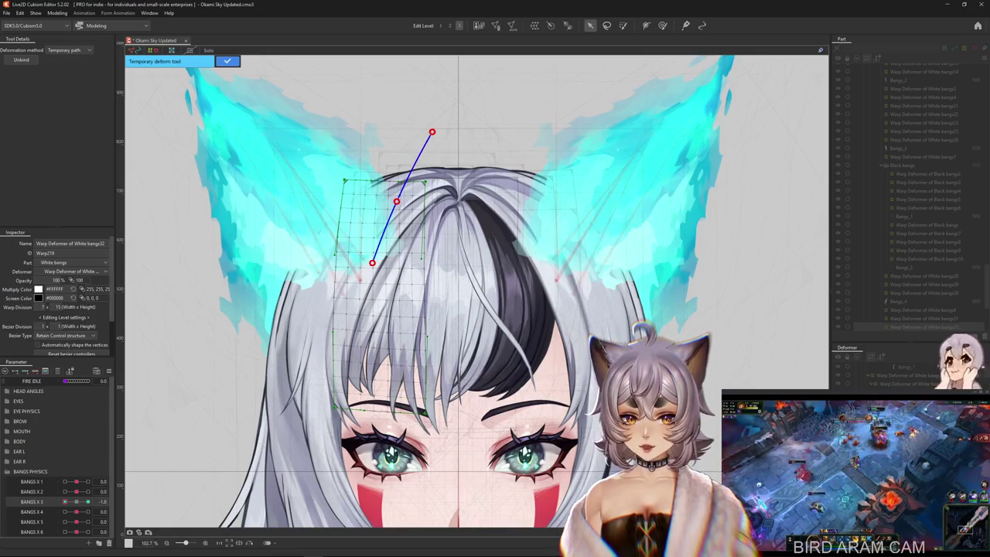
pyautogui.click(357, 318)
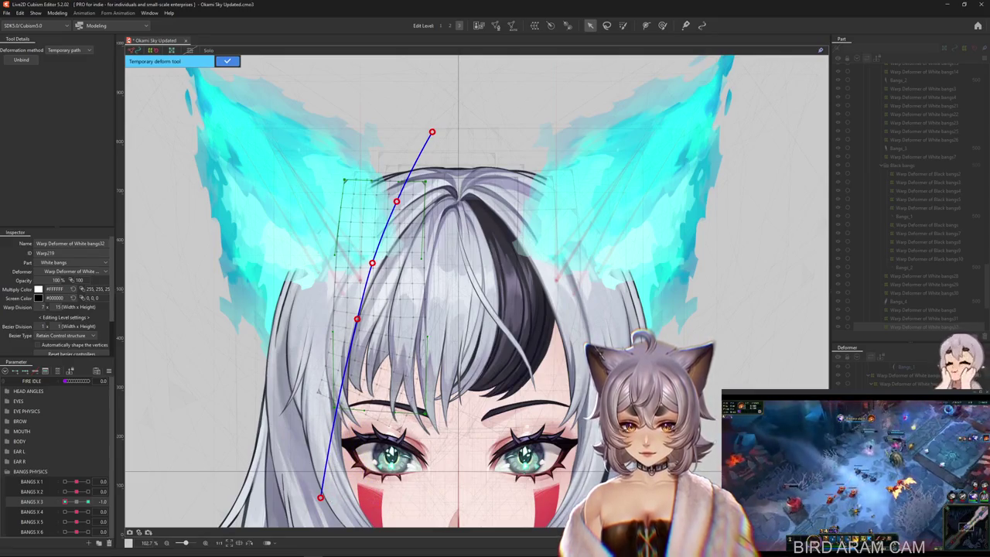
pyautogui.press('Return')
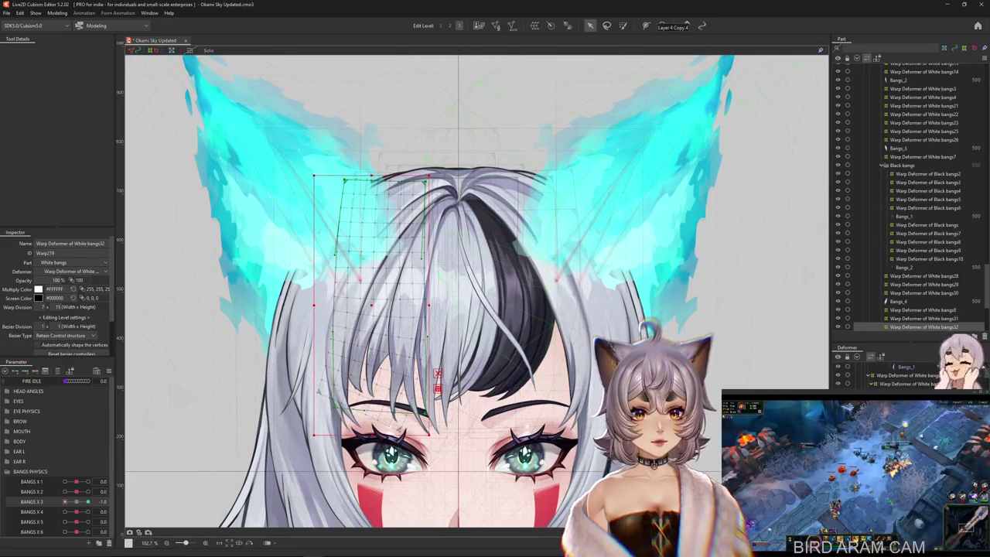
pyautogui.click(662, 26)
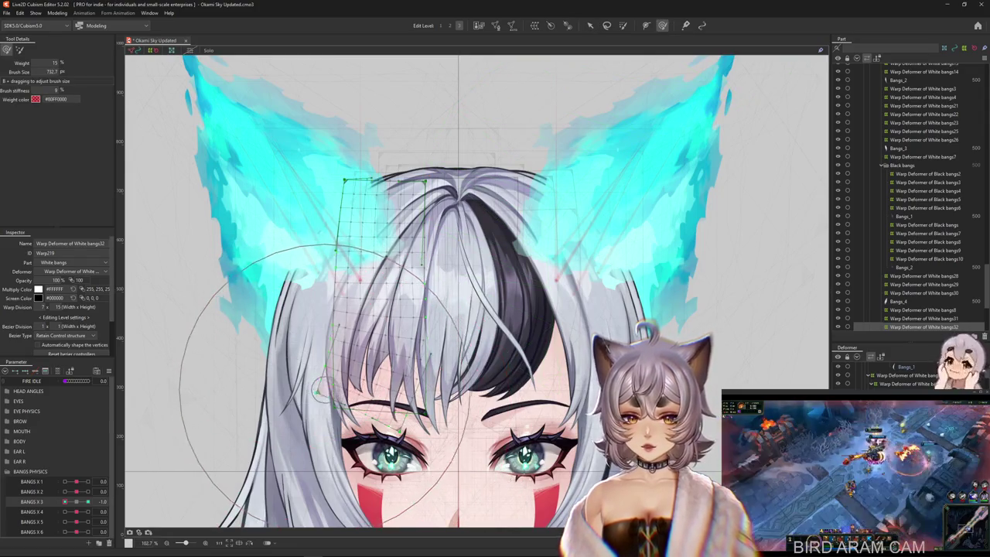
# Step: Push the White bangs32 lattice edges, comparing BANGS X 3 at 0, 1.0 and -1.0
pyautogui.moveTo(318, 391); pyautogui.dragTo(312, 392)
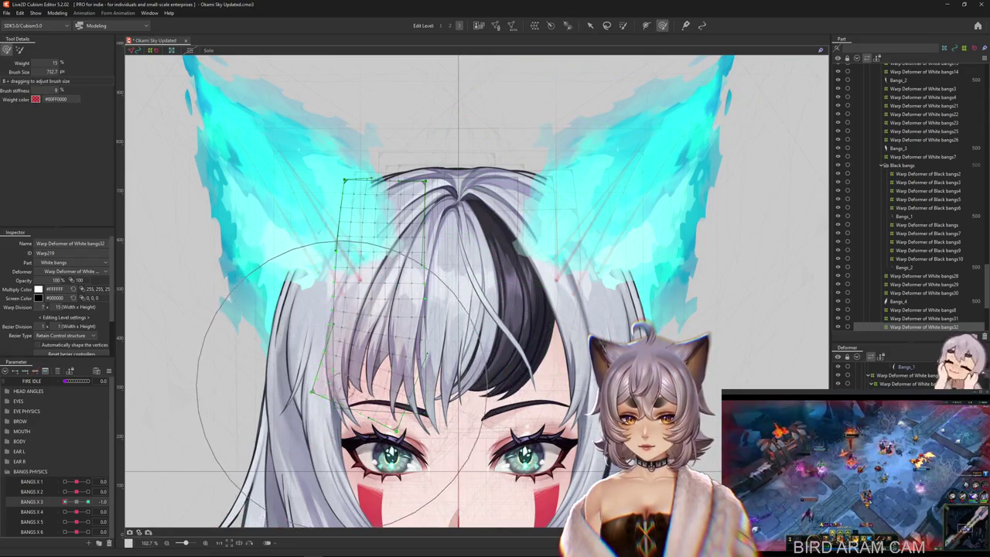
pyautogui.moveTo(338, 383); pyautogui.dragTo(364, 394)
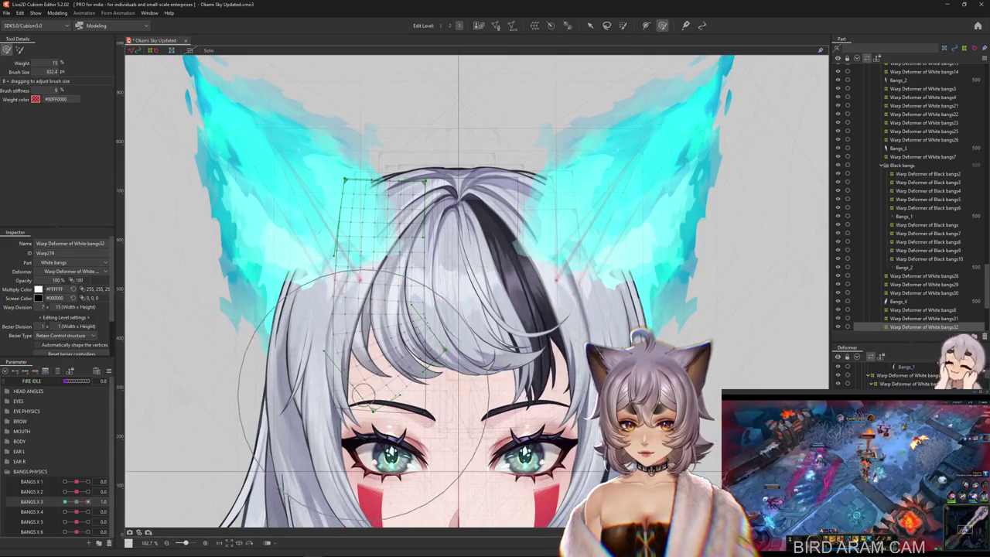
pyautogui.click(76, 501)
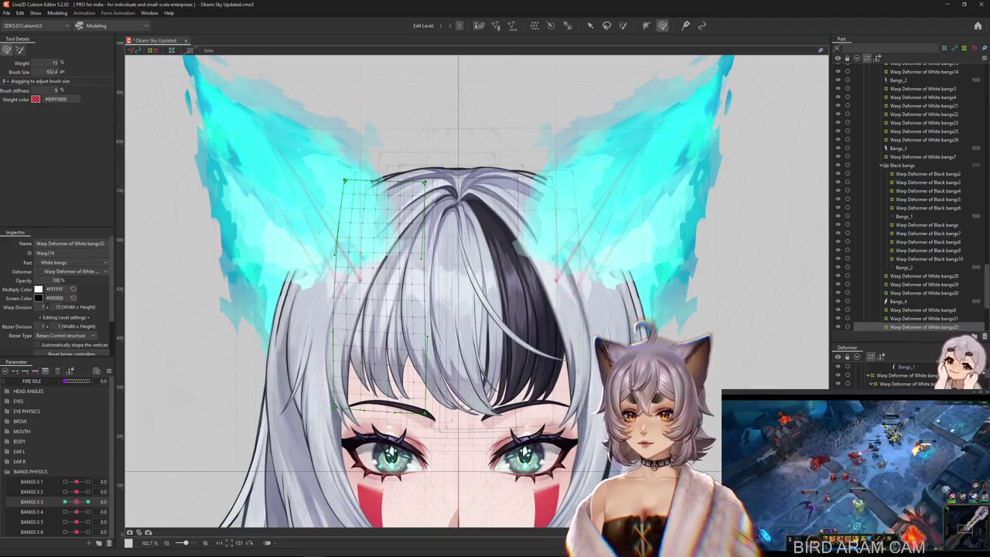
pyautogui.click(87, 501)
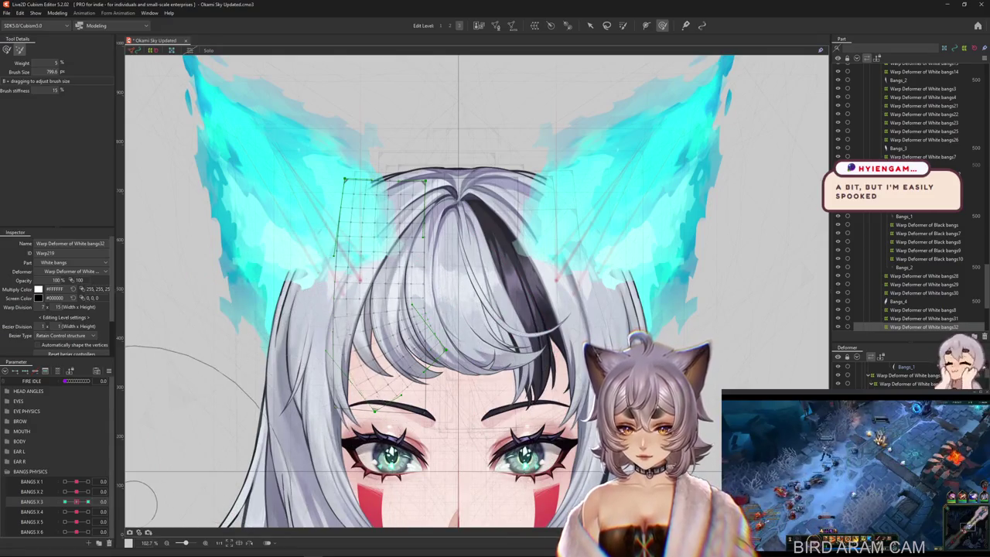
pyautogui.moveTo(87, 501); pyautogui.dragTo(65, 501)
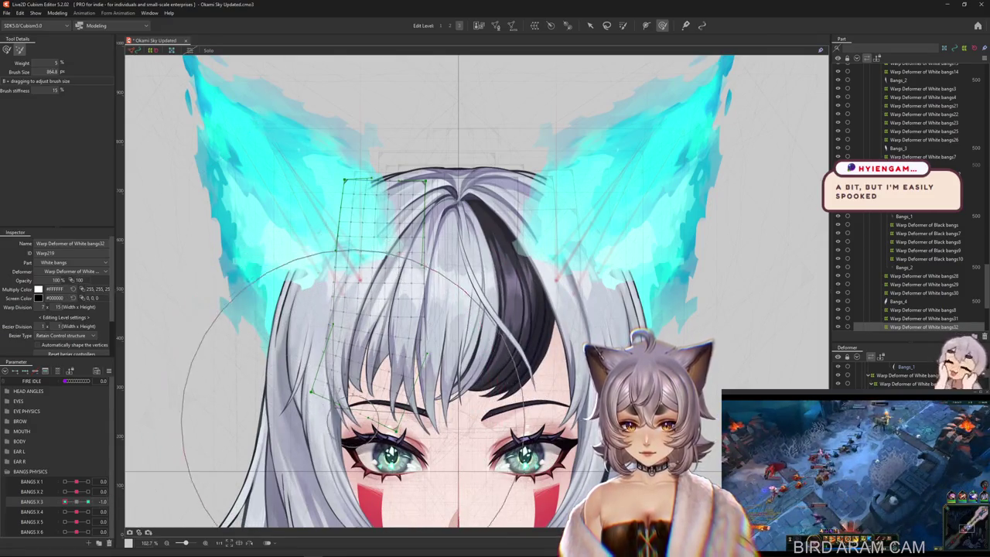
# Step: Retouch the bangs sway at both BANGS X 3 keyforms with a resized Deform Brush
pyautogui.moveTo(333, 387); pyautogui.dragTo(376, 363)
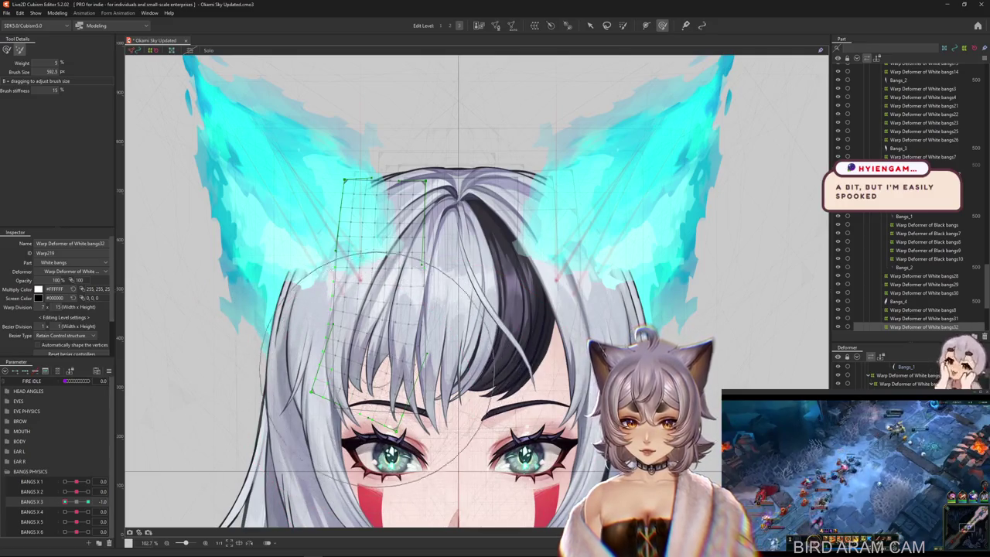
pyautogui.moveTo(65, 502)
pyautogui.mouseDown()
pyautogui.moveTo(88, 502)
pyautogui.moveTo(65, 501)
pyautogui.mouseUp()
pyautogui.moveTo(333, 433); pyautogui.dragTo(363, 402)
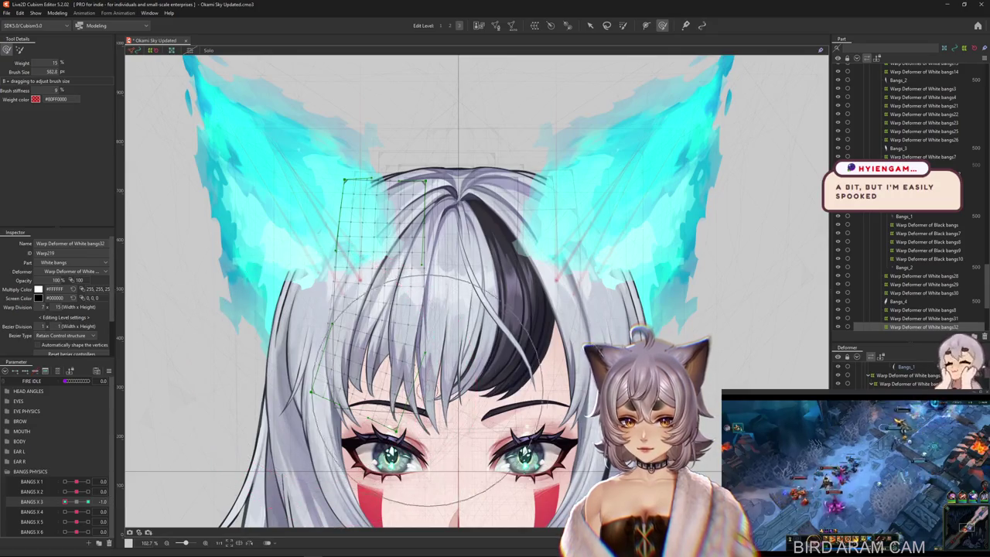
pyautogui.moveTo(414, 379); pyautogui.dragTo(278, 383)
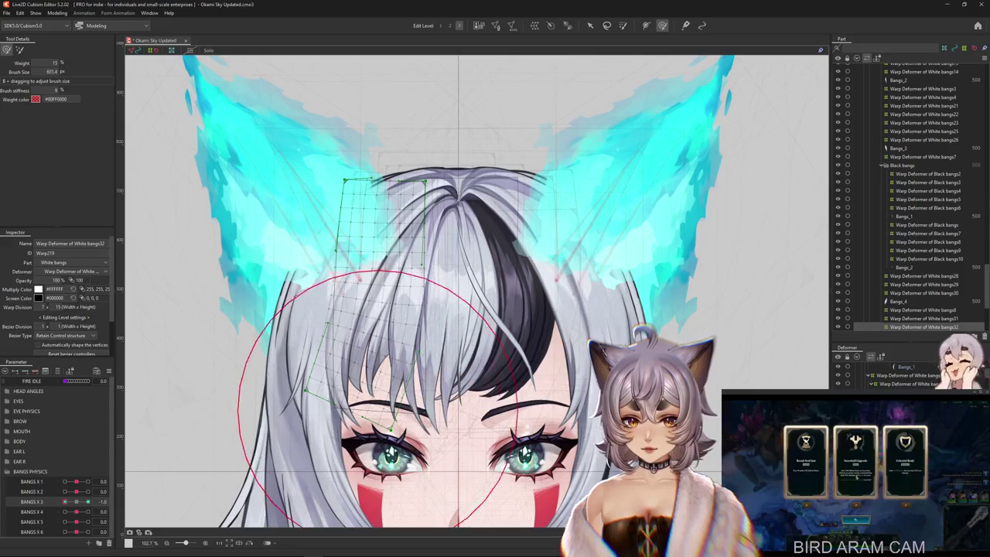
pyautogui.moveTo(303, 346); pyautogui.dragTo(308, 407)
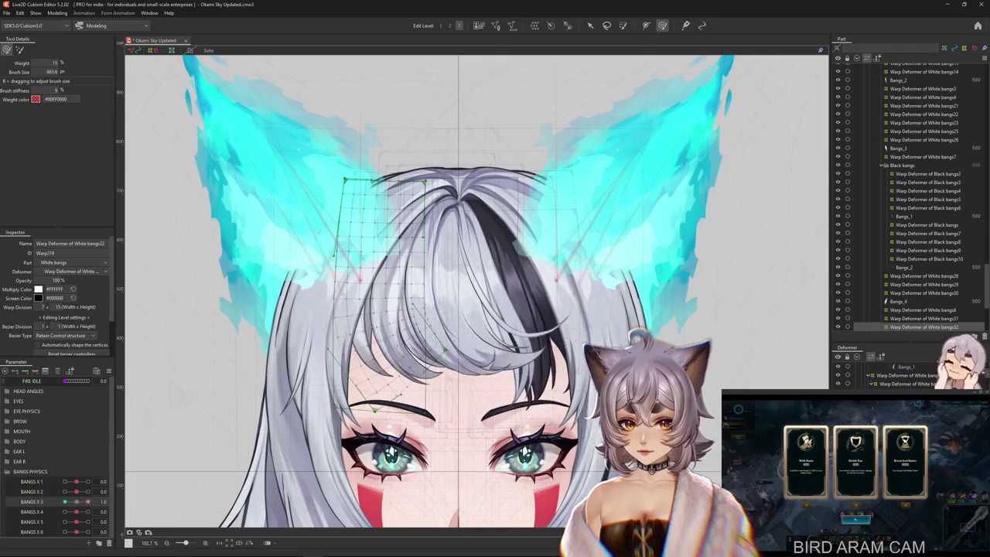
pyautogui.moveTo(372, 433); pyautogui.dragTo(371, 368)
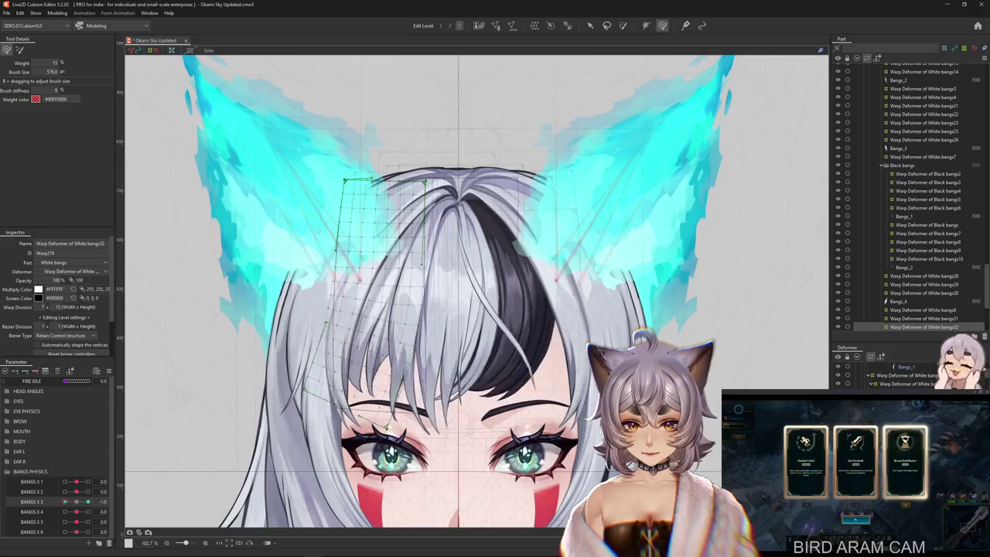
pyautogui.moveTo(340, 363); pyautogui.dragTo(321, 418)
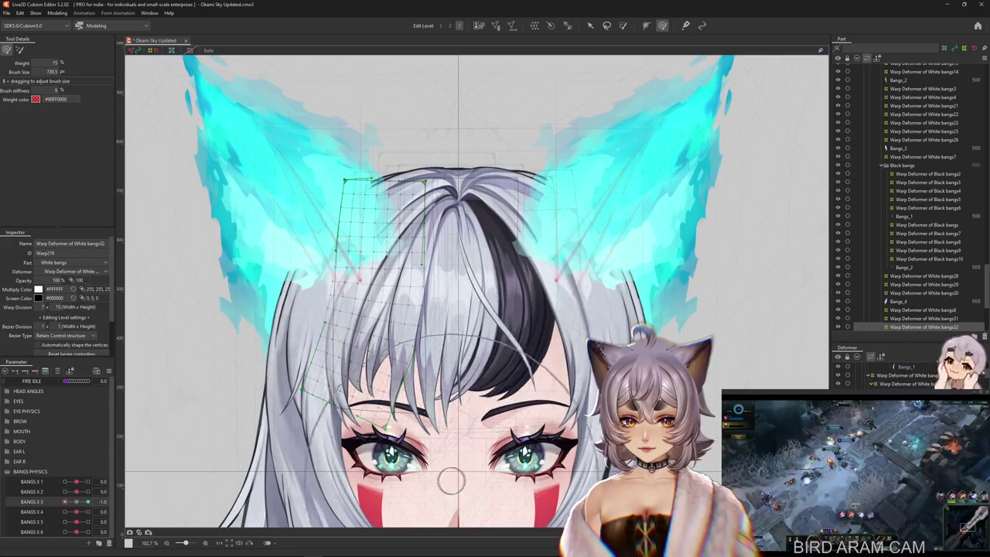
pyautogui.click(371, 348)
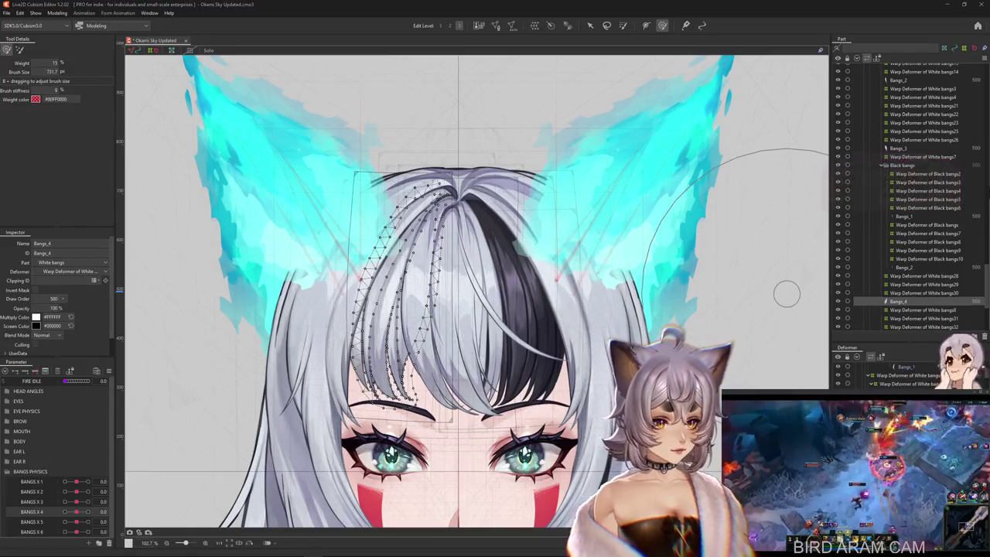
# Step: Add a warp deformer over Bangs_4 and bend it along a temporary path at BANGS X 4 = 1.0
pyautogui.press('Return')
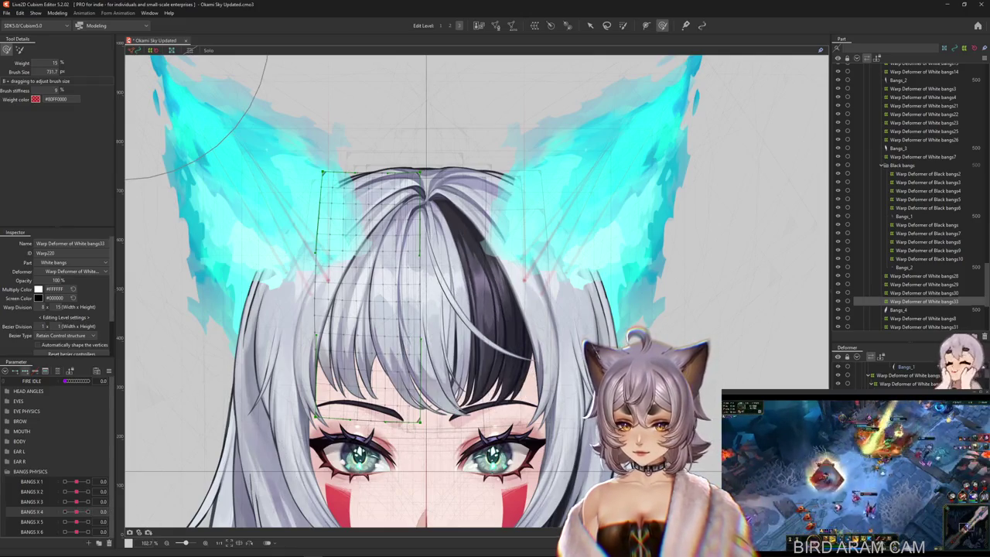
pyautogui.click(88, 511)
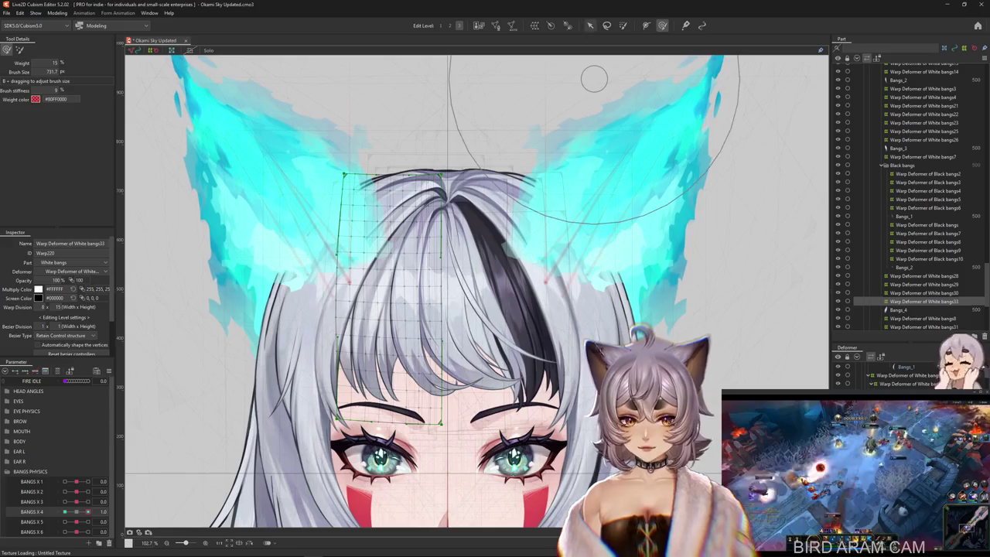
pyautogui.press('v')
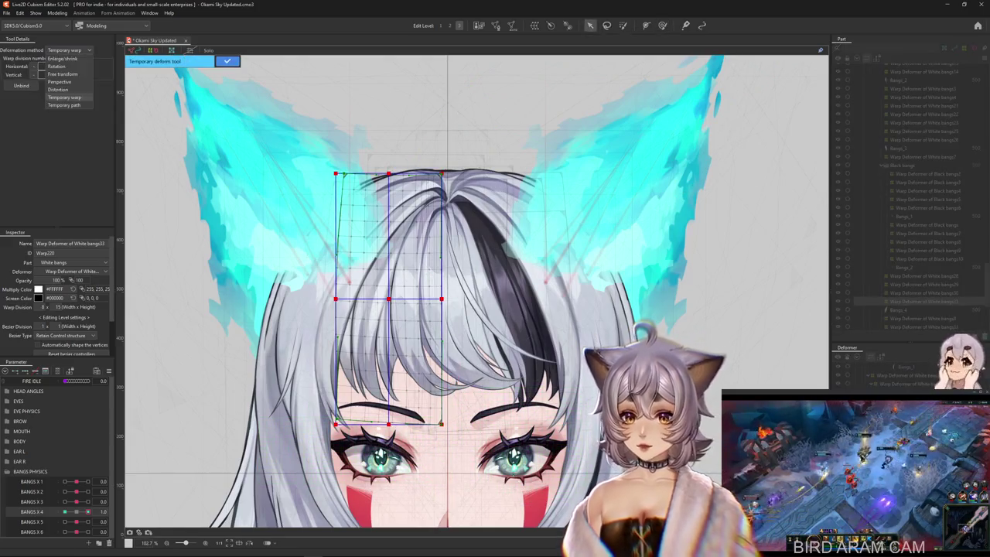
pyautogui.click(64, 104)
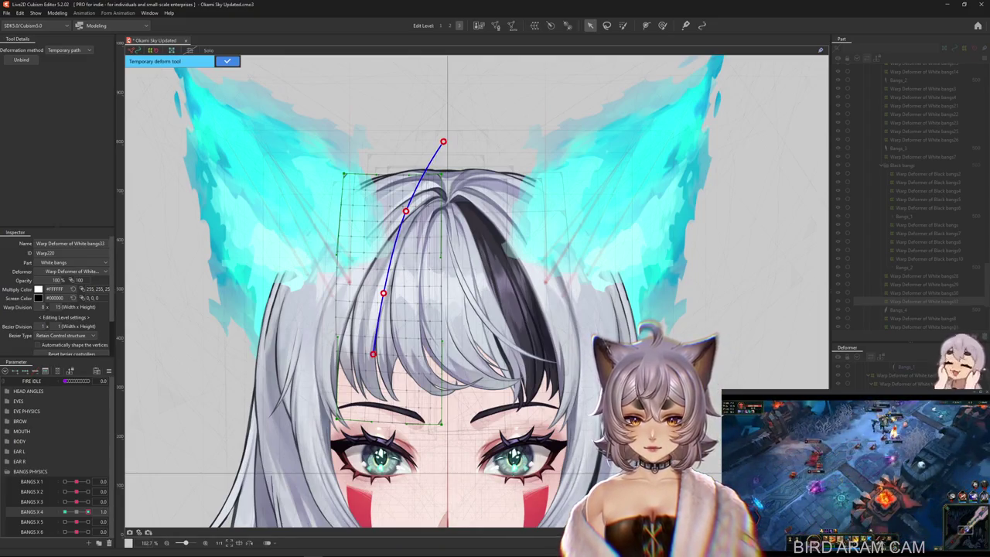
pyautogui.moveTo(408, 472); pyautogui.dragTo(468, 452)
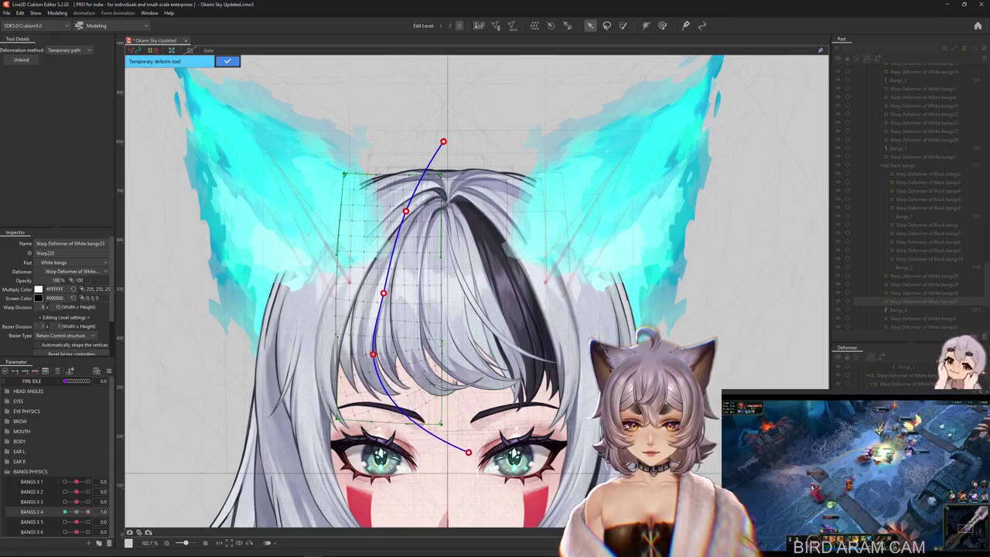
pyautogui.moveTo(372, 354); pyautogui.dragTo(377, 354)
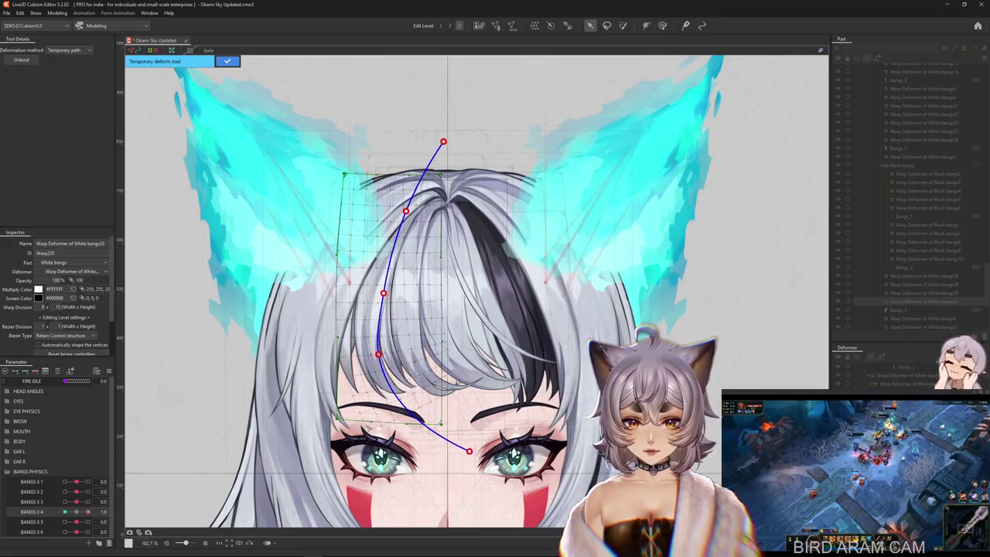
pyautogui.moveTo(469, 451); pyautogui.dragTo(486, 434)
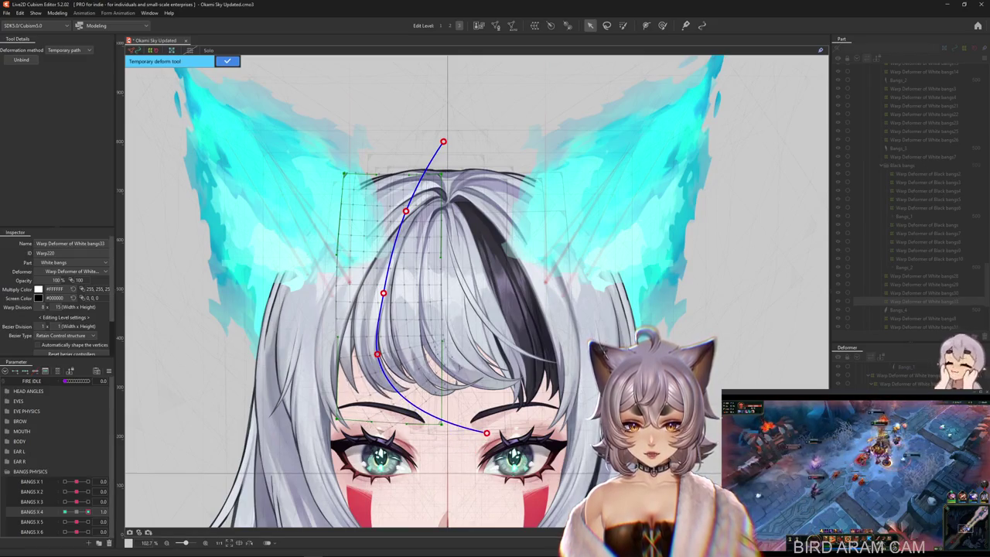
pyautogui.press('Return')
pyautogui.press('b')
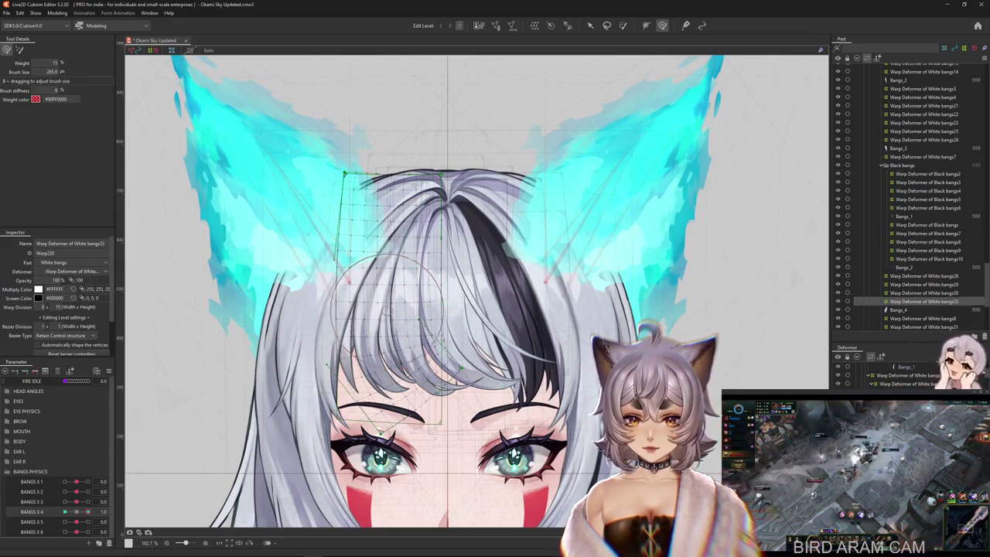
# Step: Push the White bangs33 lattice into a curve with the Deform Brush at varying sizes
pyautogui.moveTo(391, 310)
pyautogui.mouseDown()
pyautogui.moveTo(292, 418)
pyautogui.moveTo(293, 373)
pyautogui.mouseUp()
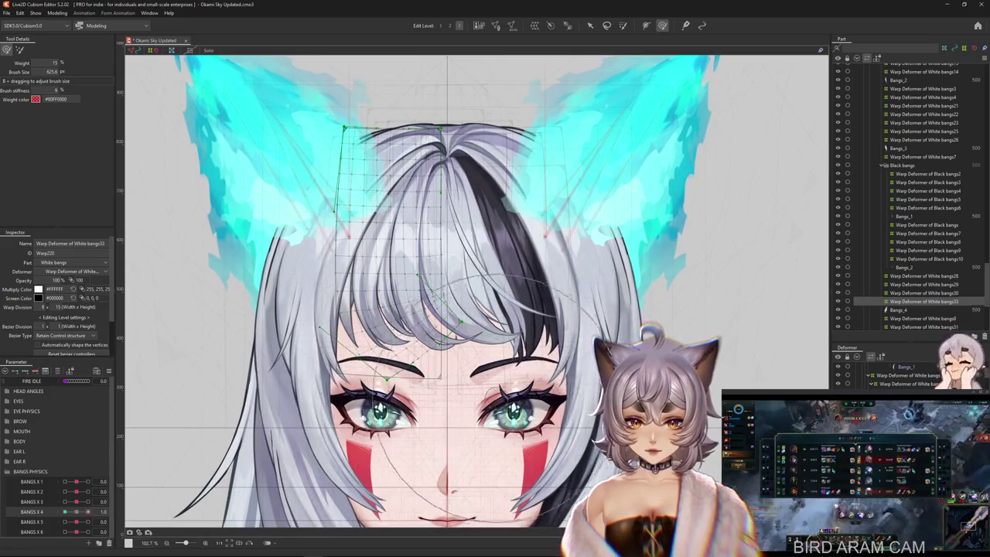
pyautogui.moveTo(453, 451); pyautogui.dragTo(155, 526)
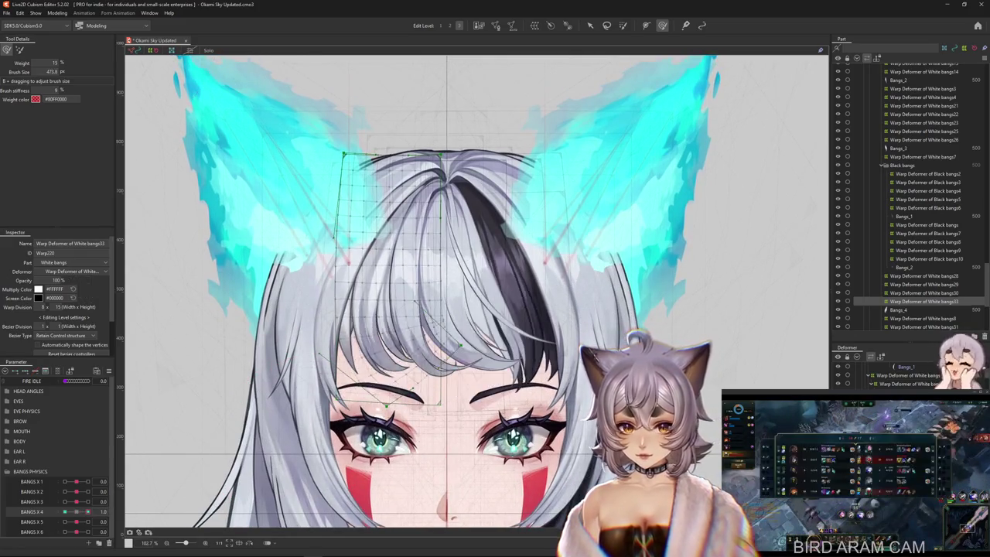
pyautogui.moveTo(438, 384); pyautogui.dragTo(463, 375)
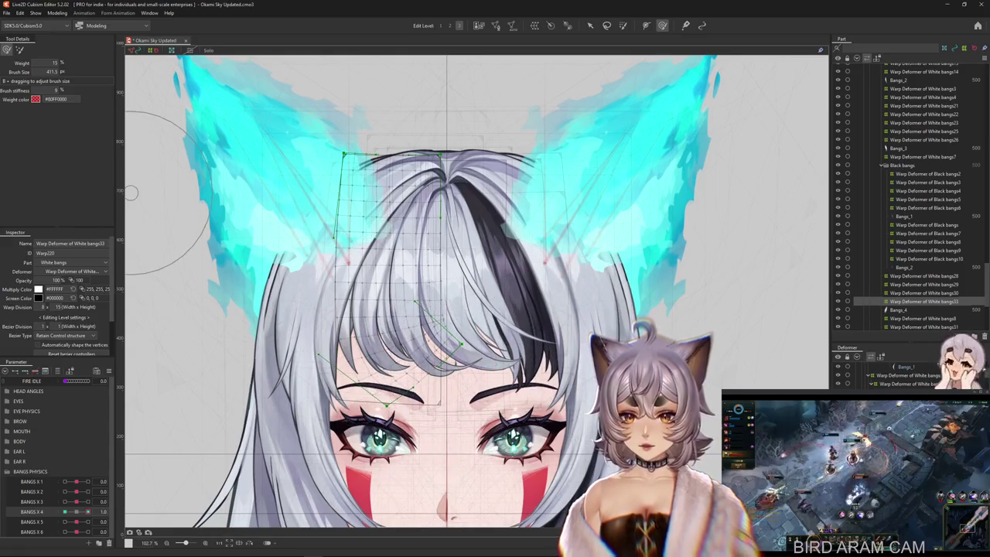
pyautogui.moveTo(451, 317); pyautogui.dragTo(463, 398)
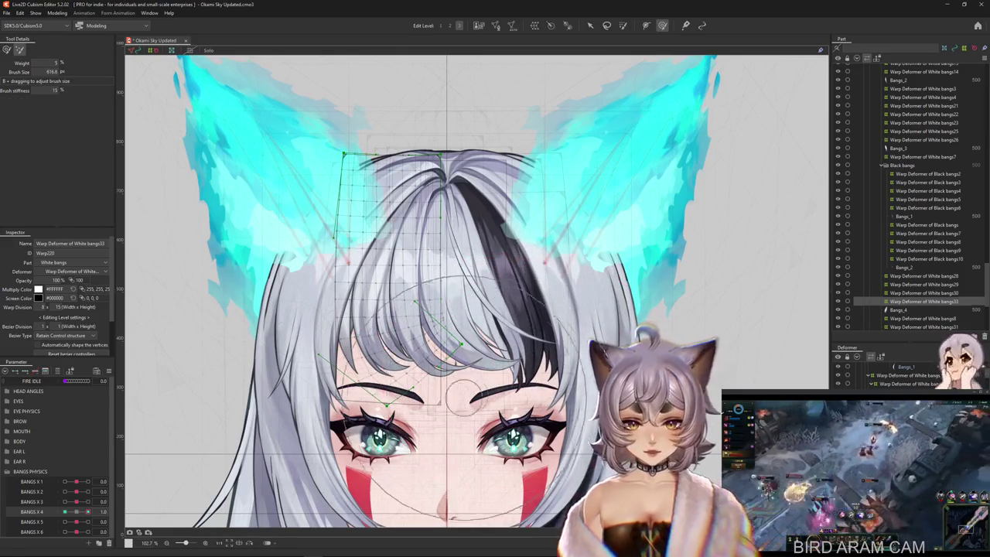
pyautogui.moveTo(333, 255); pyautogui.dragTo(344, 274)
pyautogui.moveTo(430, 346); pyautogui.dragTo(341, 364)
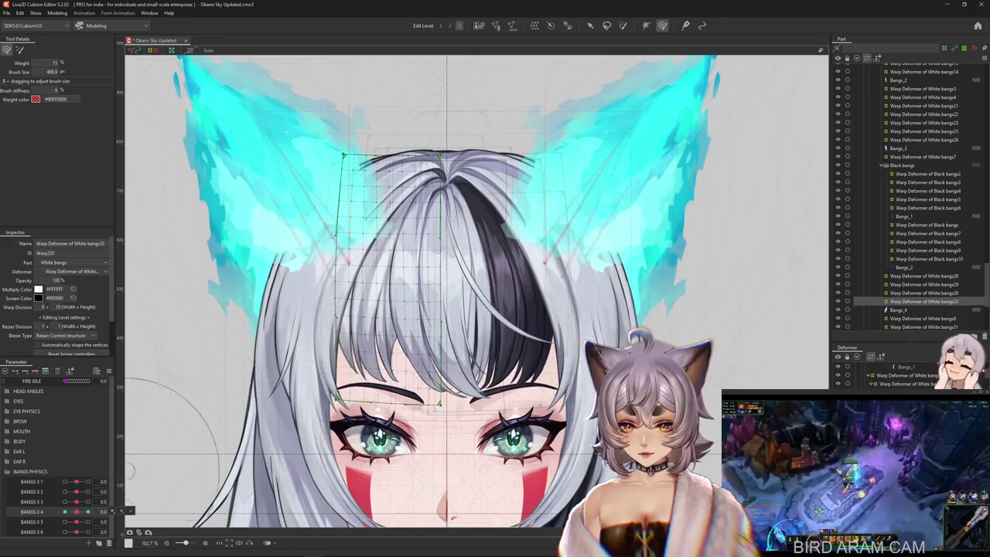
# Step: Paint weight over the top of the White bangs33 grid and move BANGS X 4 to -1.0
pyautogui.press('b')
pyautogui.moveTo(415, 185); pyautogui.dragTo(433, 162)
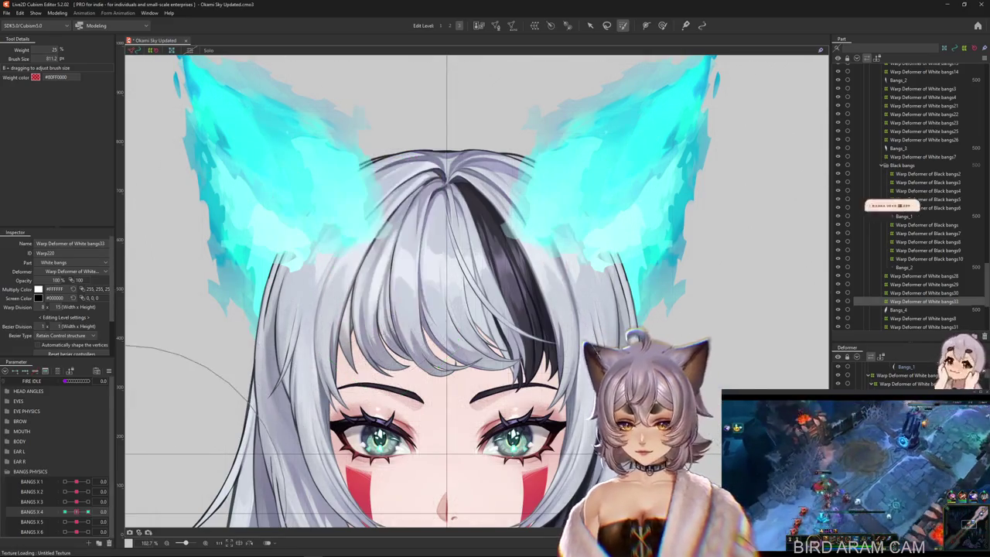
pyautogui.press('b')
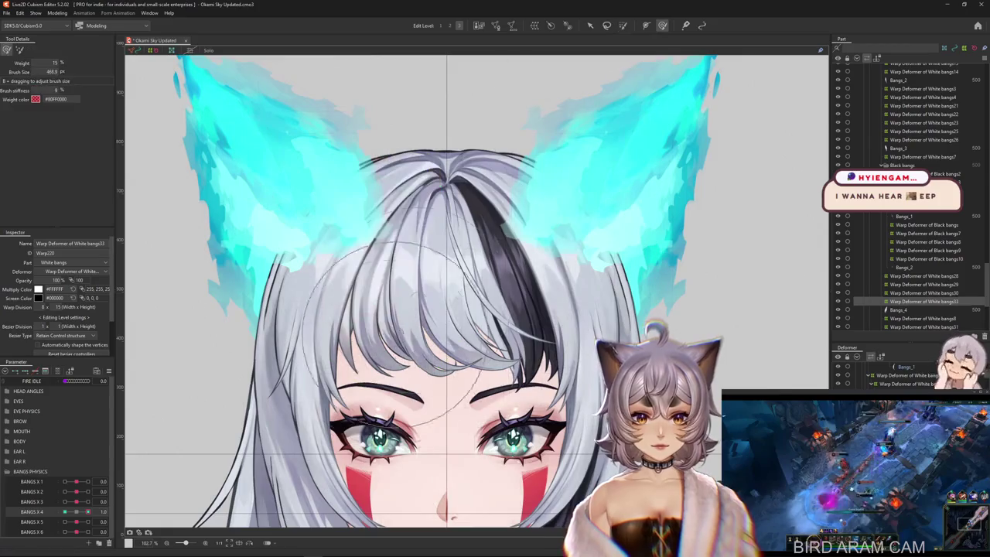
pyautogui.moveTo(387, 340); pyautogui.dragTo(325, 255)
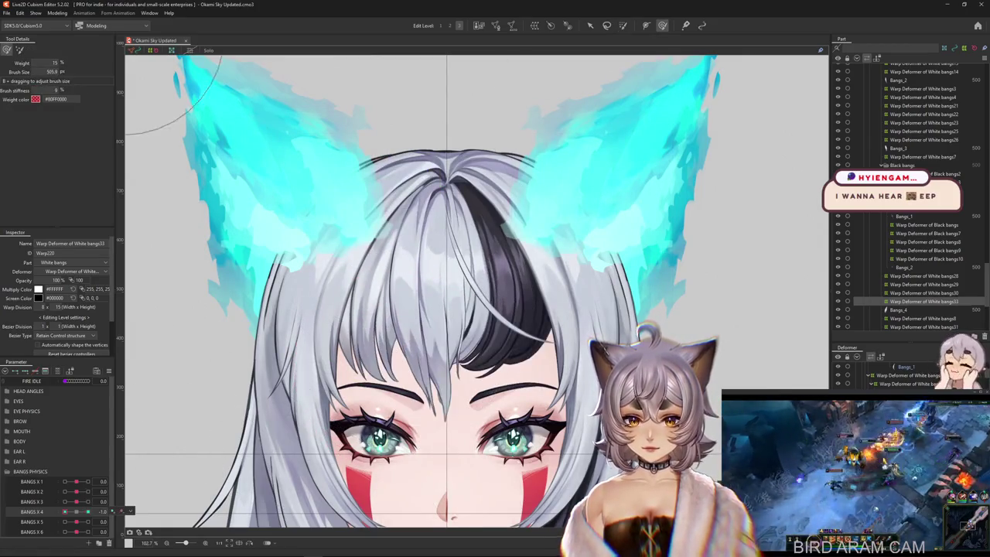
# Step: At BANGS X 4 = -1.0, bend the bangs left by dragging the lower point of a temporary path
pyautogui.click(590, 24)
pyautogui.press('t')
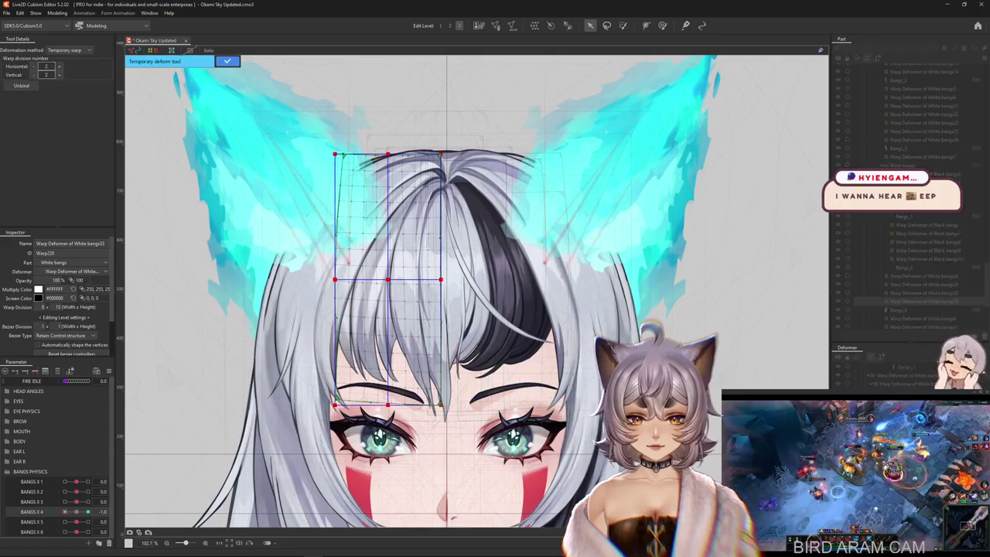
pyautogui.click(64, 104)
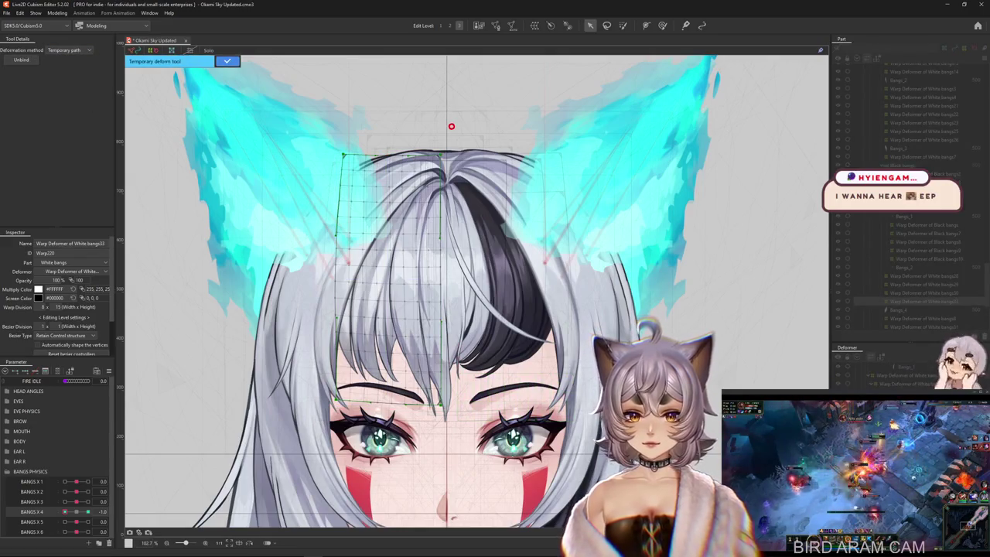
pyautogui.click(373, 290)
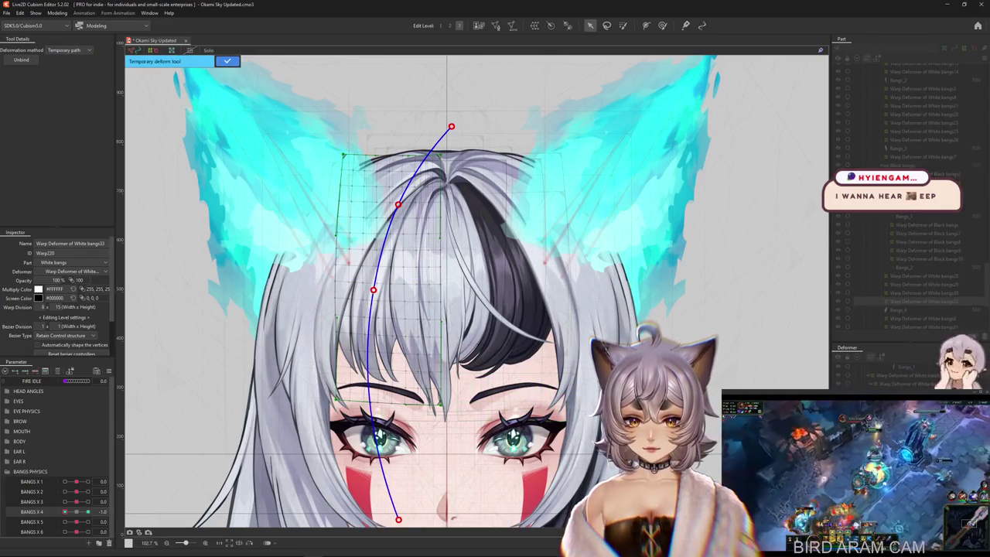
pyautogui.click(358, 519)
pyautogui.moveTo(357, 519); pyautogui.dragTo(306, 498)
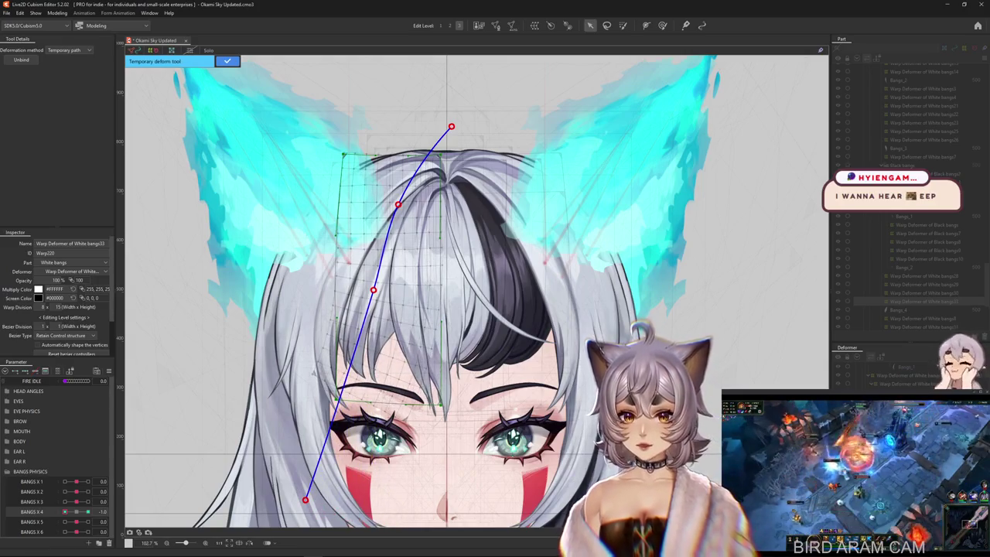
pyautogui.click(227, 61)
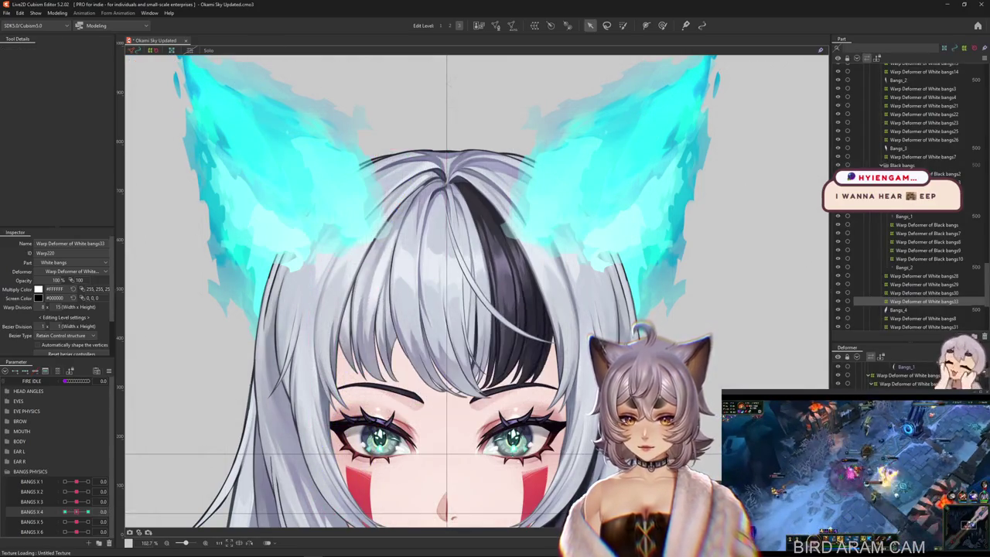
# Step: Check the bend at -1.0, undo a change, and set BANGS X 4 to 1.0
pyautogui.press('b')
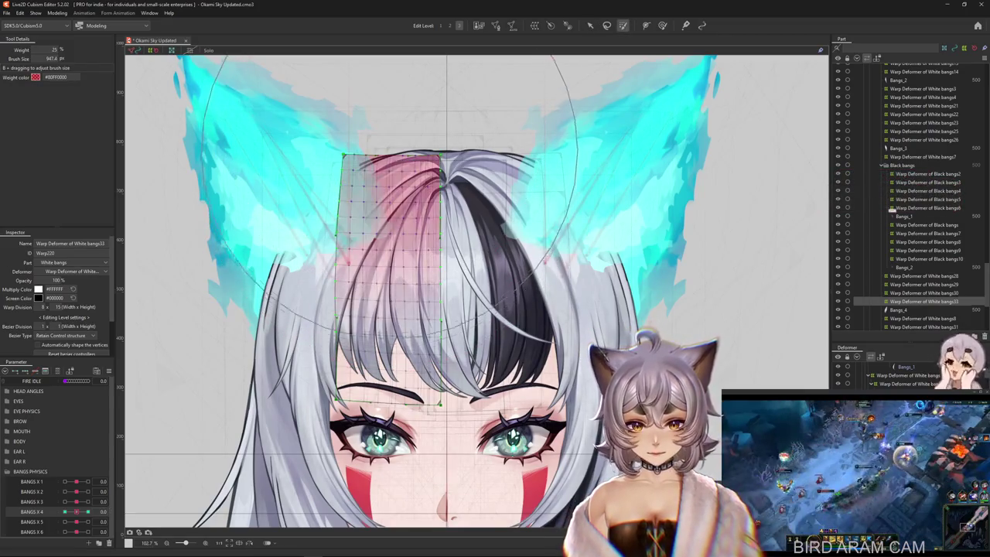
pyautogui.moveTo(77, 511); pyautogui.dragTo(65, 512)
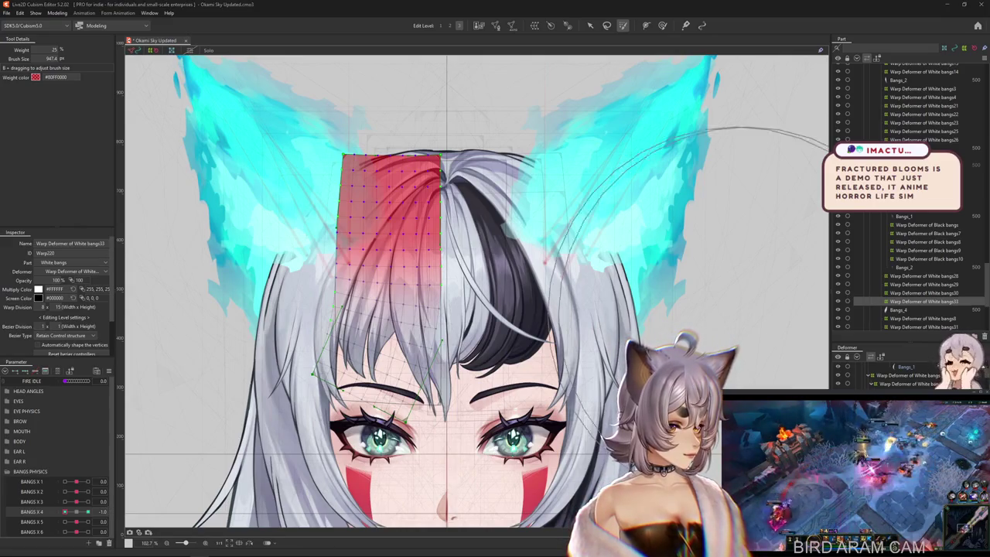
pyautogui.hotkey('ctrl', 'z')
pyautogui.moveTo(76, 511); pyautogui.dragTo(88, 511)
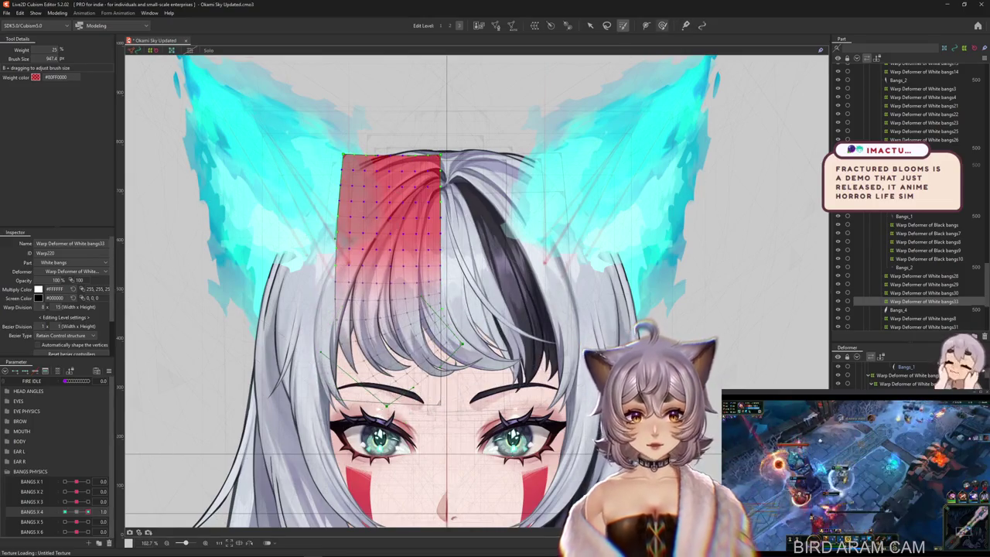
pyautogui.press('b')
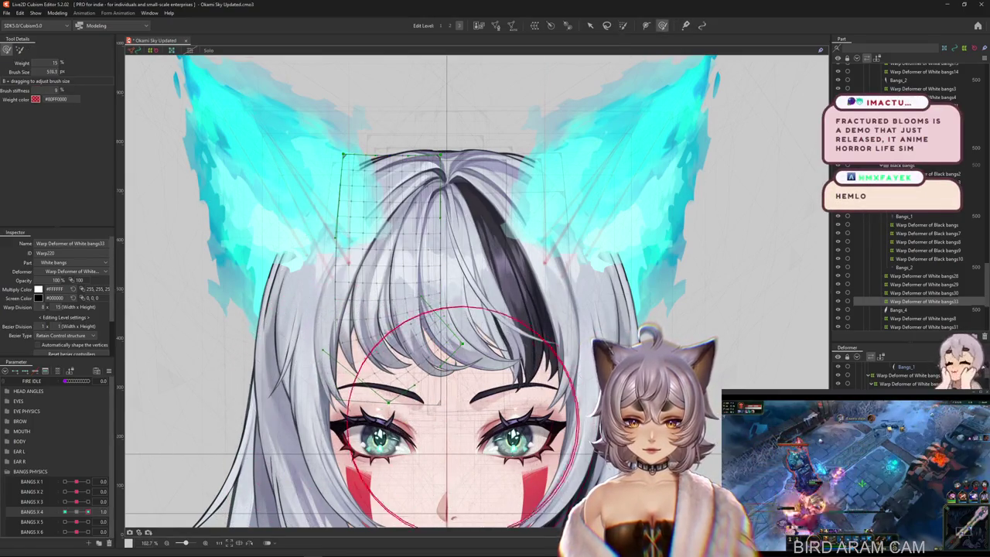
# Step: Reshape the White bangs33 rightward bend at BANGS X 4 = 1.0 with a resized Deform Brush
pyautogui.moveTo(461, 417)
pyautogui.mouseDown()
pyautogui.moveTo(510, 333)
pyautogui.moveTo(464, 418)
pyautogui.mouseUp()
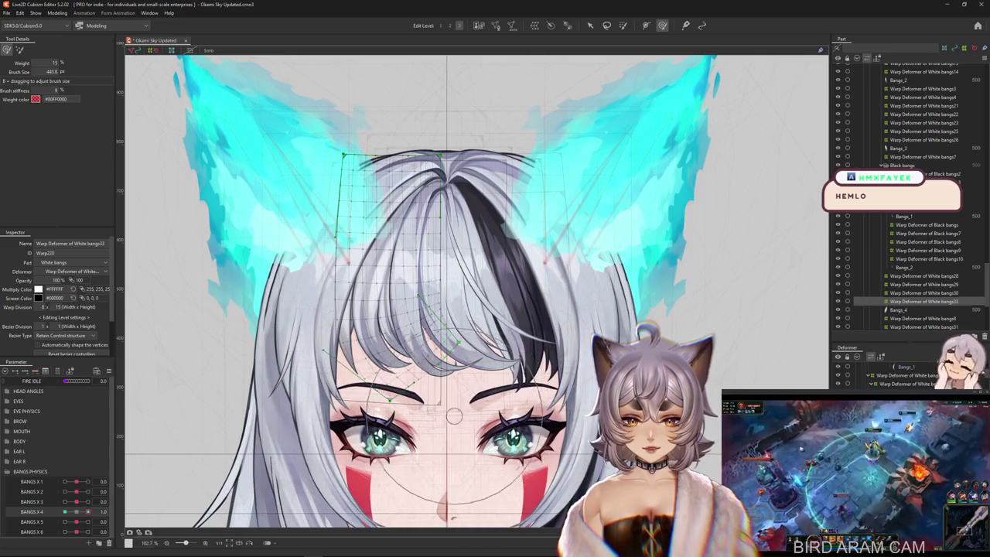
pyautogui.moveTo(464, 418)
pyautogui.mouseDown()
pyautogui.moveTo(443, 353)
pyautogui.moveTo(360, 369)
pyautogui.moveTo(398, 307)
pyautogui.moveTo(371, 297)
pyautogui.mouseUp()
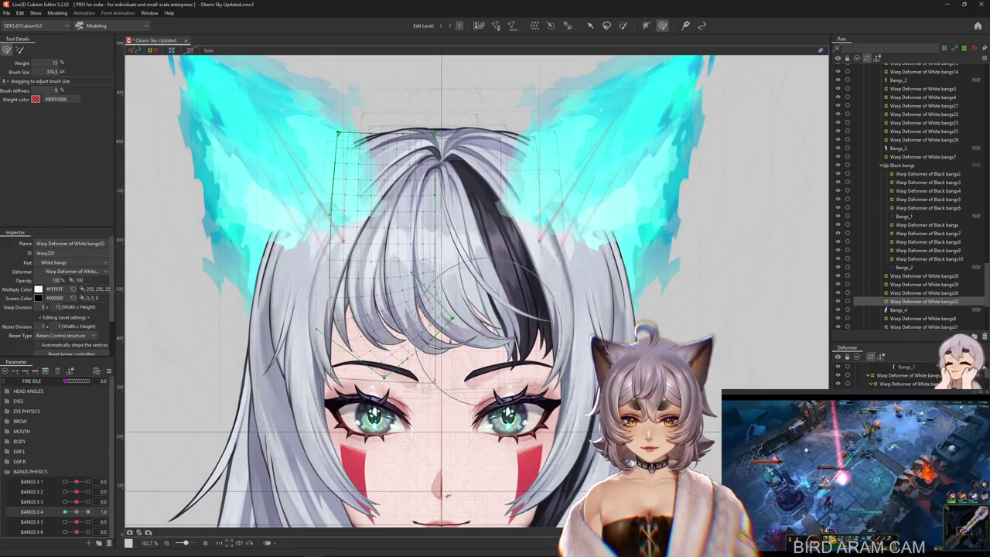
pyautogui.moveTo(385, 298); pyautogui.dragTo(409, 294)
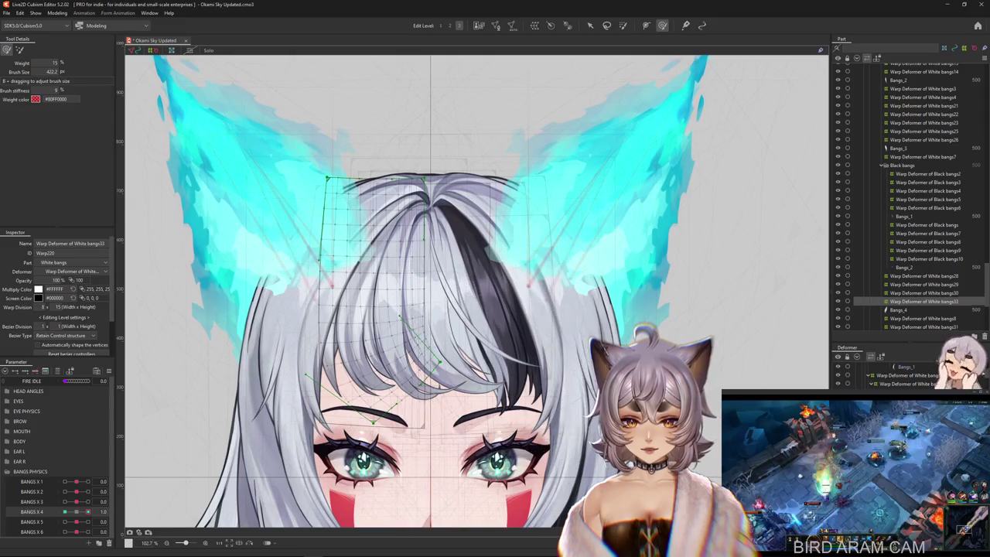
pyautogui.moveTo(433, 340); pyautogui.dragTo(502, 348)
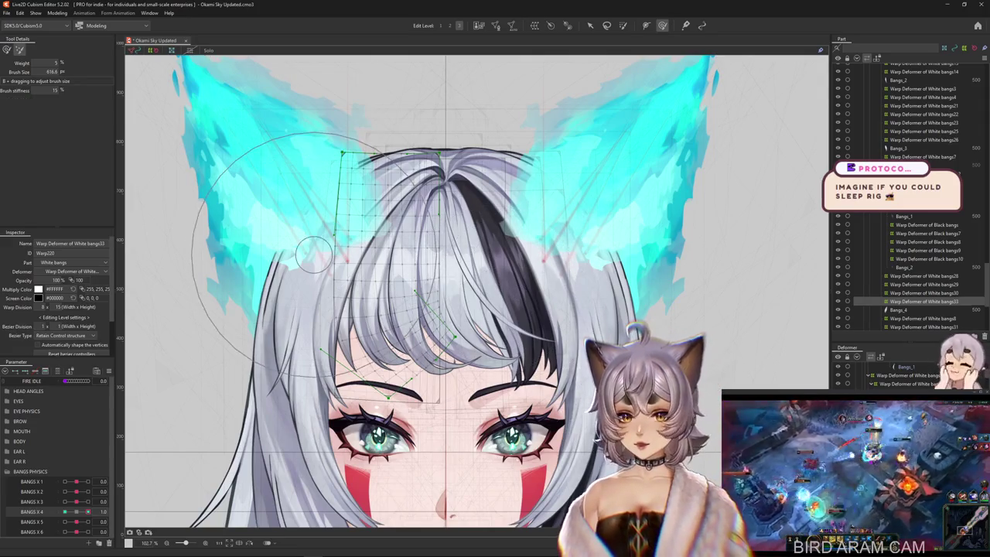
pyautogui.scroll(1, 417, 232)
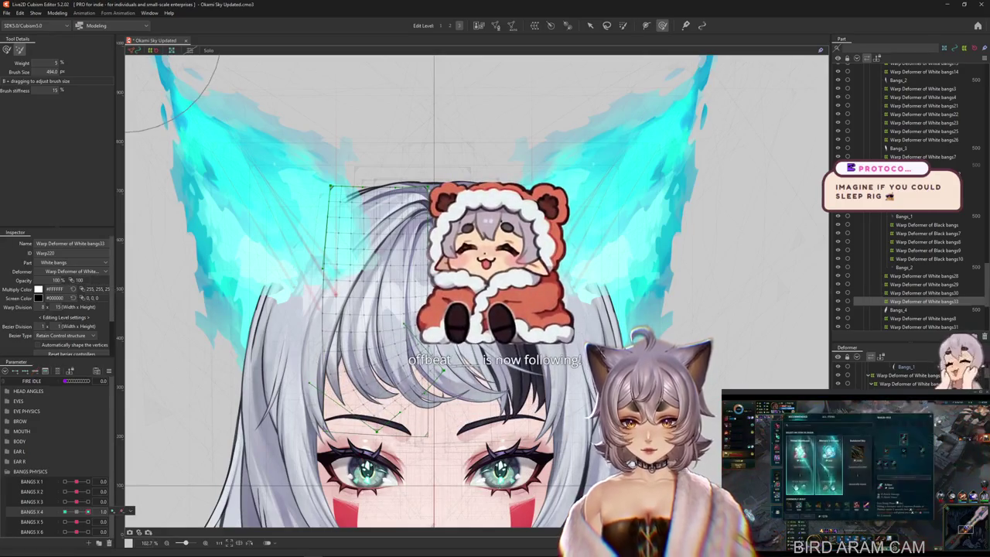
pyautogui.click(6, 50)
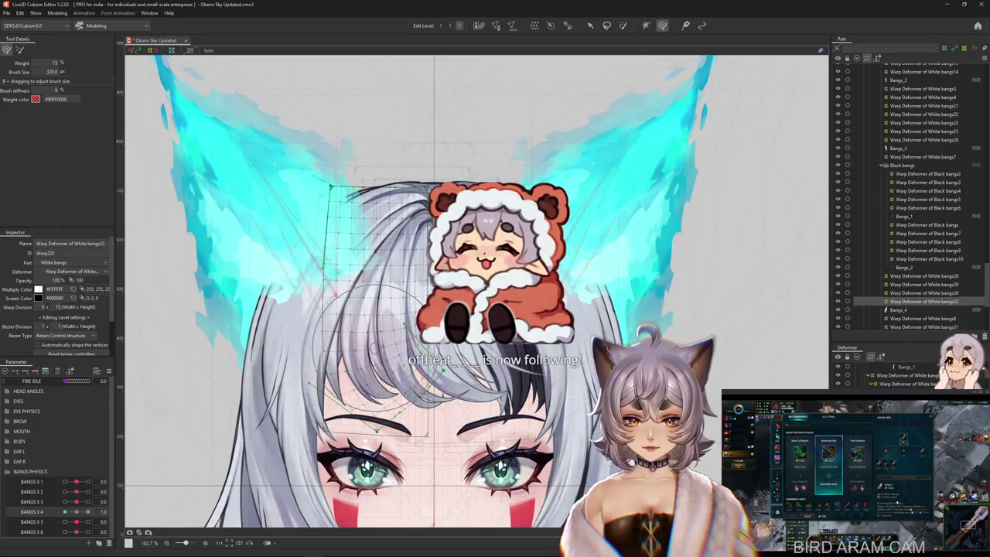
pyautogui.moveTo(363, 340)
pyautogui.mouseDown()
pyautogui.moveTo(332, 386)
pyautogui.moveTo(411, 359)
pyautogui.moveTo(368, 352)
pyautogui.moveTo(368, 333)
pyautogui.mouseUp()
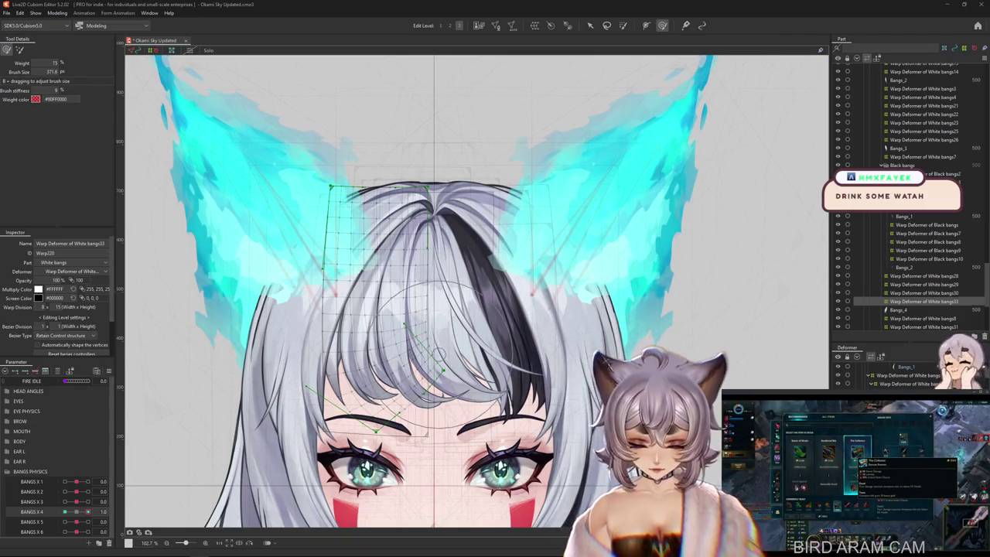
# Step: Check BANGS X 3 and X 4, select Bangs_4, and open Modeling > Physics Settings
pyautogui.click(445, 364)
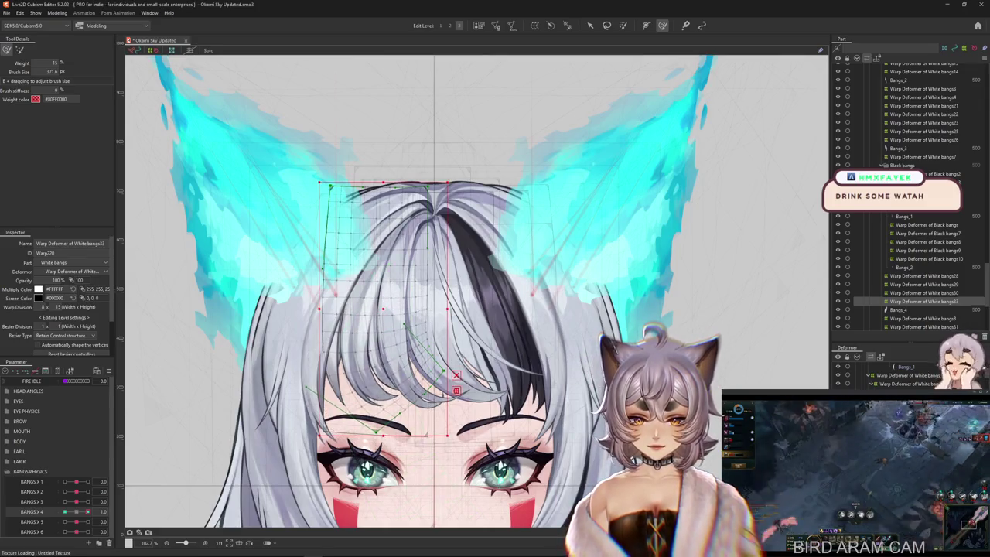
pyautogui.moveTo(364, 391); pyautogui.dragTo(464, 391)
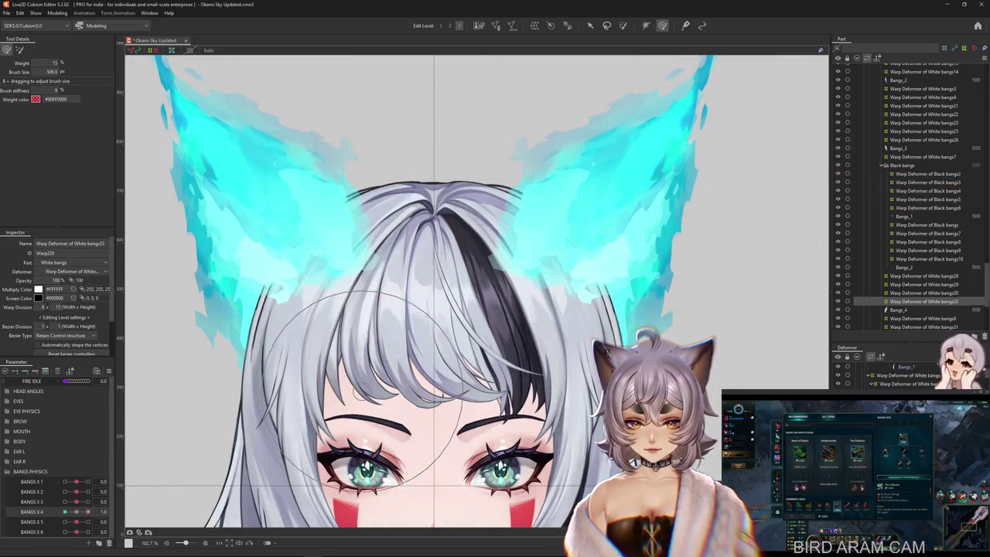
pyautogui.scroll(-3, 356, 390)
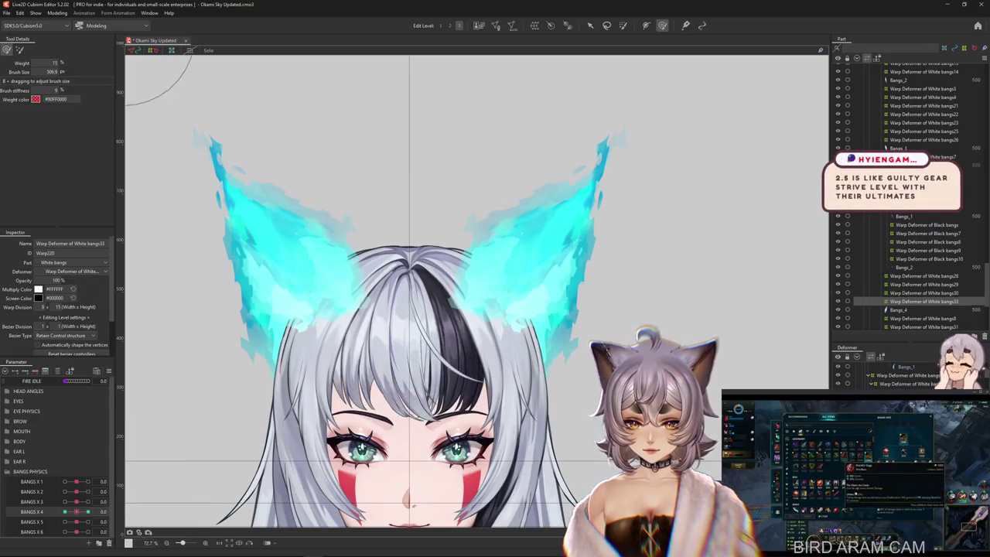
pyautogui.click(101, 502)
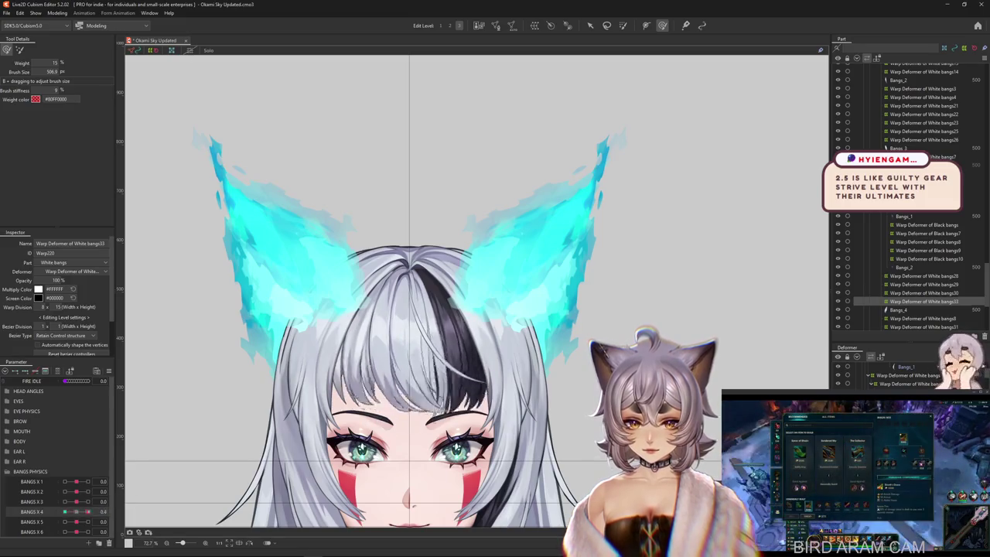
pyautogui.click(101, 512)
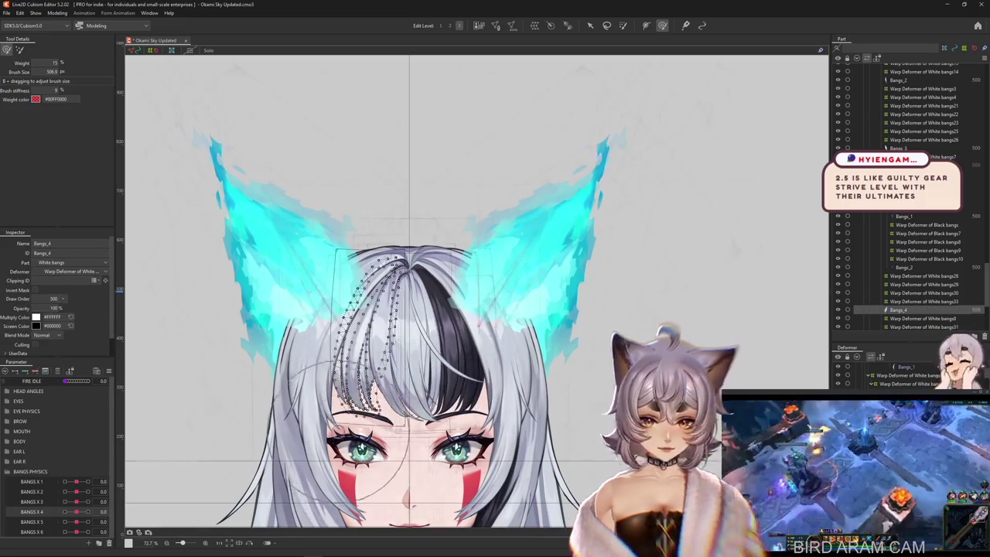
pyautogui.scroll(5, 356, 402)
pyautogui.rightClick(341, 238)
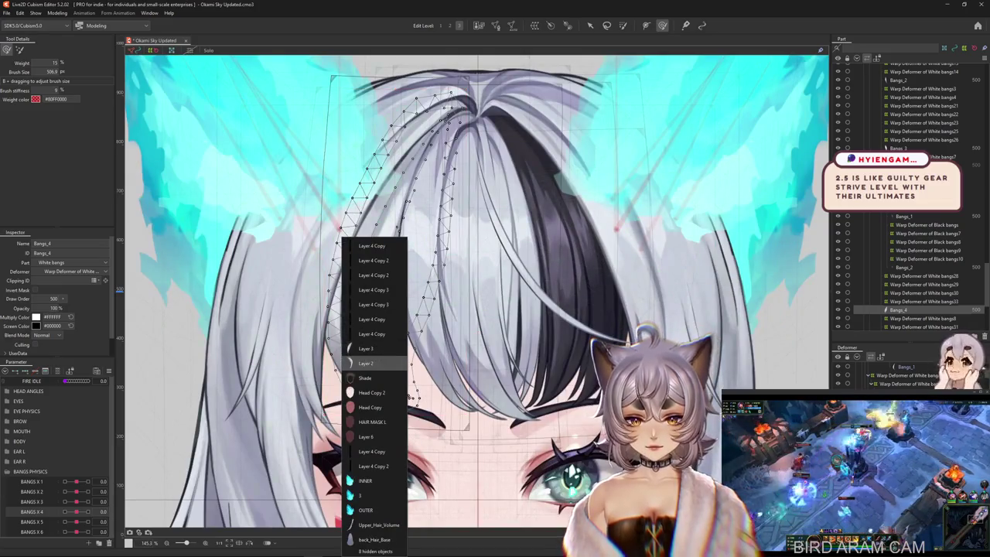
pyautogui.click(57, 13)
pyautogui.click(85, 180)
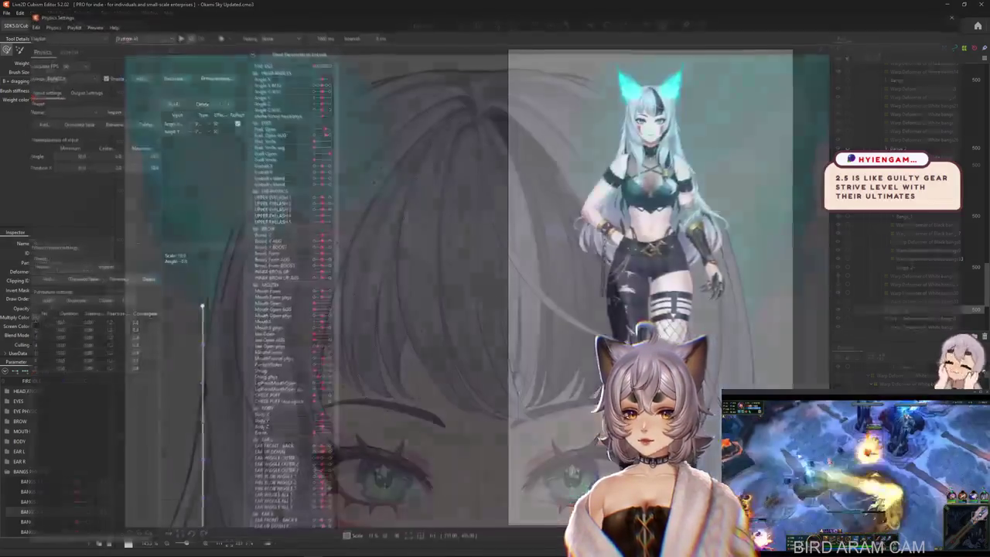
# Step: Add Angle Z as a BANGS X physics input and fit output magnification to the parameter range
pyautogui.scroll(2, 486, 520)
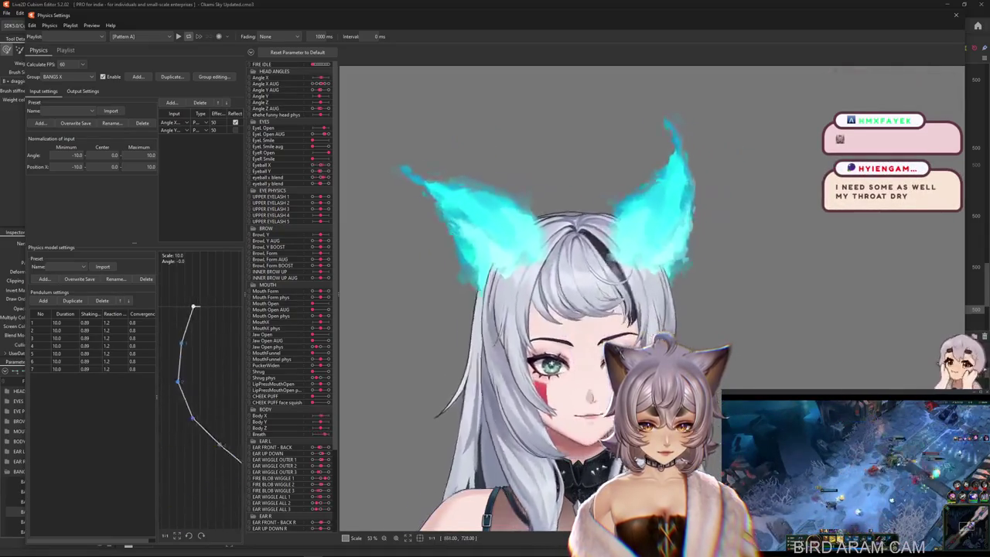
pyautogui.scroll(-2, 650, 309)
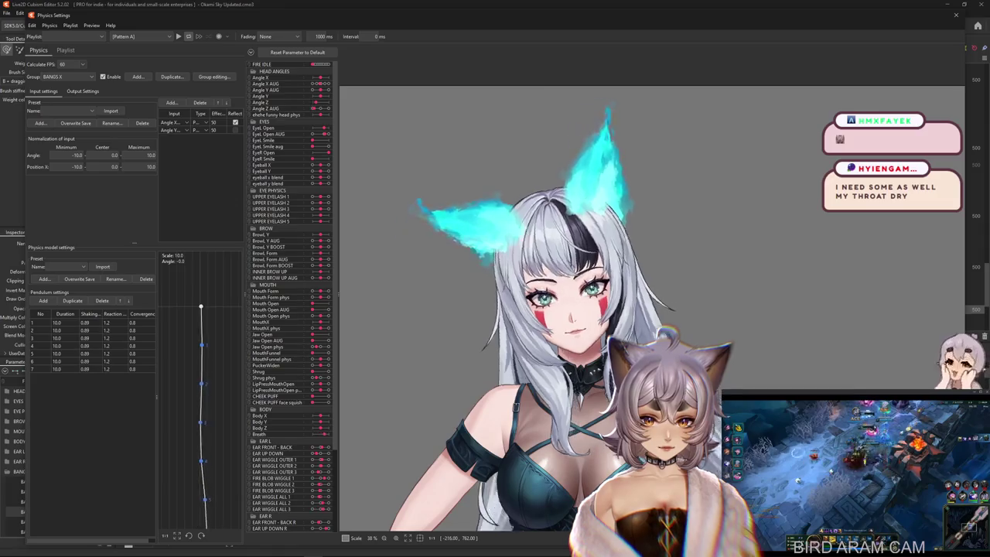
pyautogui.click(171, 102)
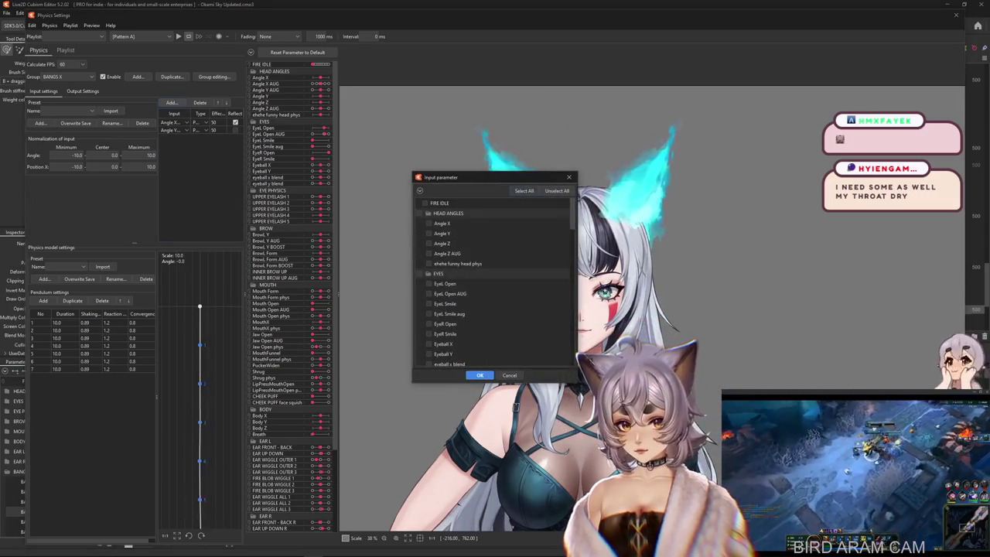
pyautogui.click(479, 375)
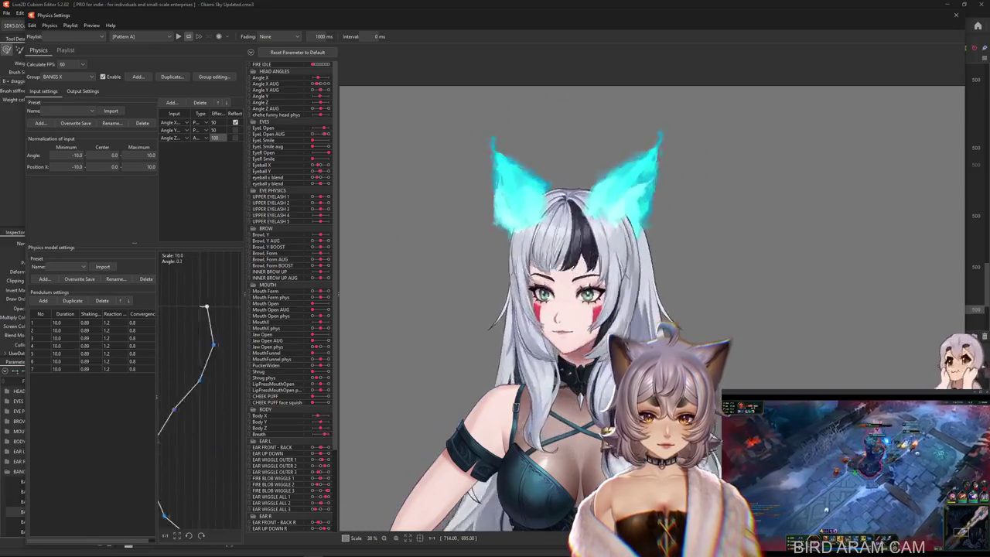
pyautogui.click(83, 90)
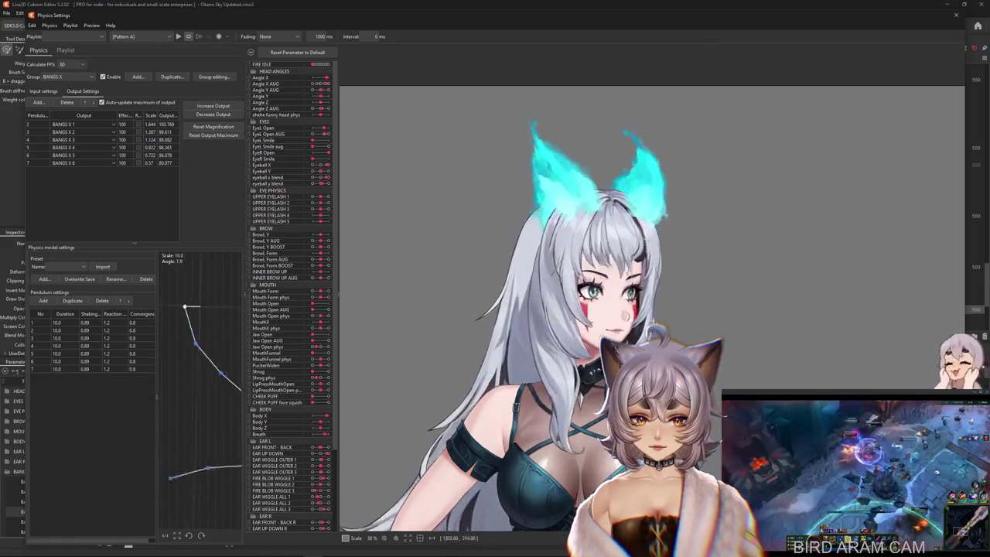
pyautogui.click(214, 126)
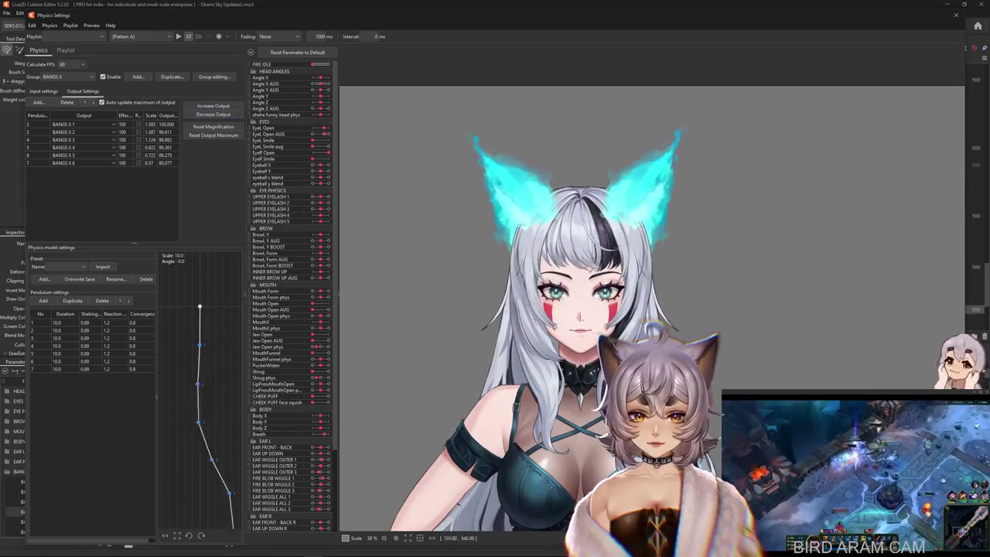
pyautogui.press('Return')
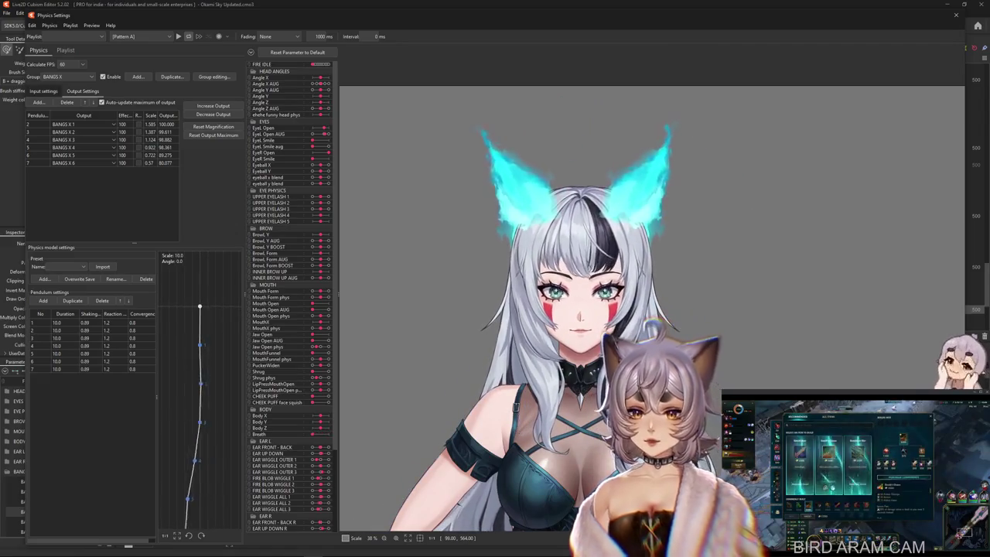
# Step: Remove the duplicate Angle Z input and set the Angle Y effect to 50
pyautogui.click(43, 90)
pyautogui.click(171, 102)
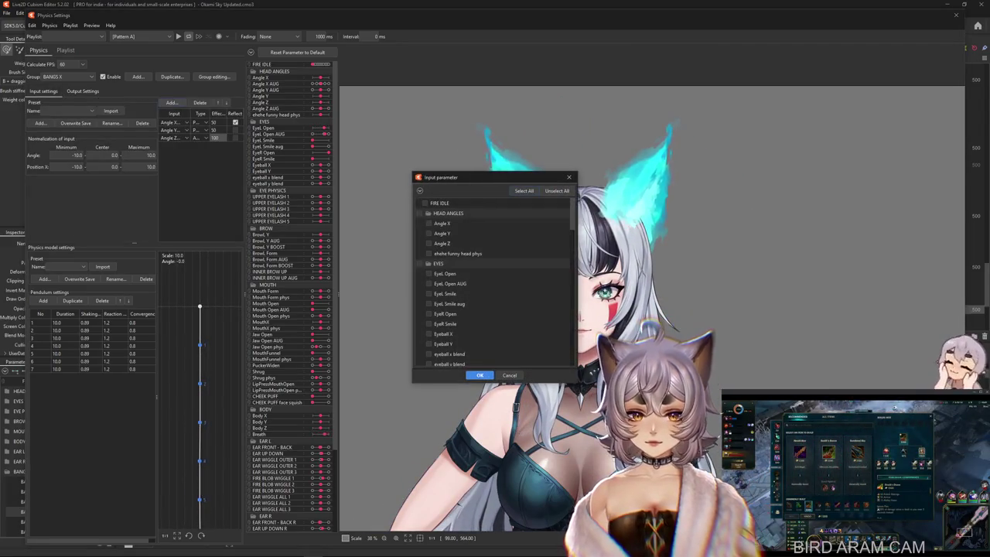
pyautogui.click(480, 376)
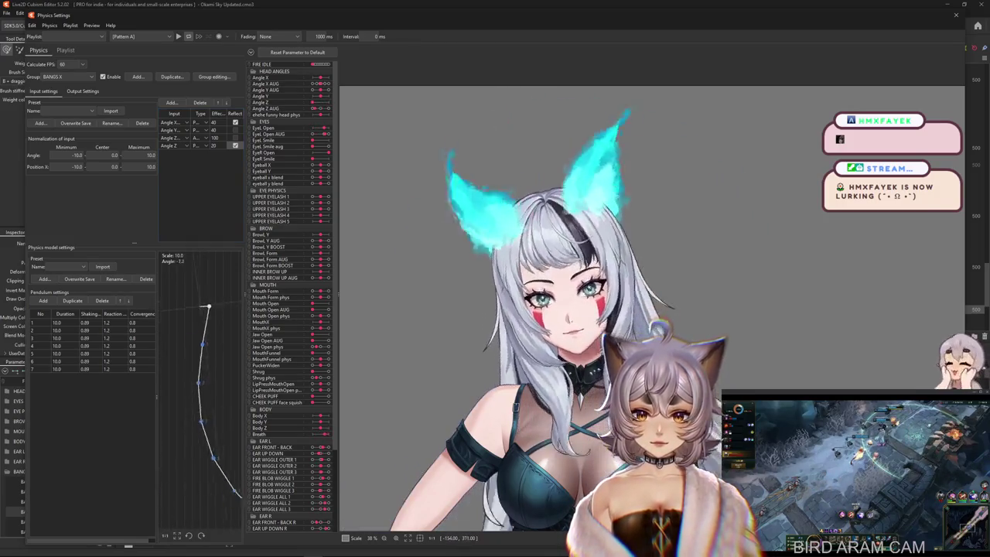
pyautogui.click(236, 137)
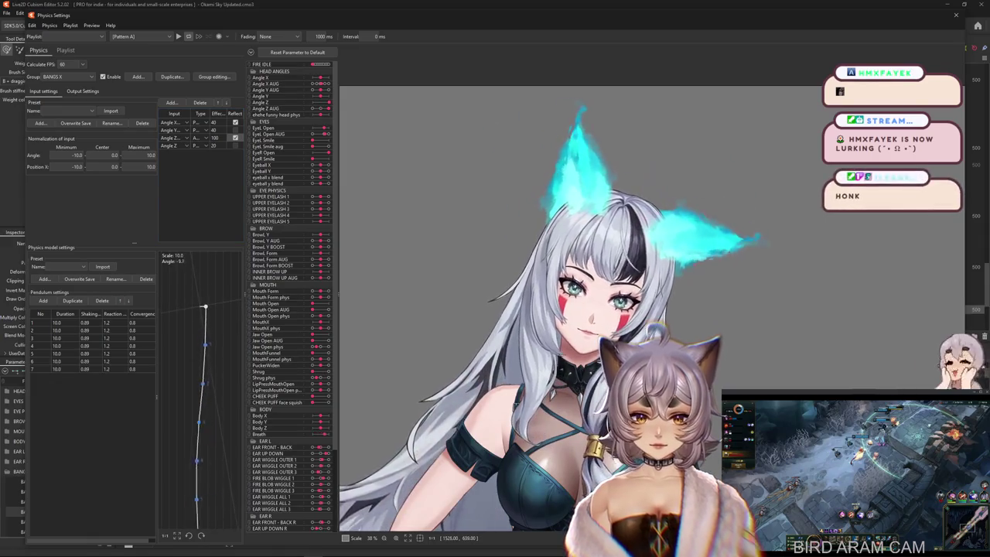
pyautogui.click(235, 137)
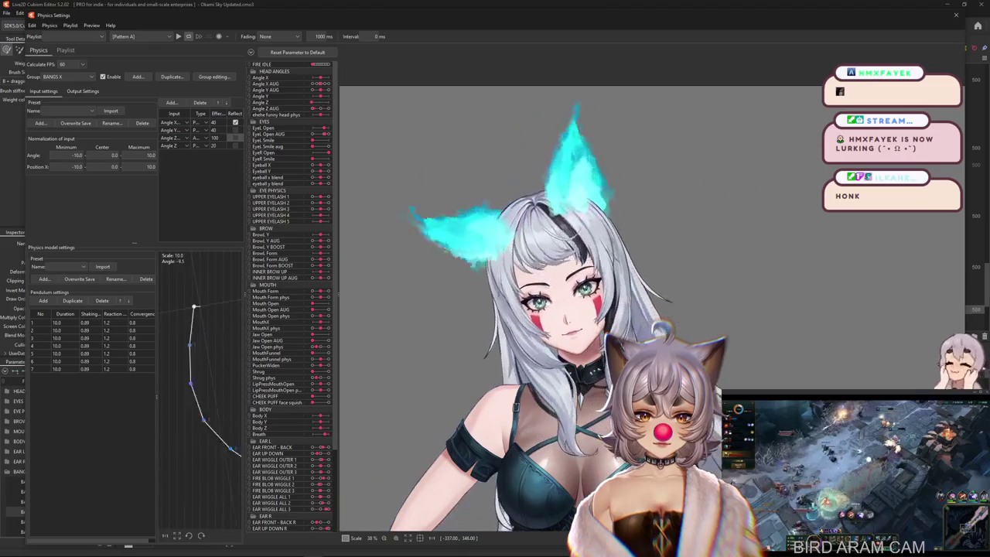
pyautogui.press('Delete')
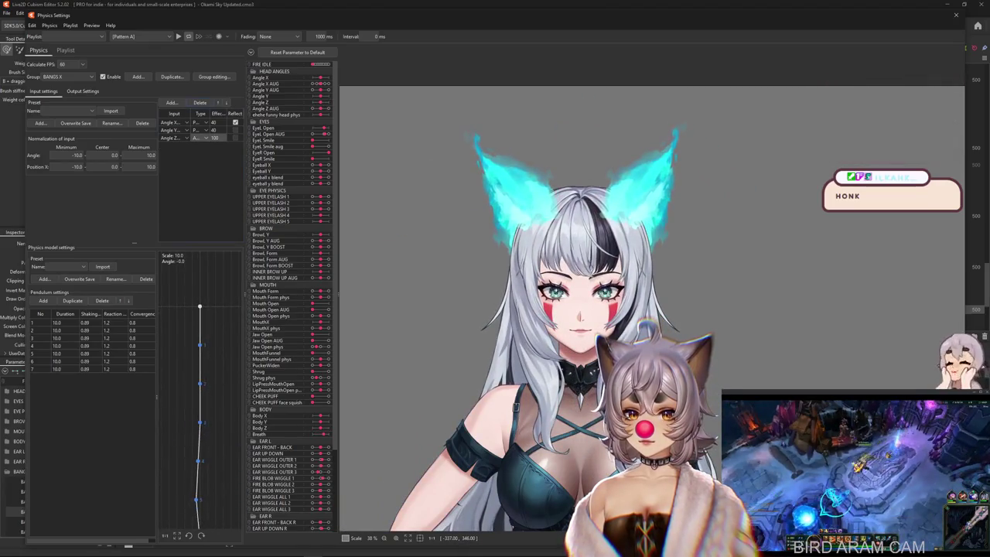
pyautogui.write('50')
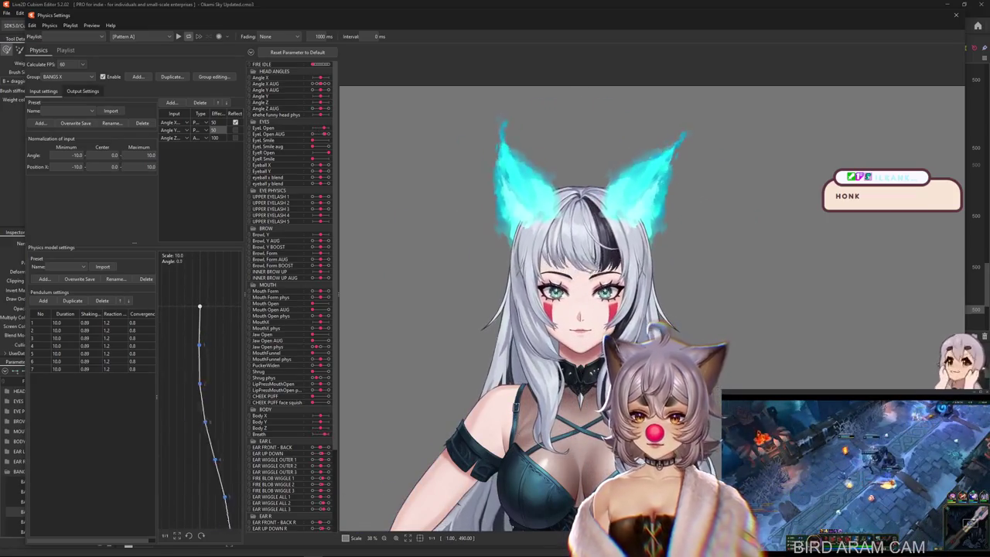
# Step: Refit the BANGS X outputs' magnification so all six reach 100
pyautogui.click(82, 91)
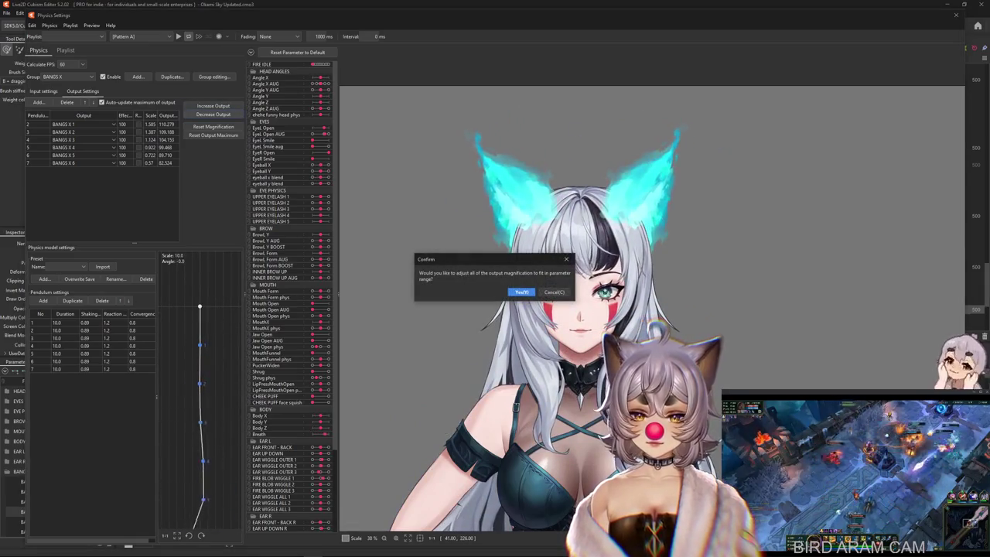
pyautogui.press('Return')
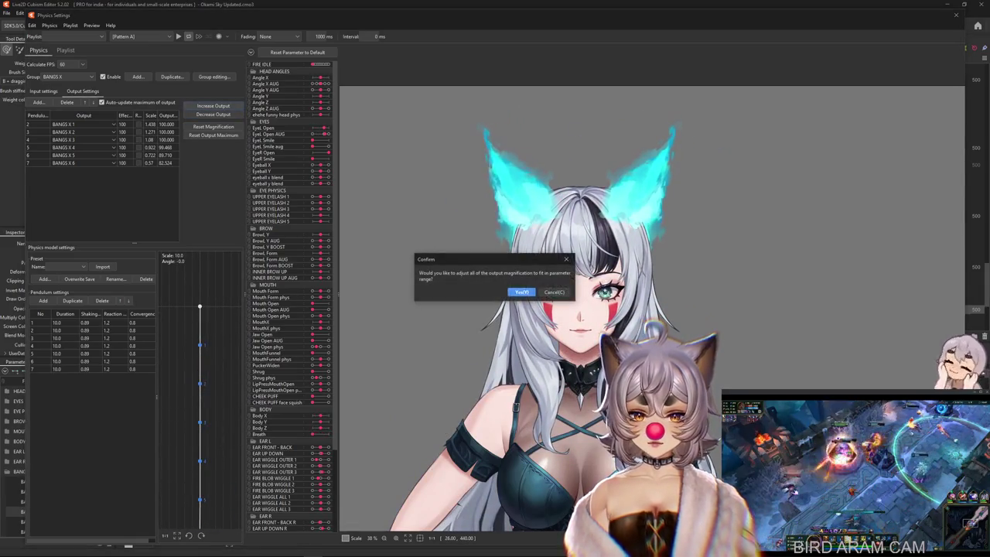
pyautogui.press('Return')
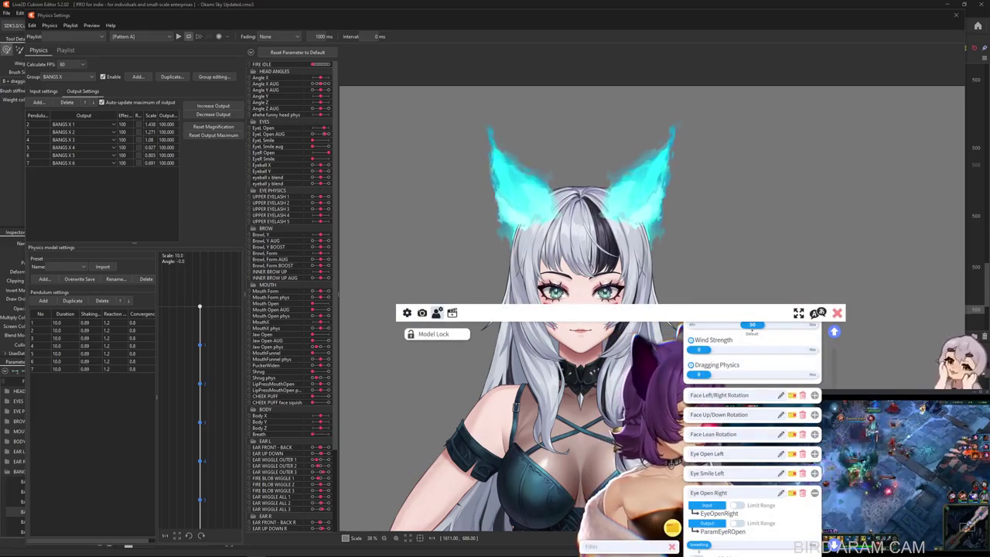
# Step: Shift HUE HAIR toward red, lower BRIGHTNESS HAIR, and save the hair color expression
pyautogui.scroll(-2, 750, 471)
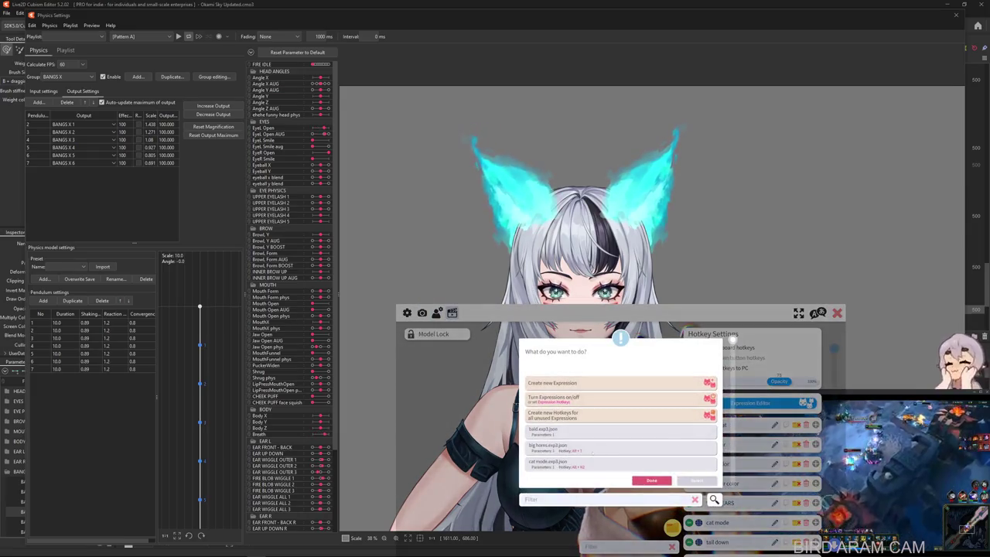
pyautogui.scroll(-3, 619, 426)
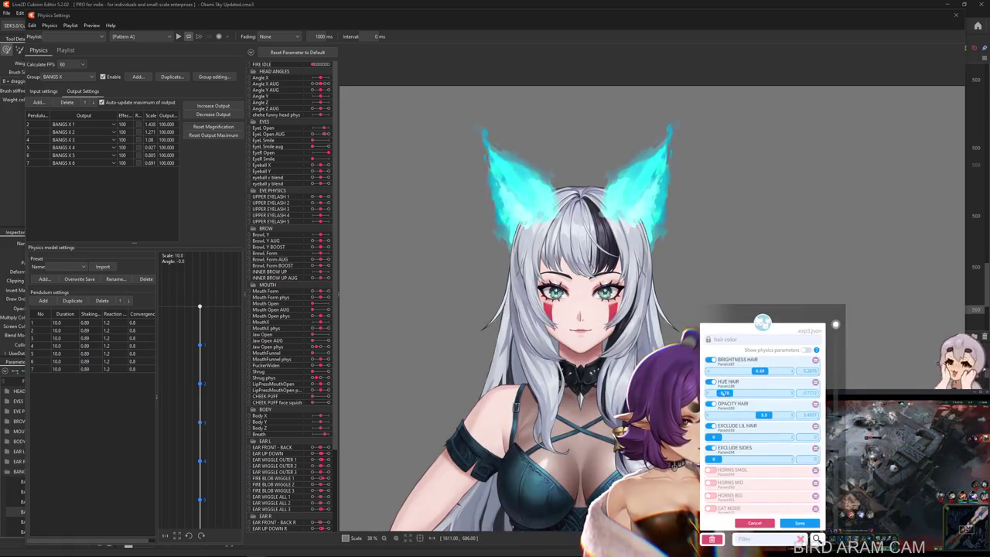
pyautogui.moveTo(727, 393); pyautogui.dragTo(783, 393)
pyautogui.moveTo(784, 393)
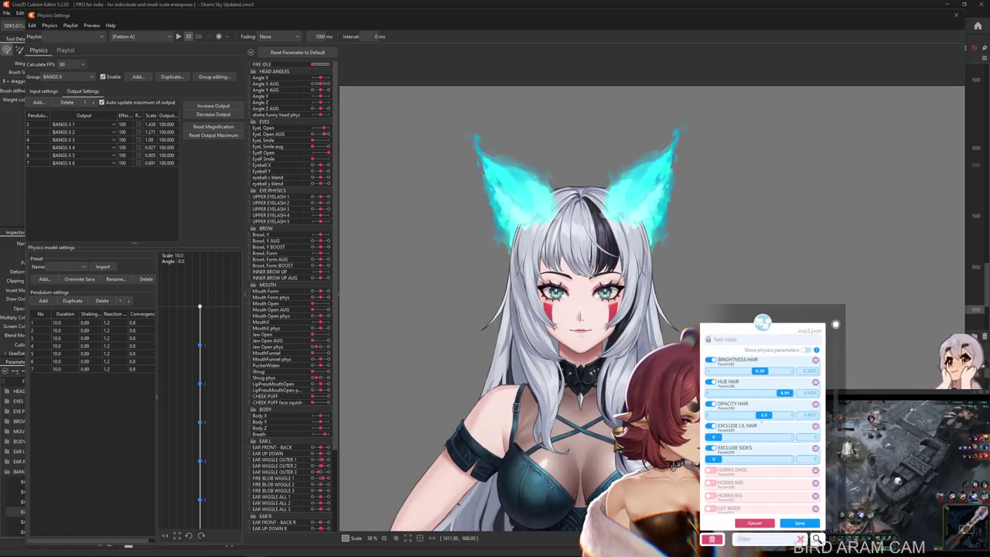
pyautogui.moveTo(761, 371); pyautogui.dragTo(743, 372)
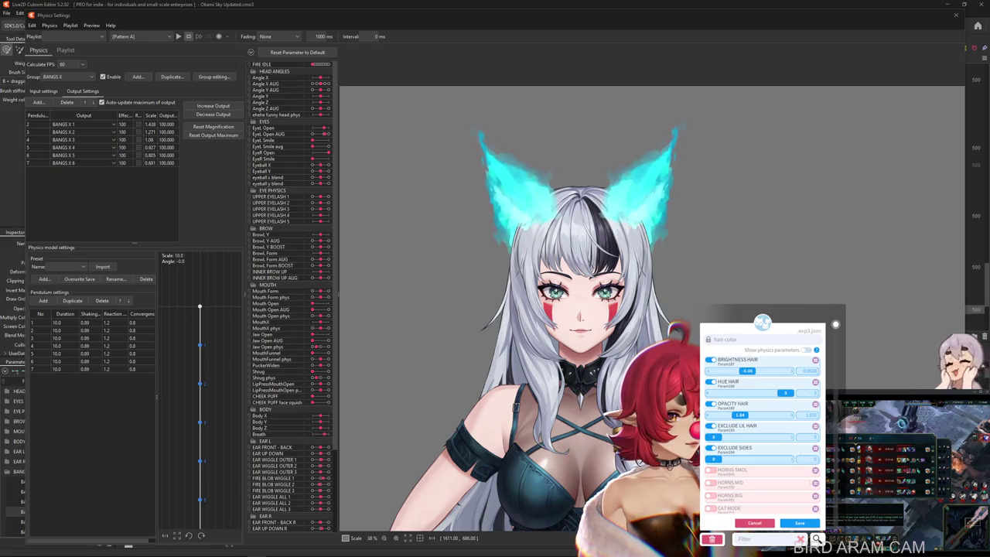
pyautogui.click(799, 523)
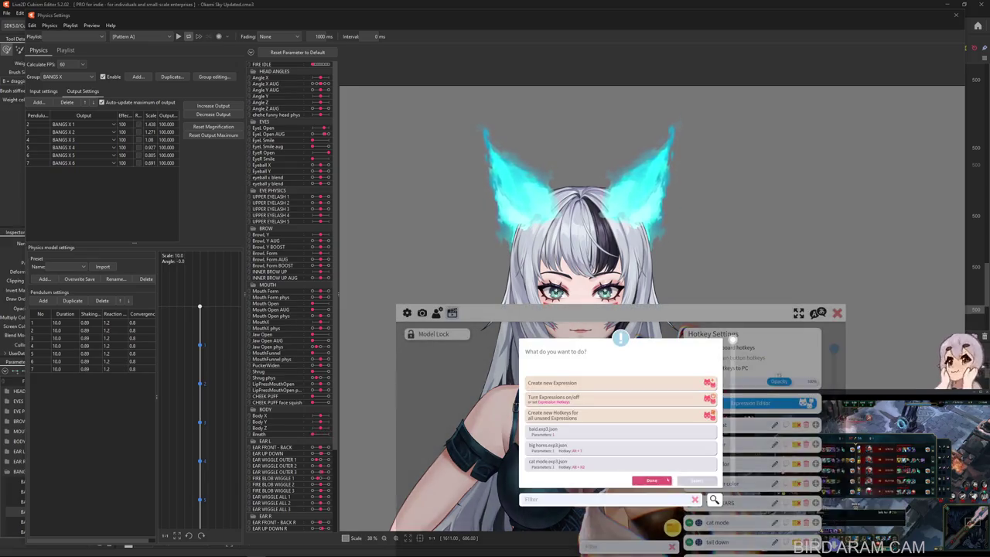
pyautogui.click(652, 480)
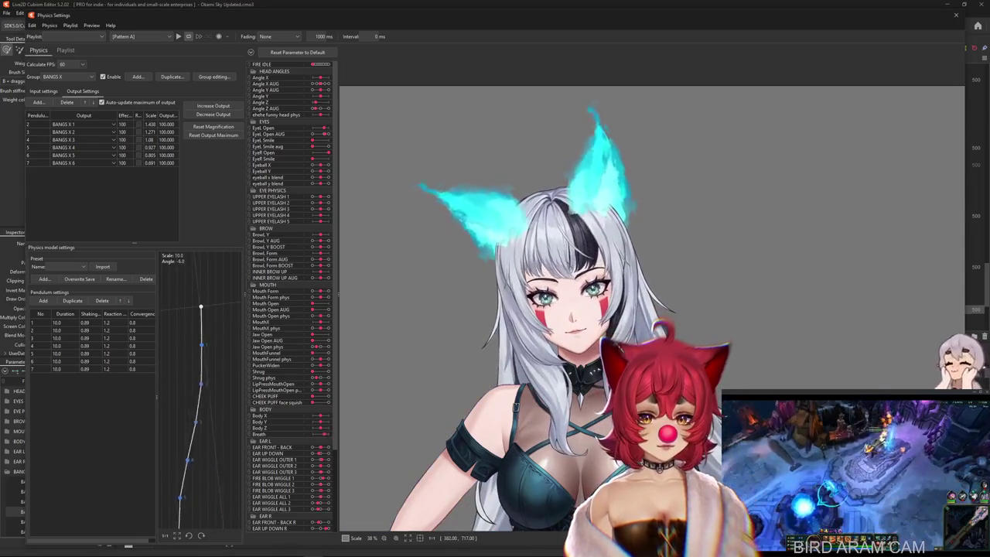
# Step: Scroll the Parameter palette and right-click a BANGS PHYSICS parameter for its options
pyautogui.scroll(2, 480, 155)
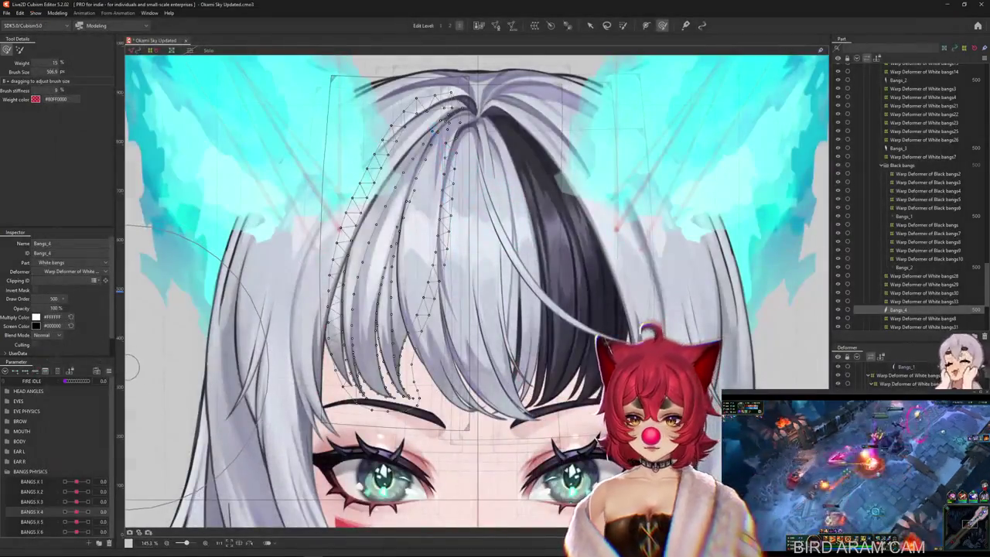
pyautogui.rightClick(116, 350)
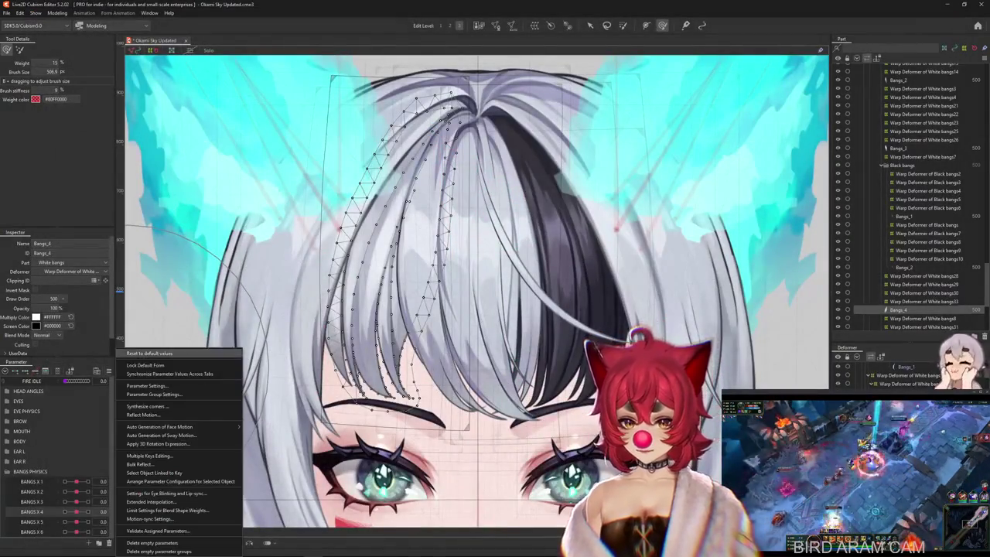
# Step: Select the deformers tied to BANGS X 2 and paste the bangs deformation onto them
pyautogui.click(149, 353)
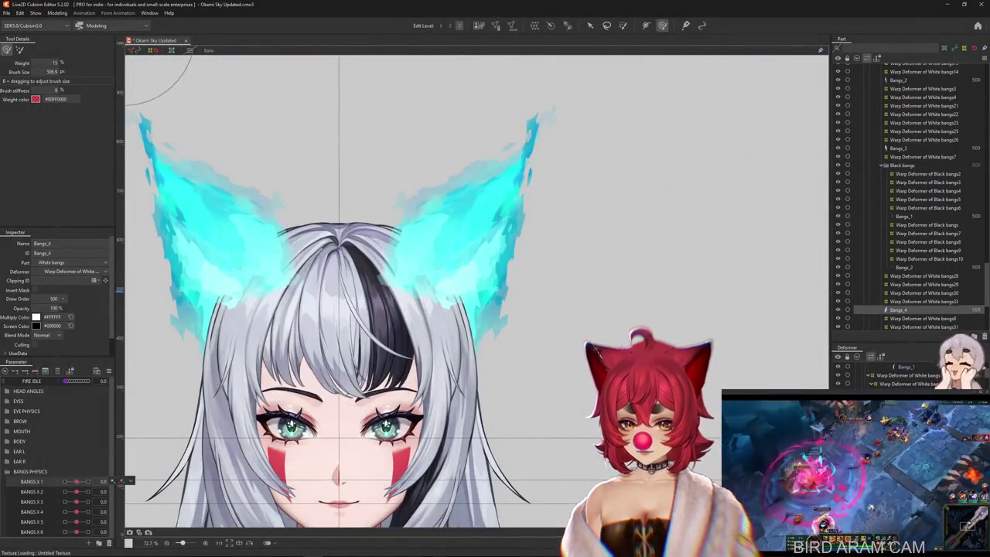
pyautogui.click(120, 491)
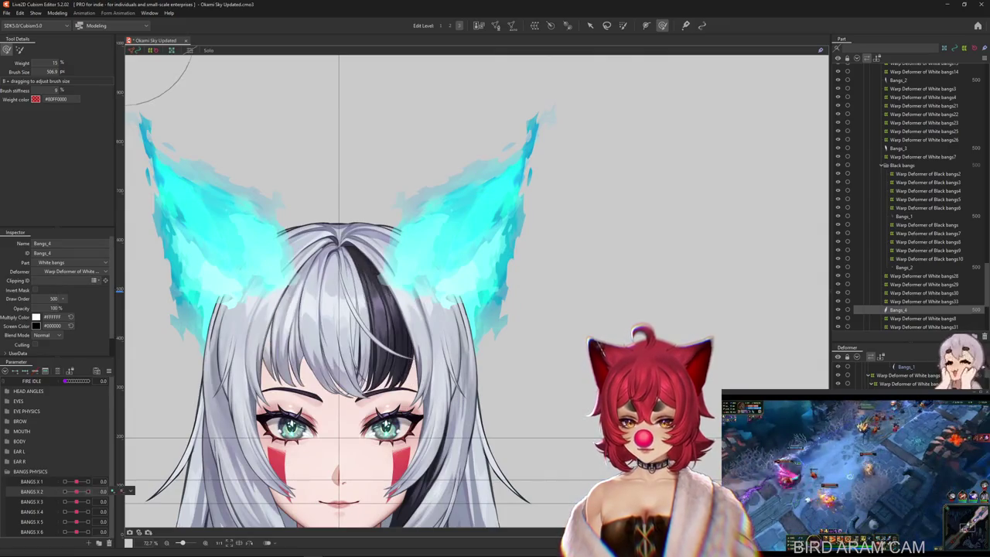
pyautogui.click(143, 492)
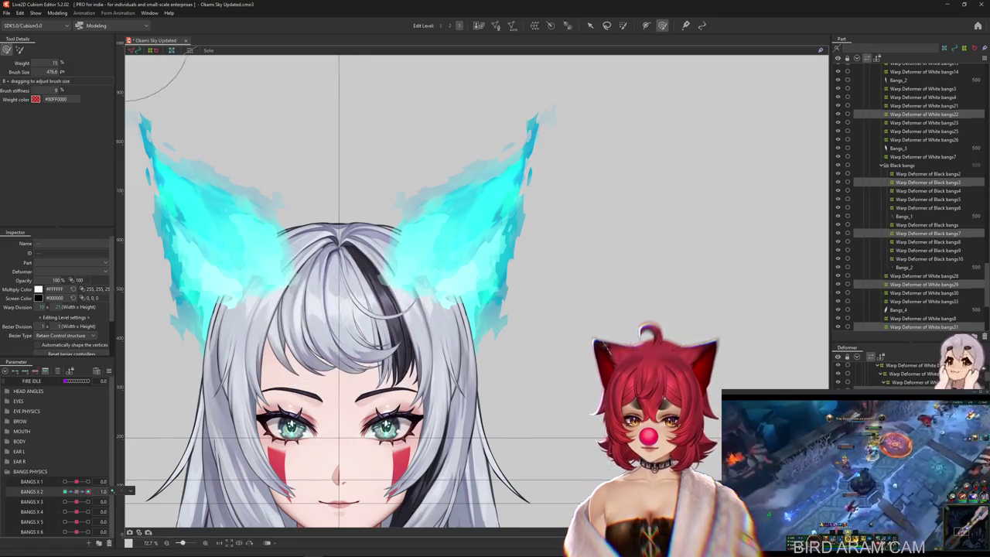
pyautogui.click(623, 25)
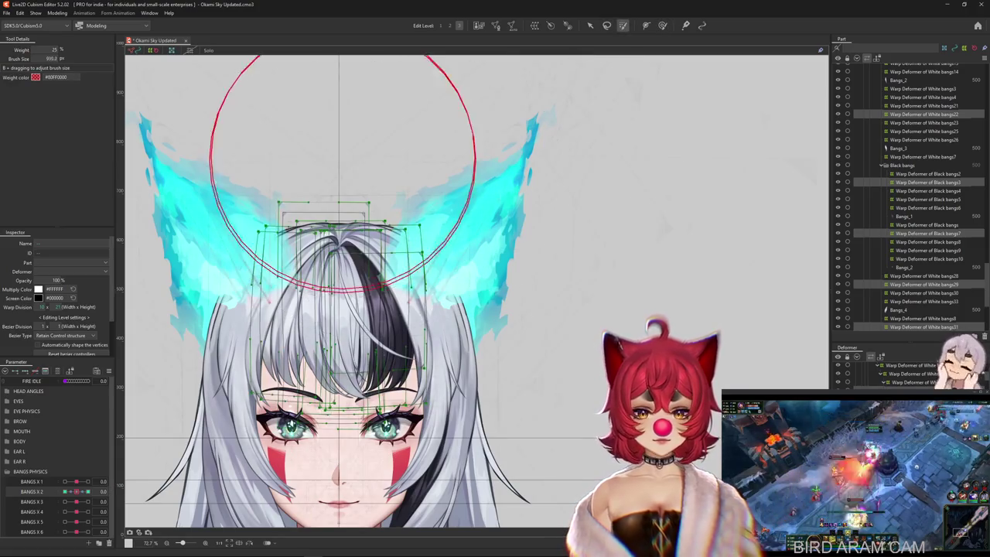
pyautogui.moveTo(329, 225); pyautogui.dragTo(340, 247)
pyautogui.press('Escape')
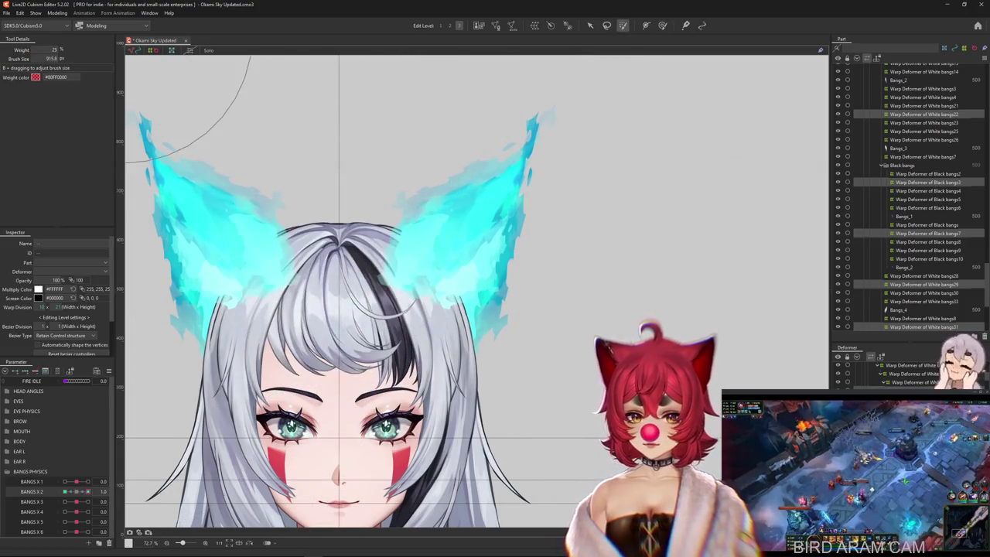
pyautogui.hotkey('ctrl', 'shift', 'v')
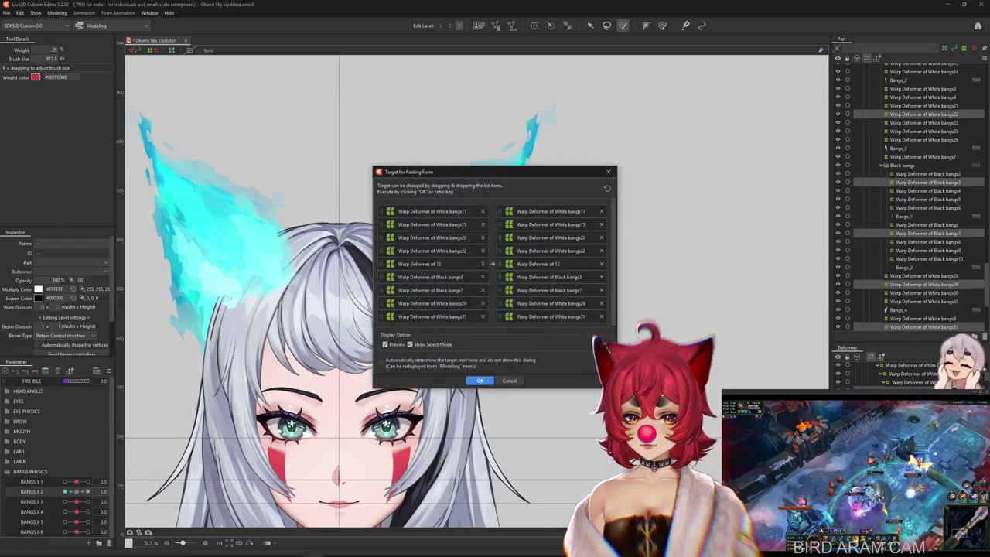
pyautogui.press('Return')
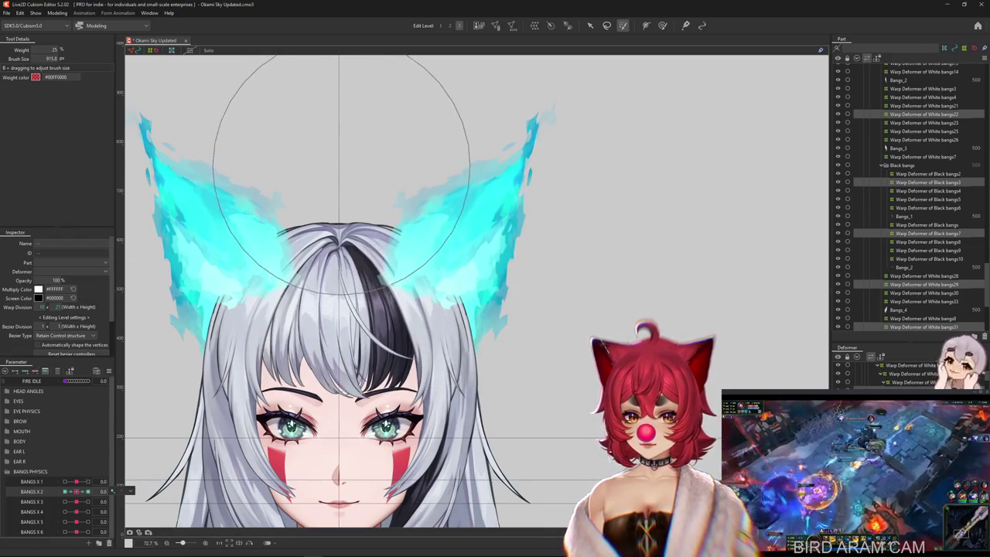
pyautogui.click(334, 174)
pyautogui.moveTo(330, 201); pyautogui.dragTo(251, 333)
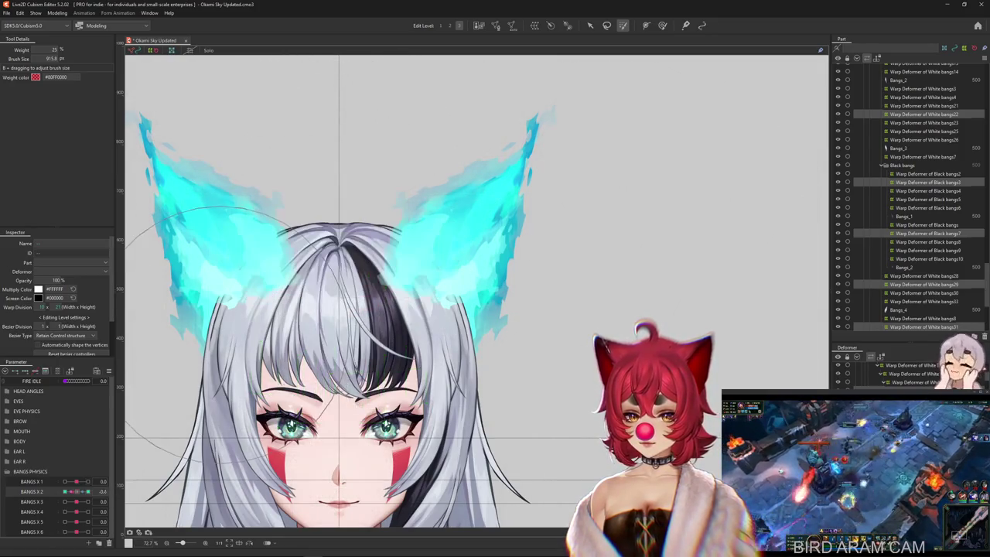
# Step: Paste the bangs deformation at BANGS X 2's -1.0 keyform and preview BANGS X 3 at -1.0 and 1.0
pyautogui.click(65, 492)
pyautogui.hotkey('ctrl', 'shift', 'v')
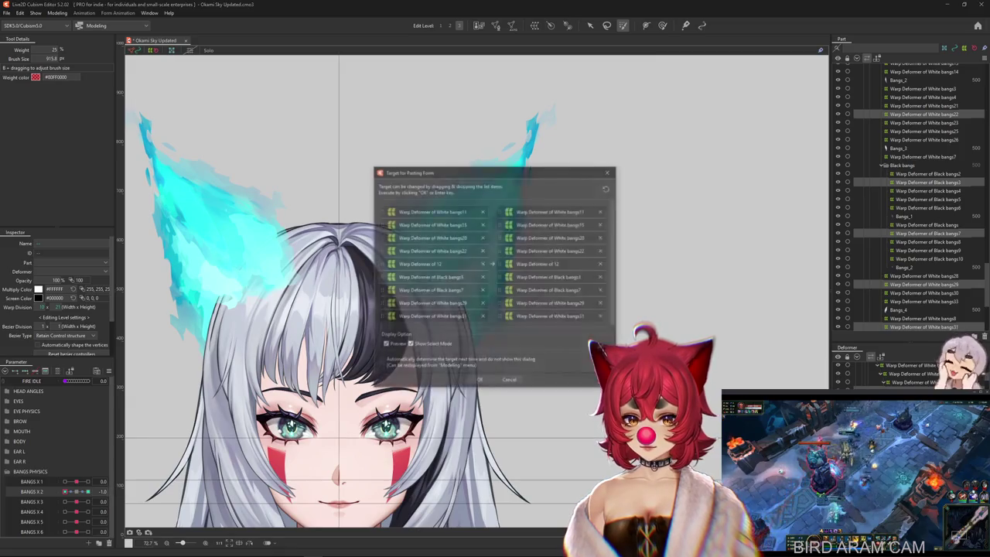
pyautogui.press('Return')
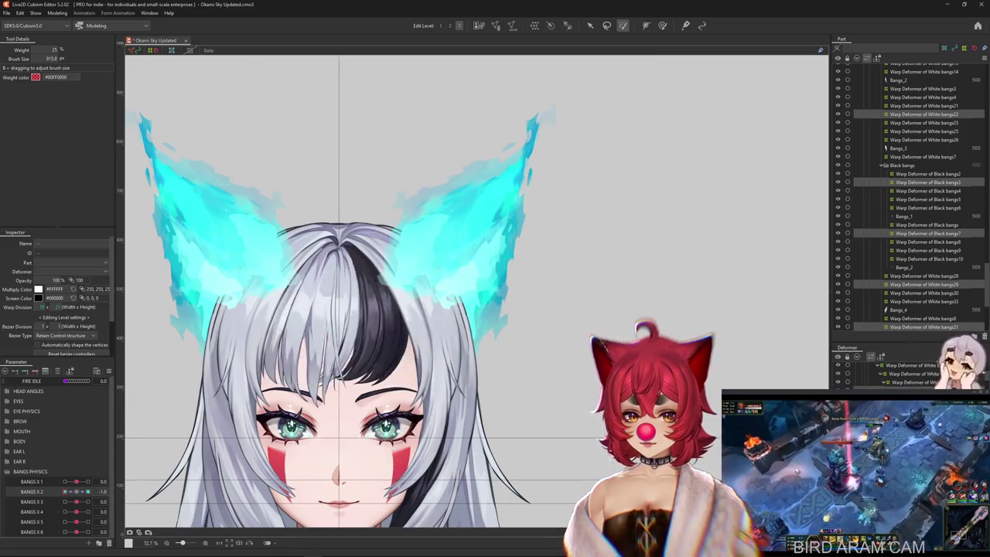
pyautogui.click(66, 501)
pyautogui.click(87, 501)
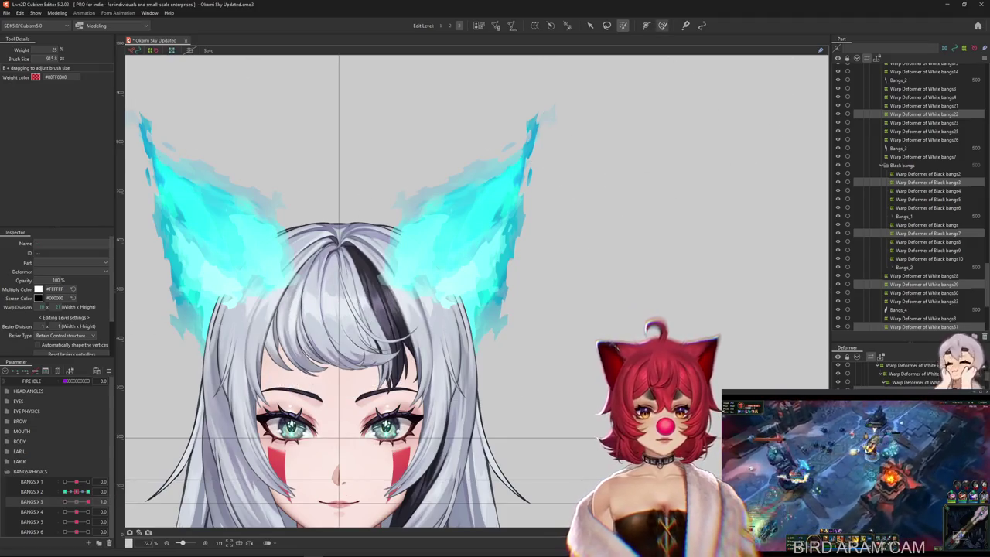
# Step: Pick the Deform Brush, set BANGS X 2 to -1.0, and open Modeling > Physics Settings
pyautogui.click(662, 25)
pyautogui.click(81, 492)
pyautogui.click(65, 491)
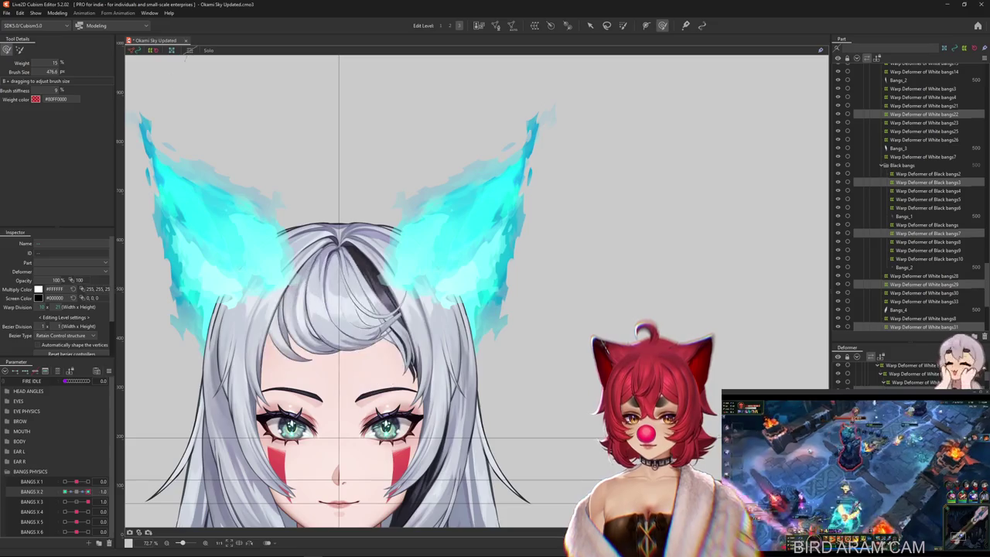
pyautogui.click(57, 14)
pyautogui.click(72, 184)
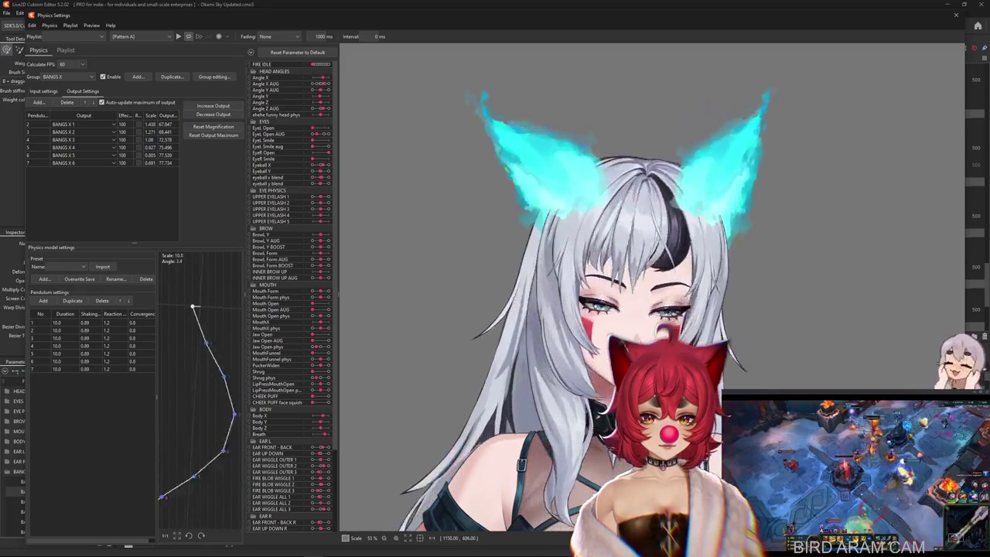
# Step: Close Physics Settings, zoom in on the bangs, and list the objects stacked there
pyautogui.press('Escape')
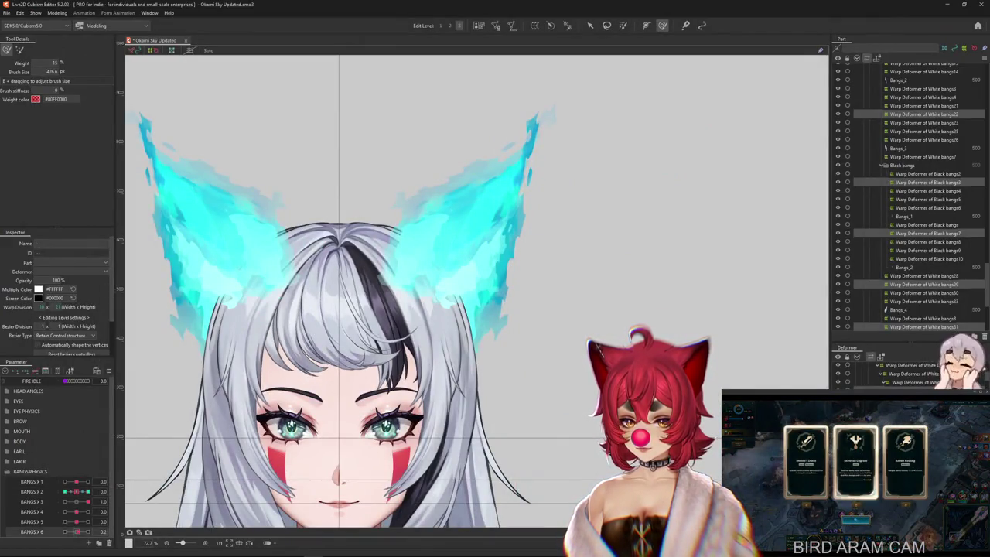
pyautogui.click(112, 531)
pyautogui.press('Escape')
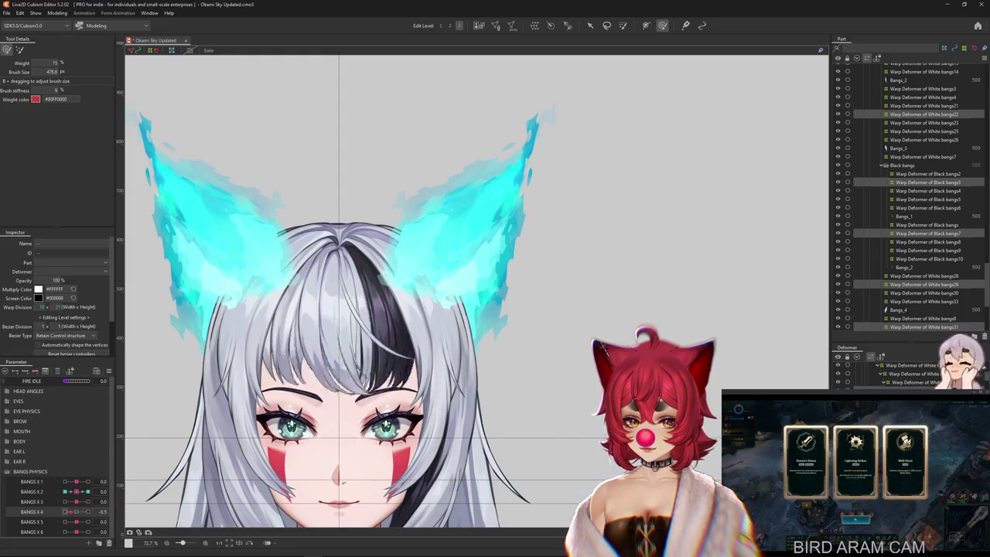
pyautogui.scroll(3, 254, 375)
pyautogui.rightClick(291, 266)
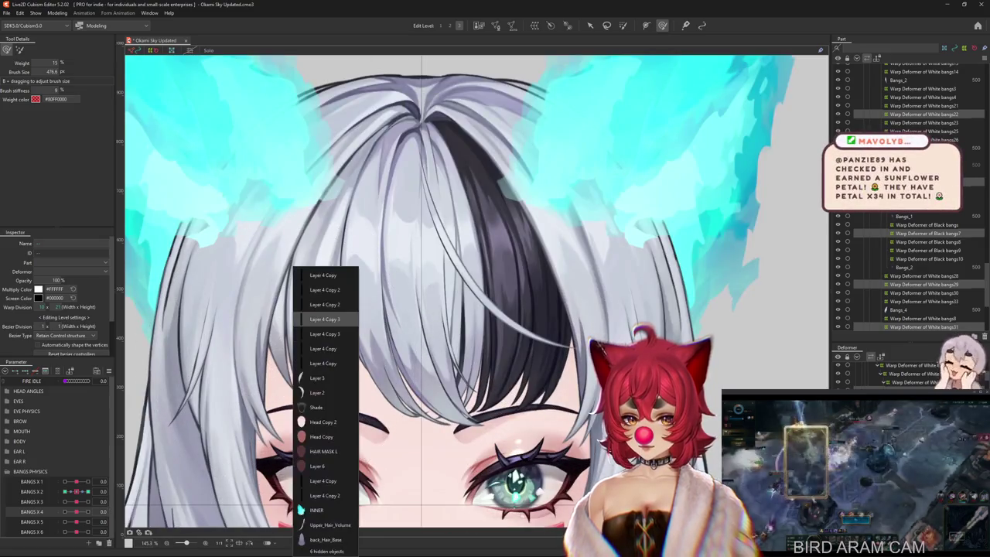
# Step: Preview BANGS X 5 and select Warp Deformer of White bangs34 on the left strand
pyautogui.click(325, 393)
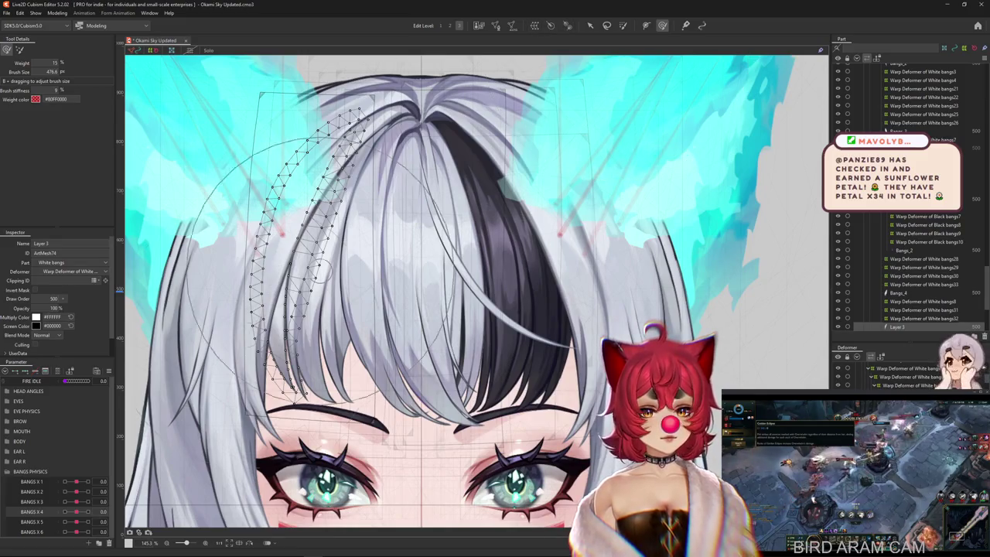
pyautogui.moveTo(75, 521); pyautogui.dragTo(79, 522)
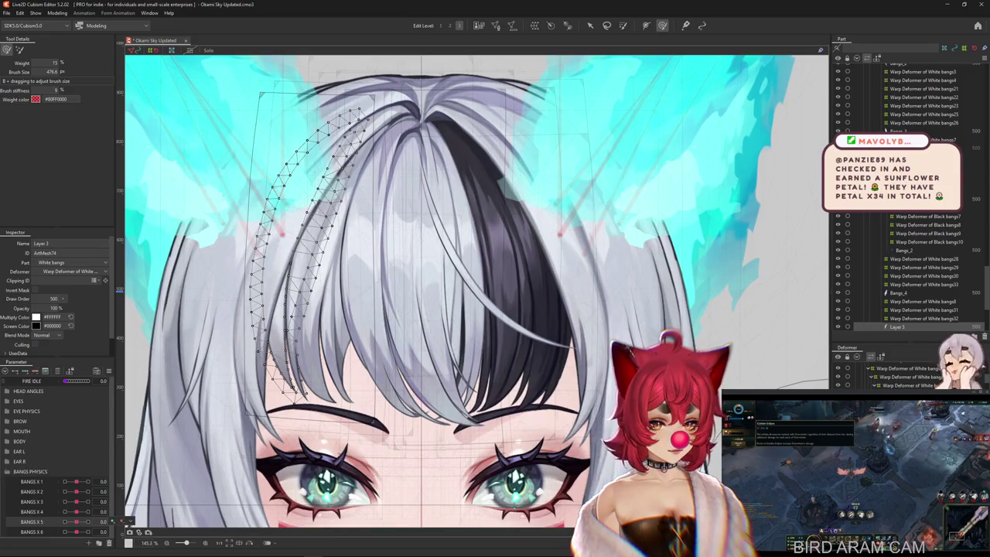
pyautogui.click(924, 318)
pyautogui.click(897, 327)
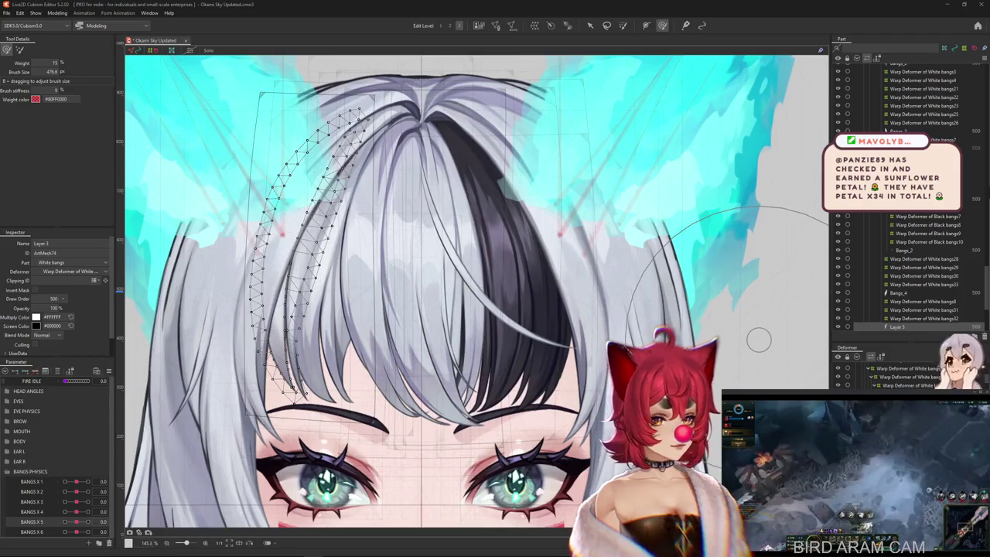
pyautogui.click(255, 190)
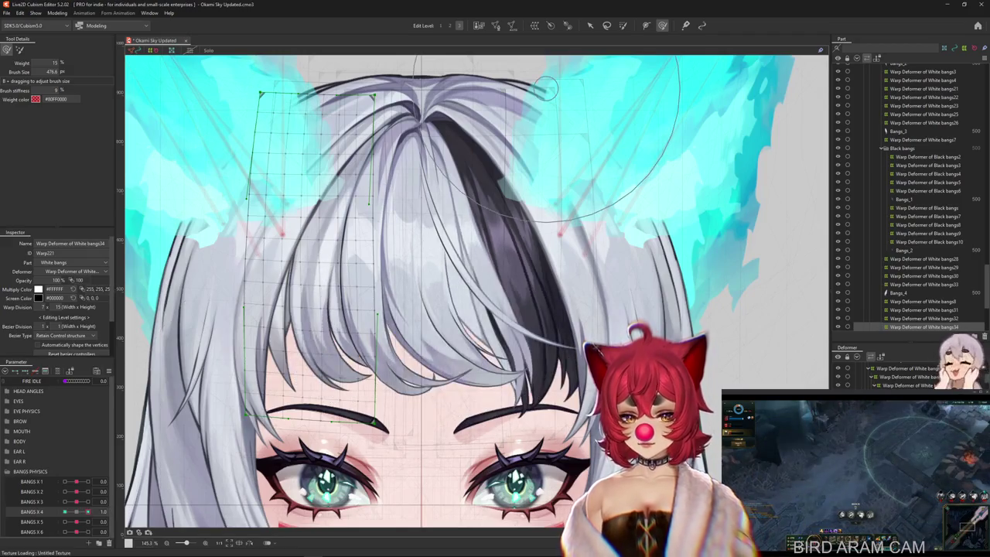
# Step: At BANGS X 4 = 1.0, bend the strand with a temporary path pulled up to the eyebrow
pyautogui.press('v')
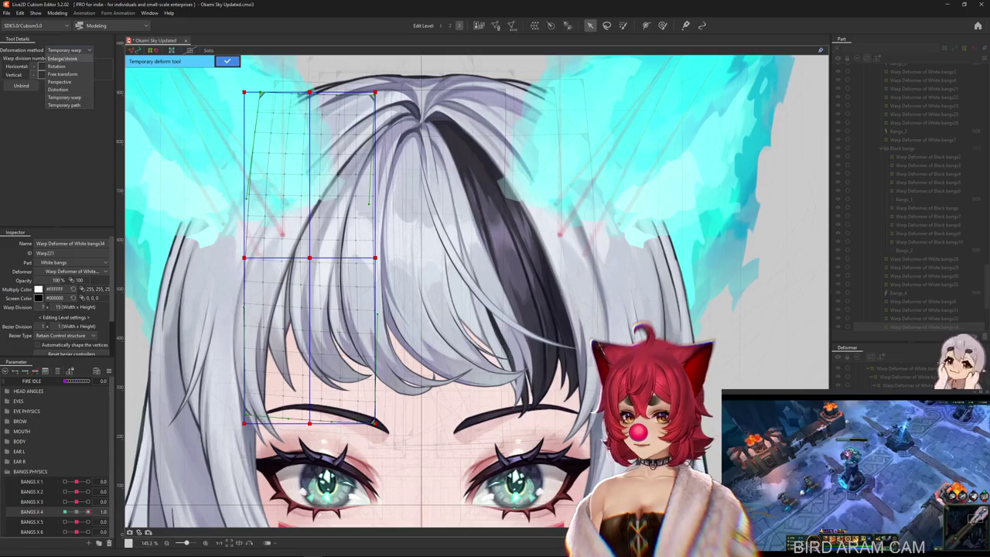
pyautogui.click(64, 104)
pyautogui.click(295, 161)
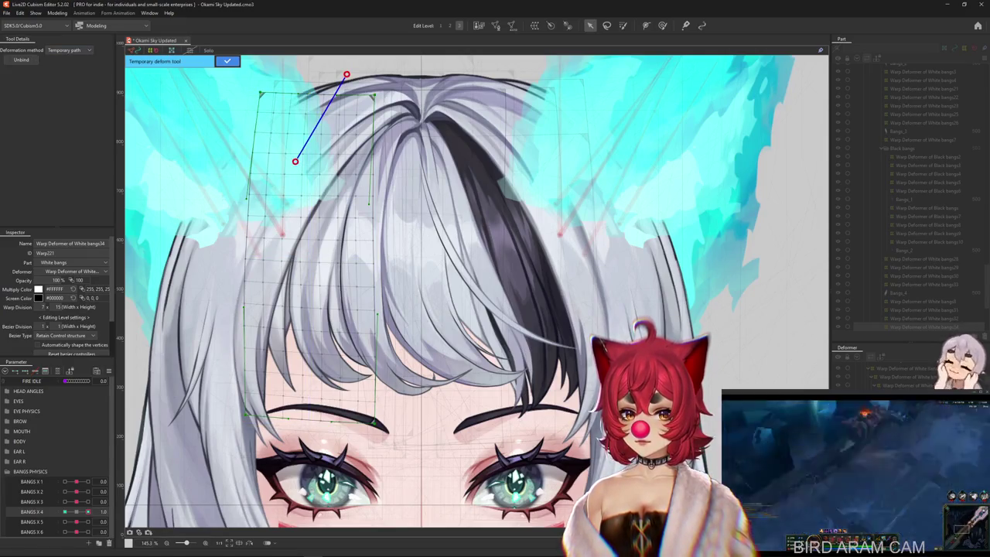
pyautogui.click(277, 272)
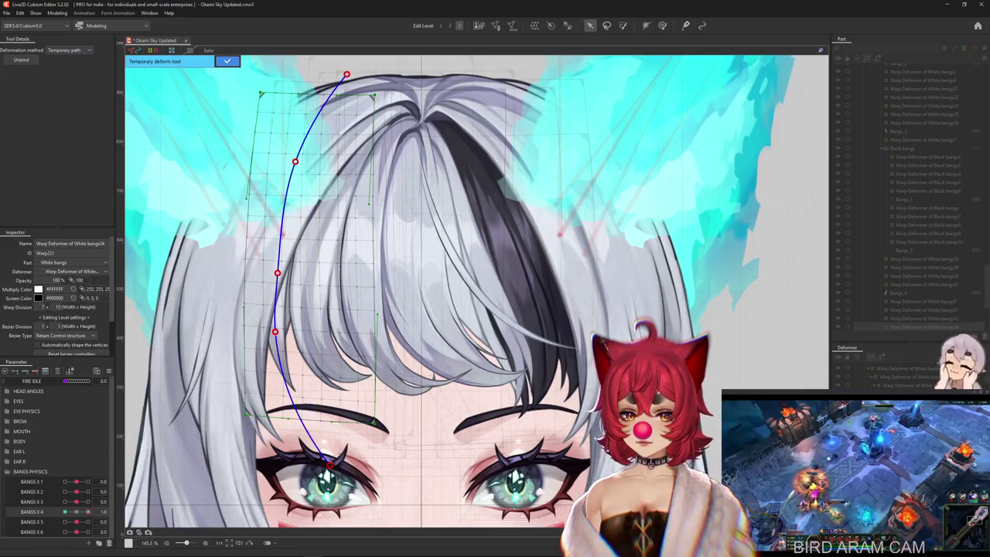
pyautogui.moveTo(350, 458); pyautogui.dragTo(393, 418)
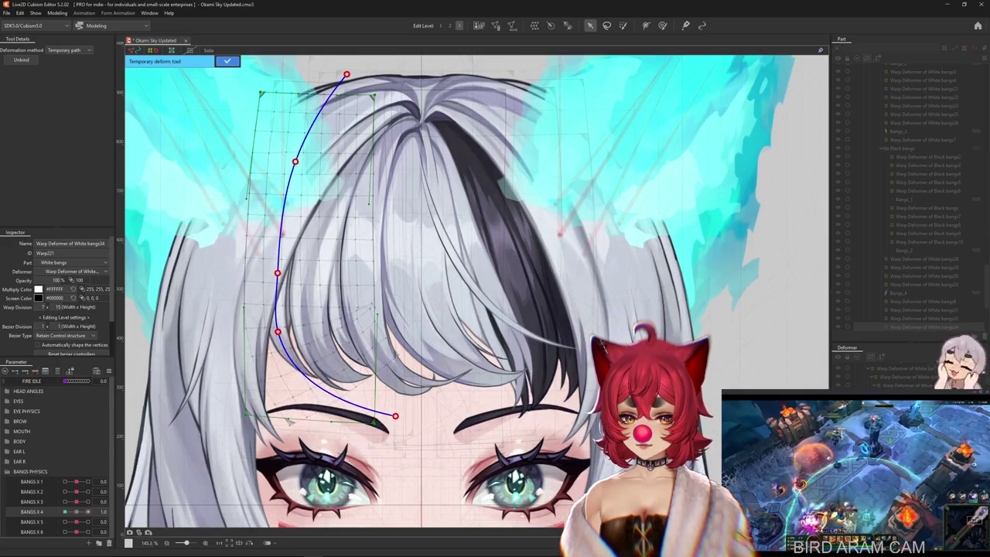
pyautogui.moveTo(277, 331); pyautogui.dragTo(281, 332)
pyautogui.click(227, 61)
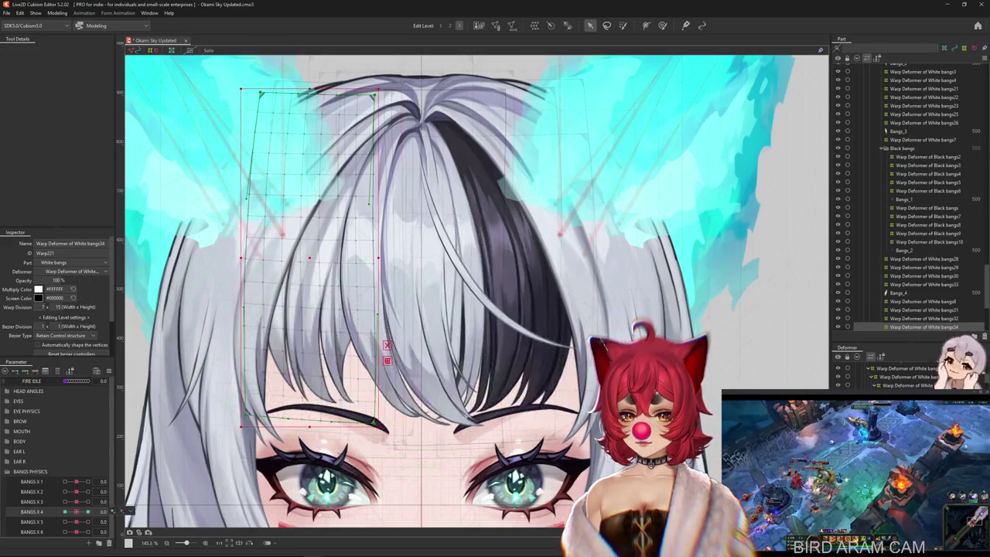
# Step: At BANGS X 4 = -1.0, bend the strand with a temporary path ending near the eye
pyautogui.click(113, 512)
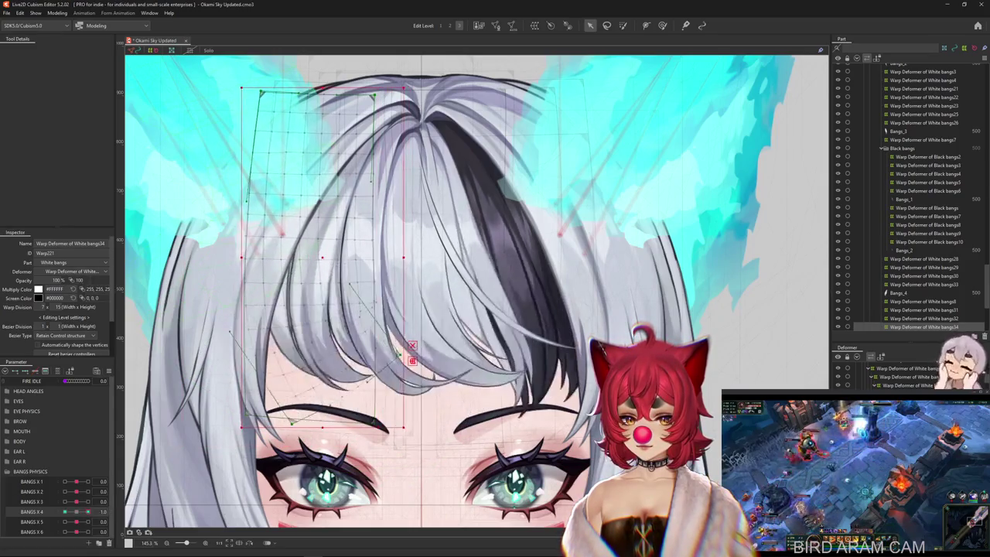
pyautogui.press('q')
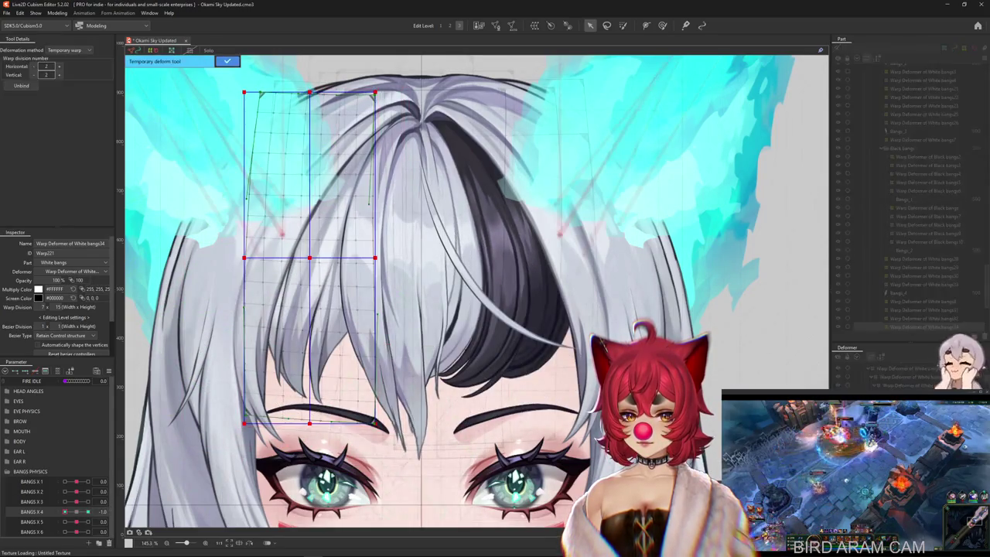
pyautogui.click(68, 50)
pyautogui.click(68, 100)
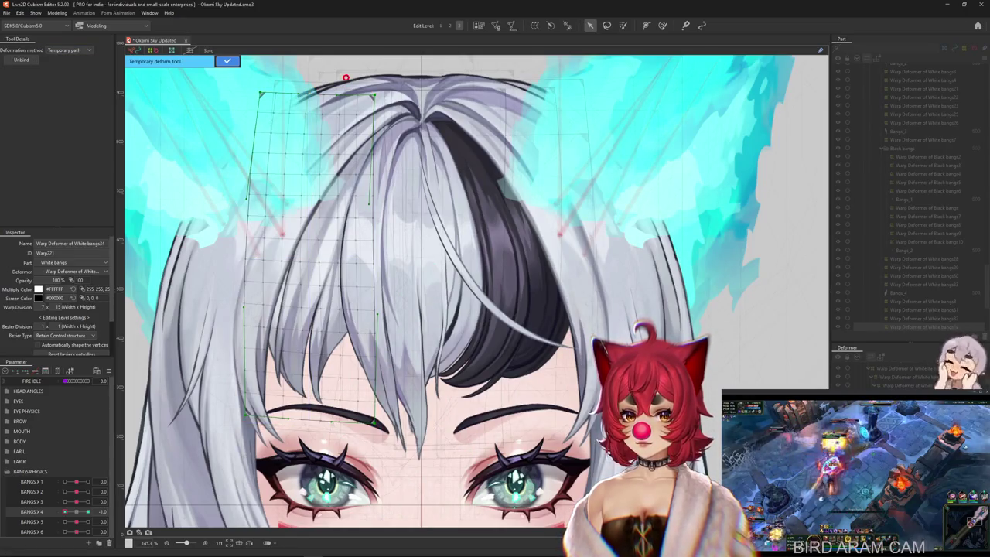
pyautogui.click(287, 243)
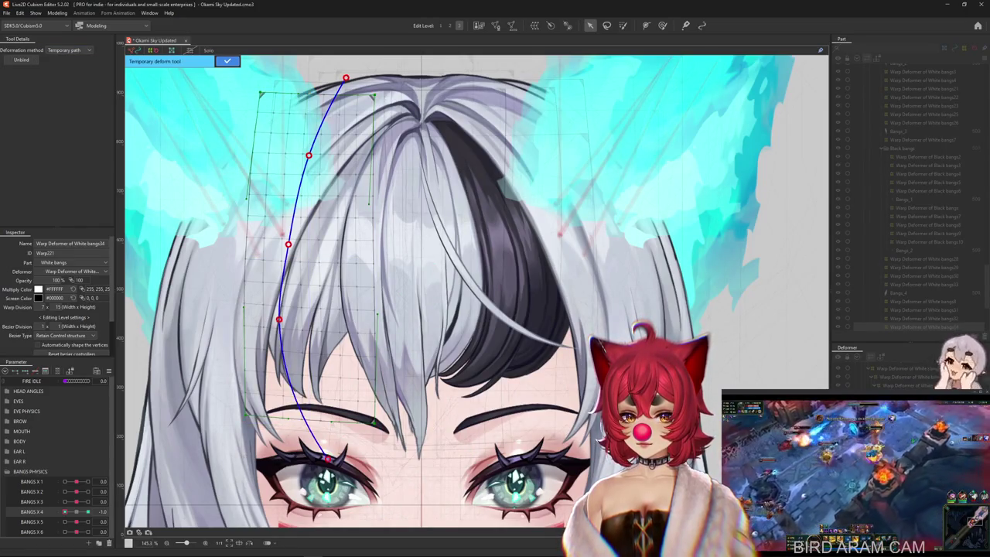
pyautogui.click(277, 464)
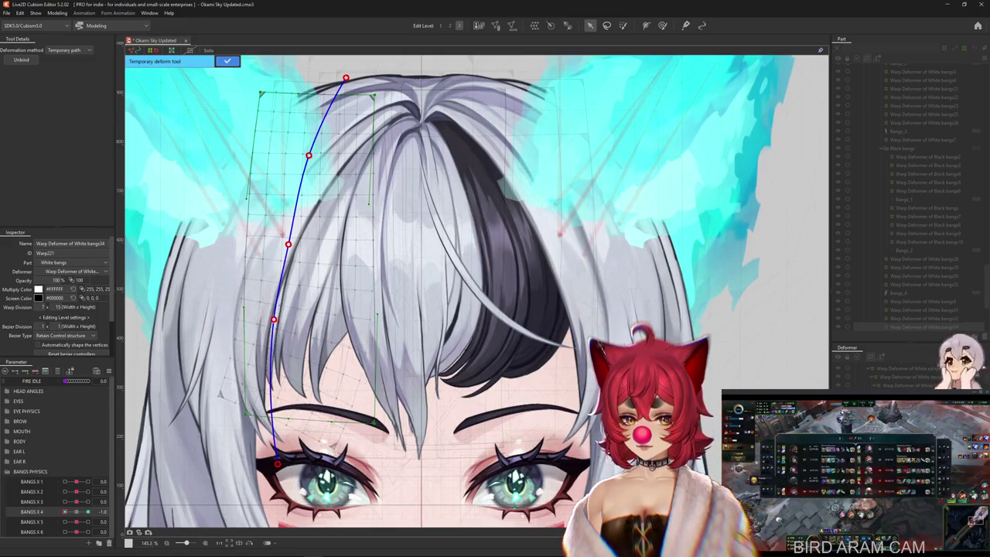
pyautogui.press('Return')
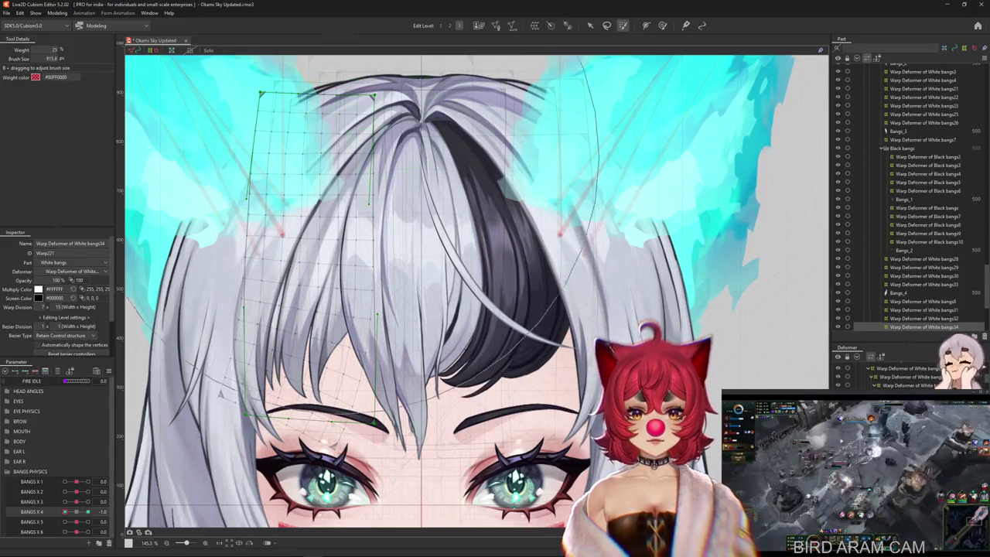
# Step: Push the strand's warp grid downward, then swing BANGS X 4 from 1.0 to -1.0 to check
pyautogui.moveTo(279, 323)
pyautogui.mouseDown()
pyautogui.moveTo(278, 400)
pyautogui.moveTo(402, 339)
pyautogui.mouseUp()
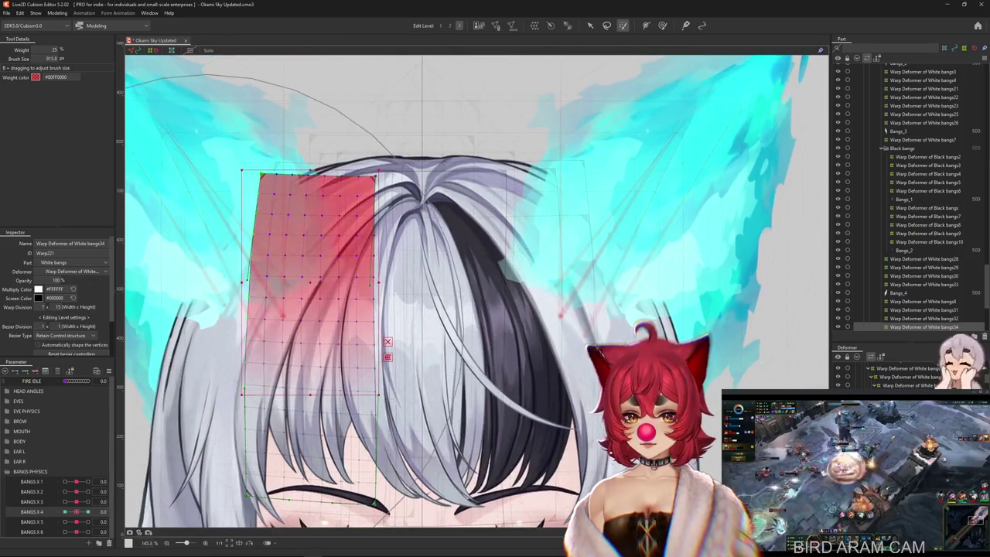
pyautogui.hotkey('ctrl', 'z')
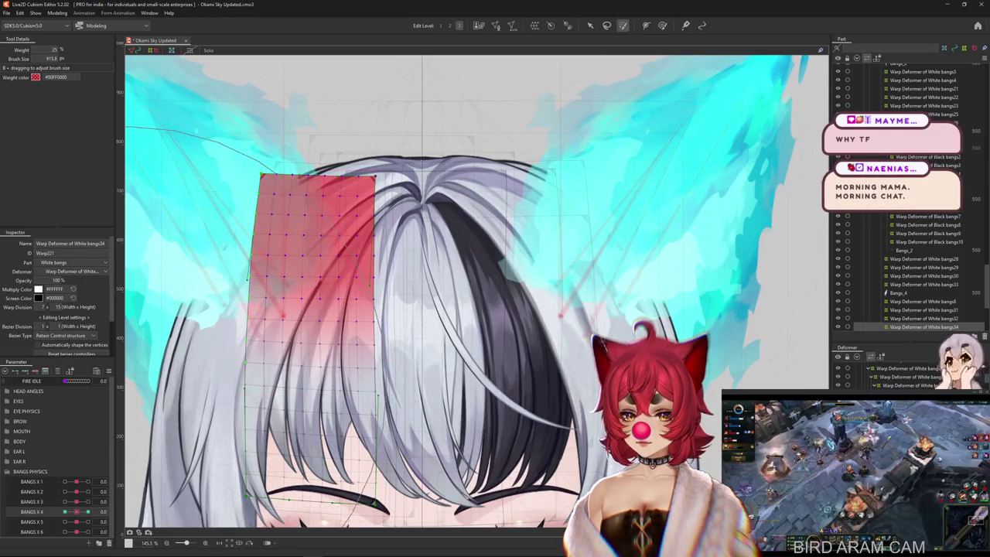
pyautogui.hotkey('ctrl', 'y')
pyautogui.press('b')
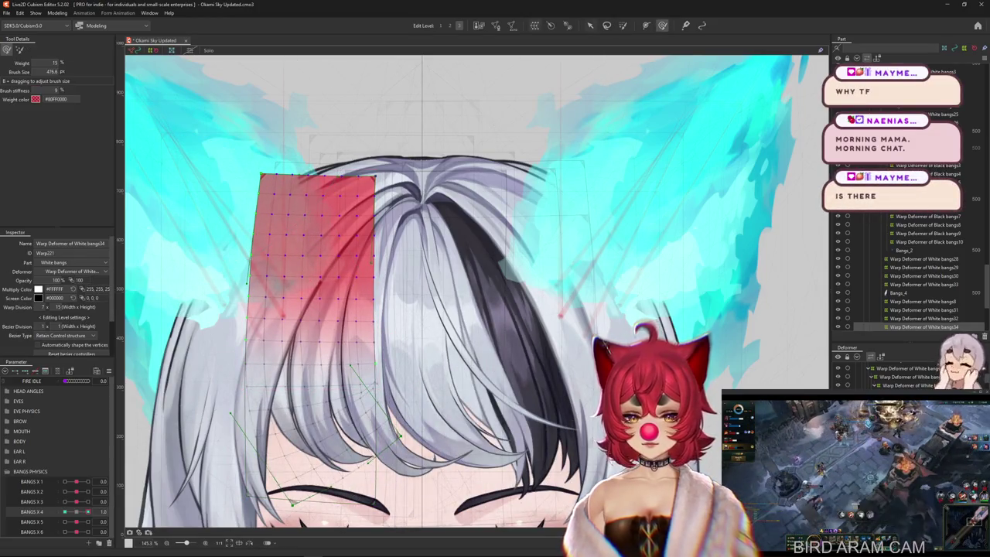
pyautogui.scroll(-2, 348, 387)
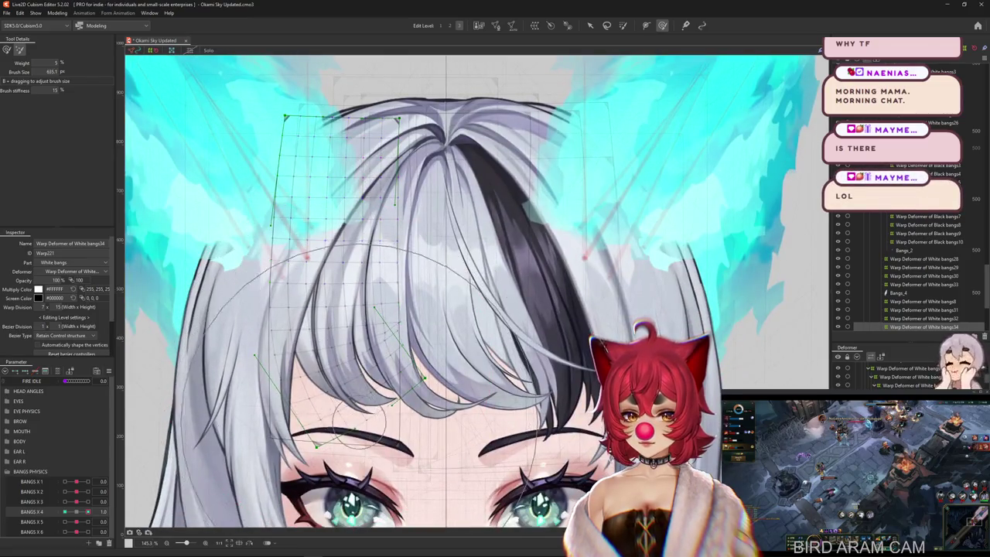
pyautogui.moveTo(65, 511); pyautogui.dragTo(112, 512)
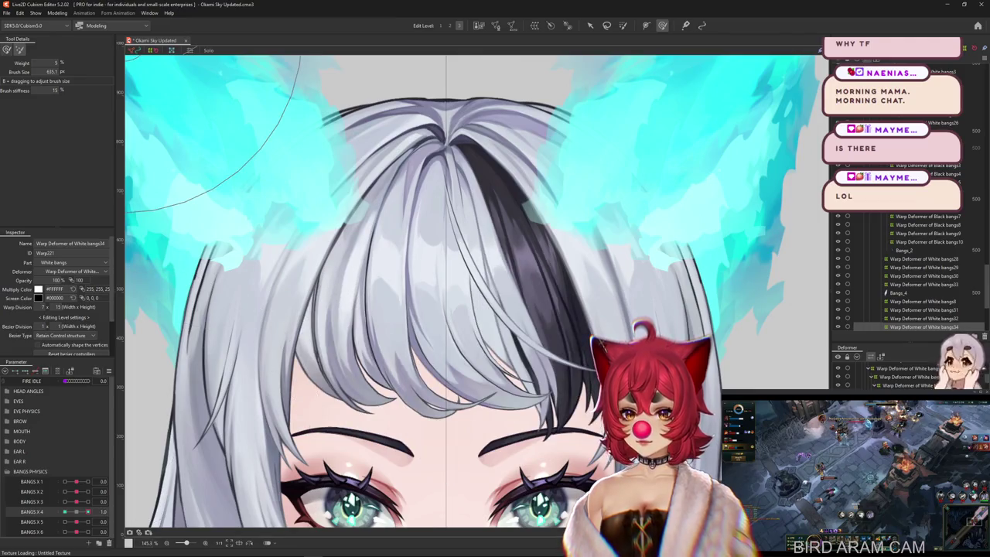
# Step: Select Bangs_4 and Warp Deformer of White bangs33, comparing the BANGS X 4 poses
pyautogui.click(898, 293)
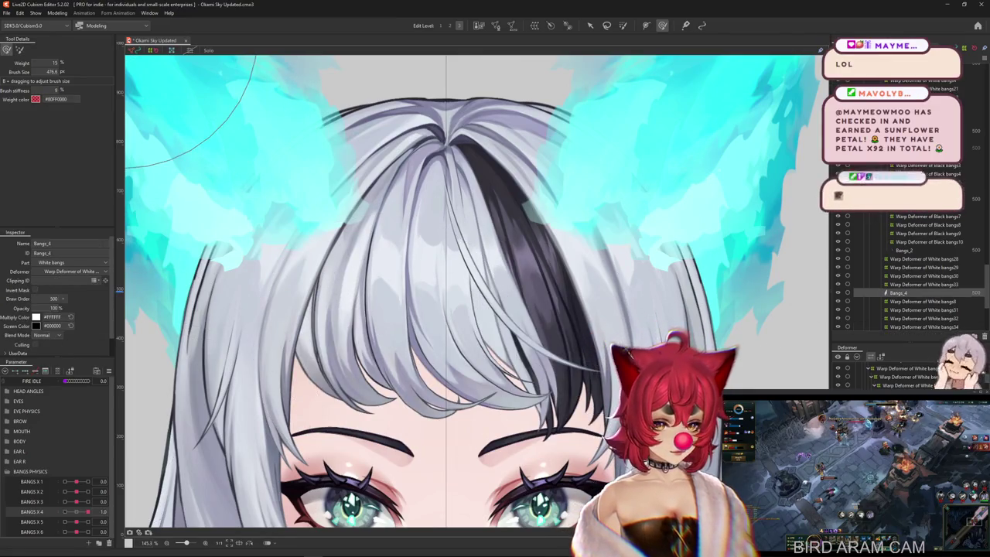
pyautogui.click(924, 284)
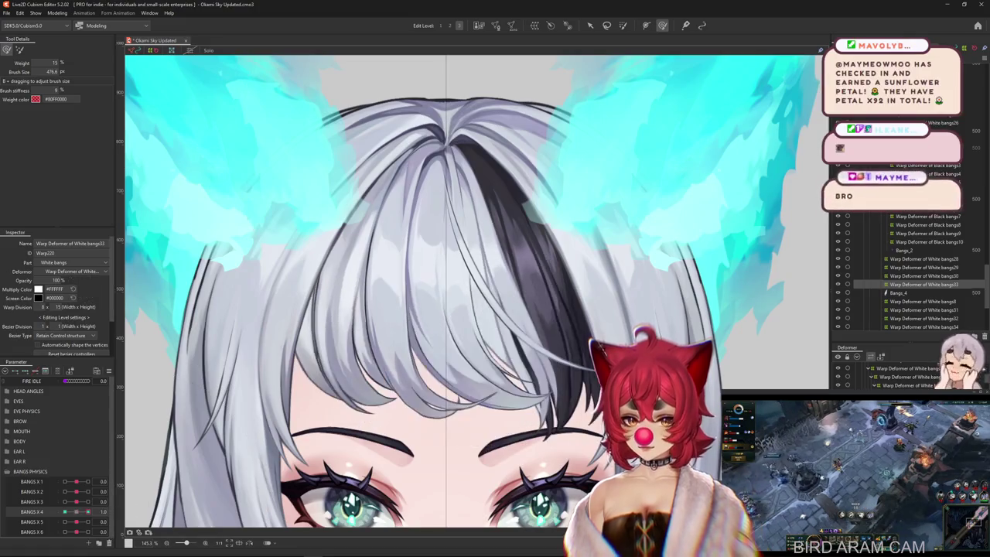
pyautogui.moveTo(393, 437)
pyautogui.mouseDown()
pyautogui.moveTo(300, 399)
pyautogui.moveTo(302, 333)
pyautogui.mouseUp()
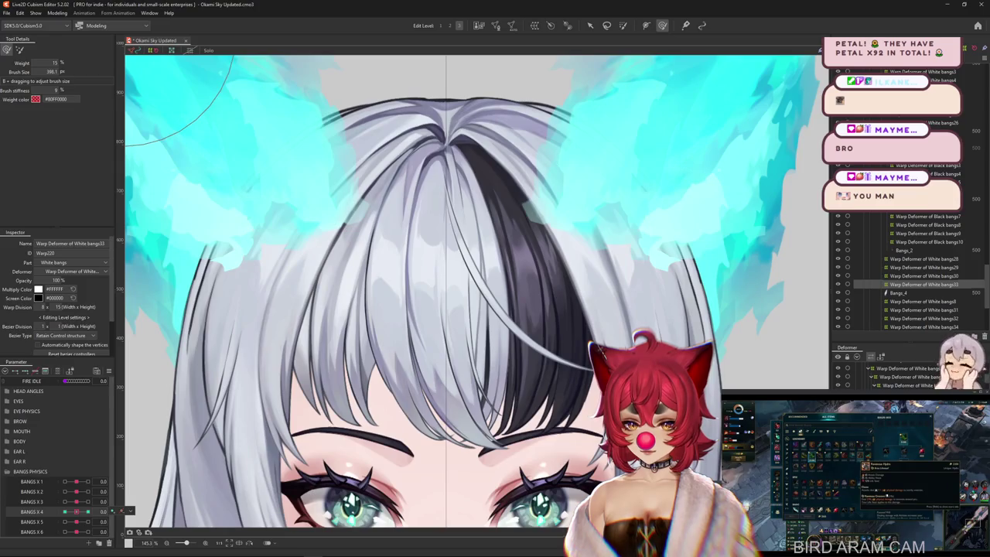
pyautogui.click(144, 522)
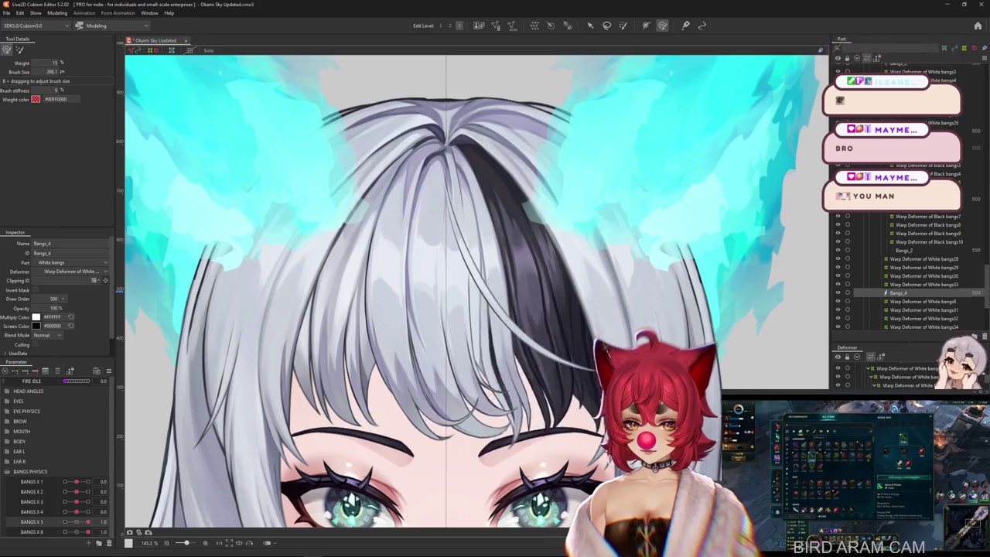
# Step: Set BANGS X 5 to 1.0 and select the left white Bangs_4 strand
pyautogui.click(113, 522)
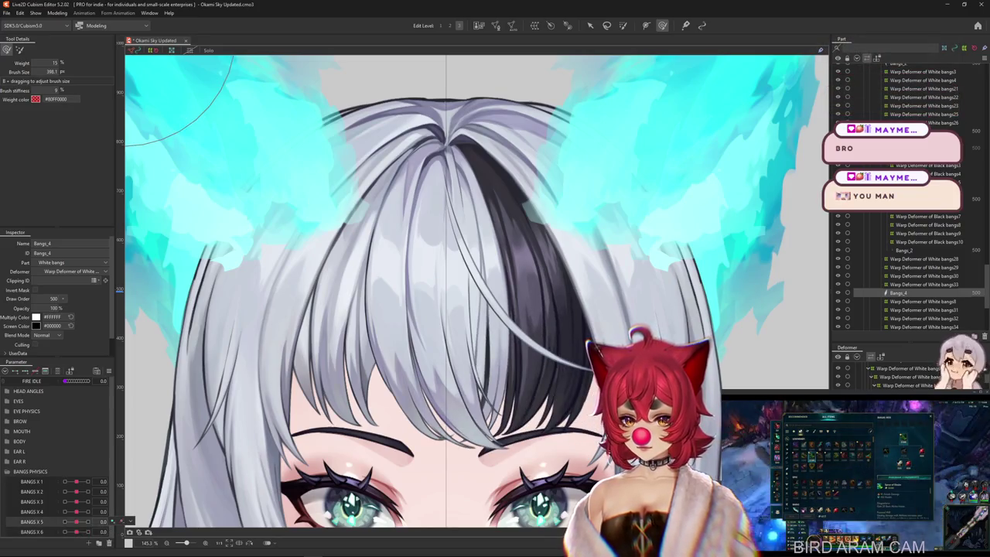
pyautogui.moveTo(76, 522); pyautogui.dragTo(87, 522)
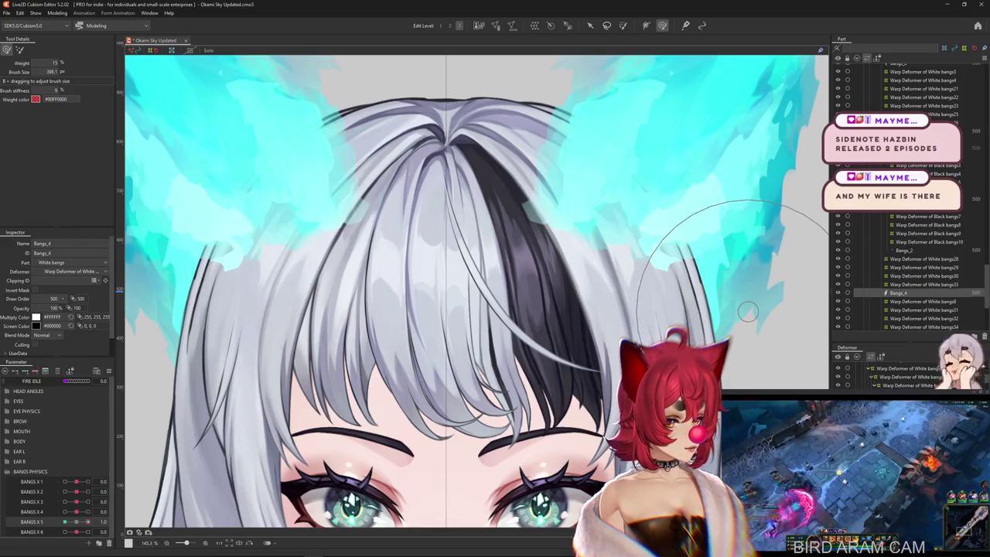
pyautogui.click(356, 271)
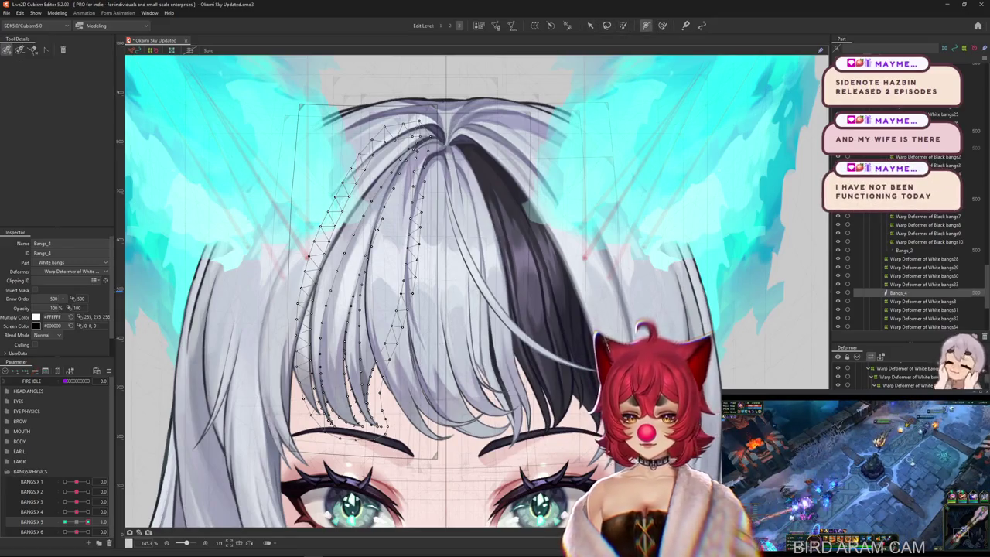
# Step: Draw a three-point deform path down the Bangs_4 strand and drag its end to curl it
pyautogui.click(443, 87)
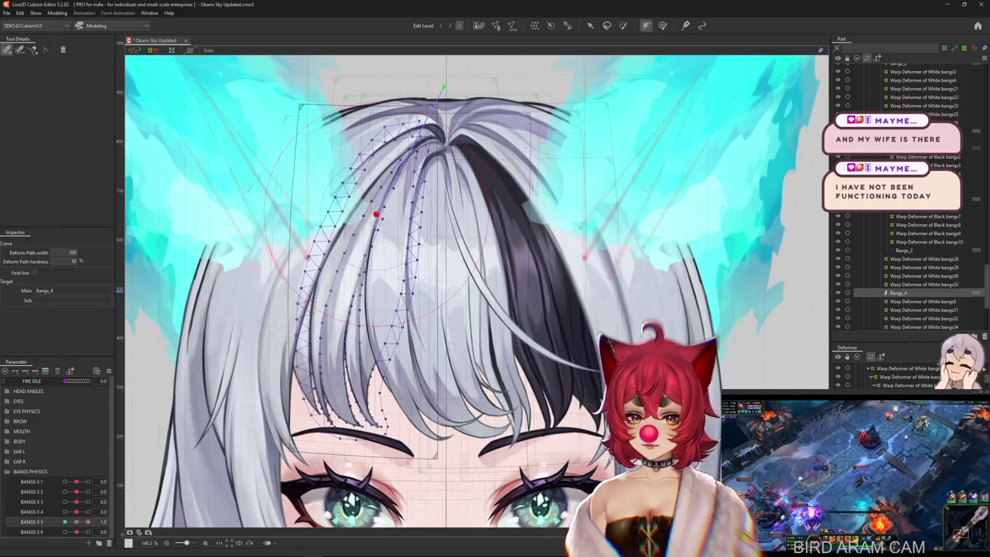
pyautogui.click(347, 307)
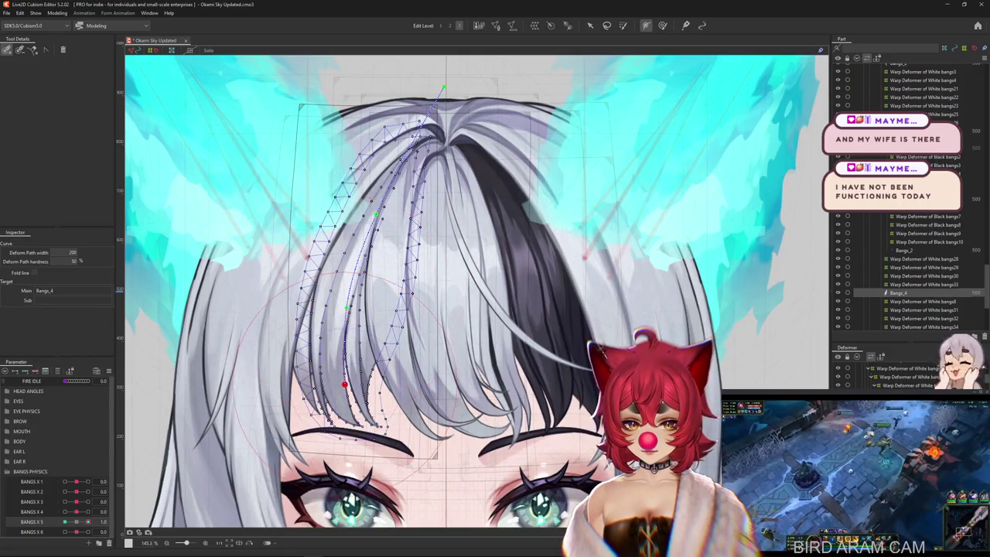
pyautogui.click(382, 499)
pyautogui.click(589, 25)
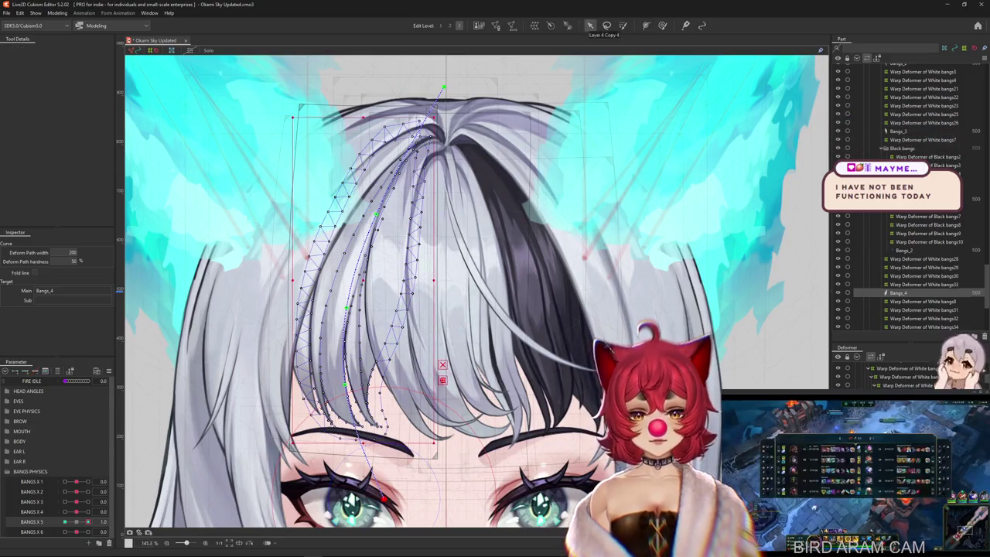
pyautogui.moveTo(382, 499)
pyautogui.mouseDown()
pyautogui.moveTo(423, 459)
pyautogui.moveTo(348, 506)
pyautogui.mouseUp()
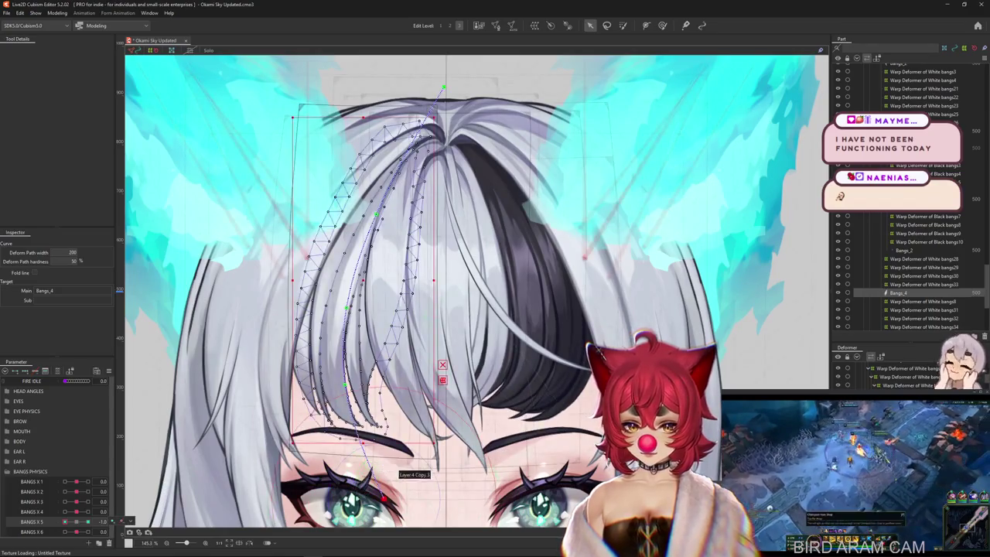
pyautogui.moveTo(65, 521)
pyautogui.mouseDown()
pyautogui.moveTo(88, 521)
pyautogui.moveTo(76, 522)
pyautogui.mouseUp()
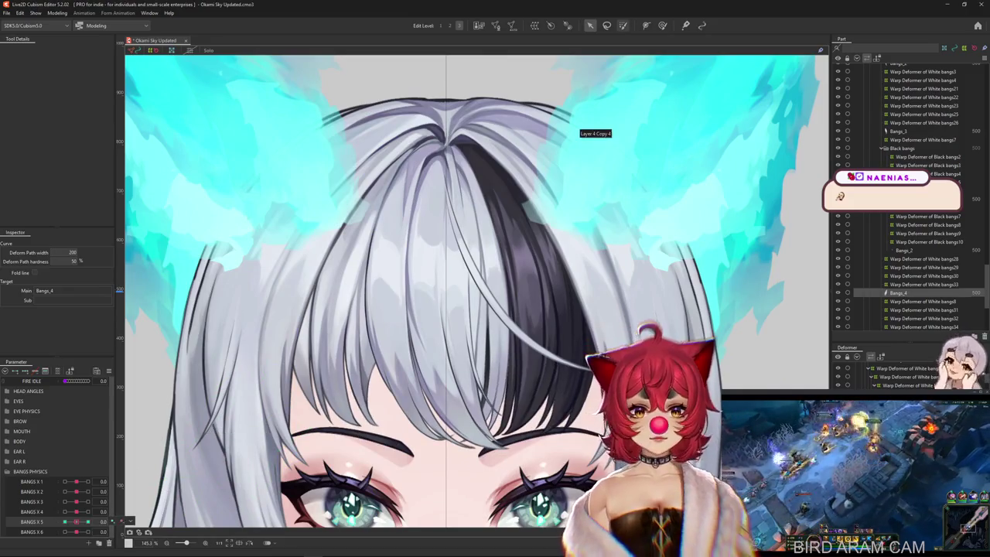
pyautogui.moveTo(464, 309); pyautogui.dragTo(483, 329)
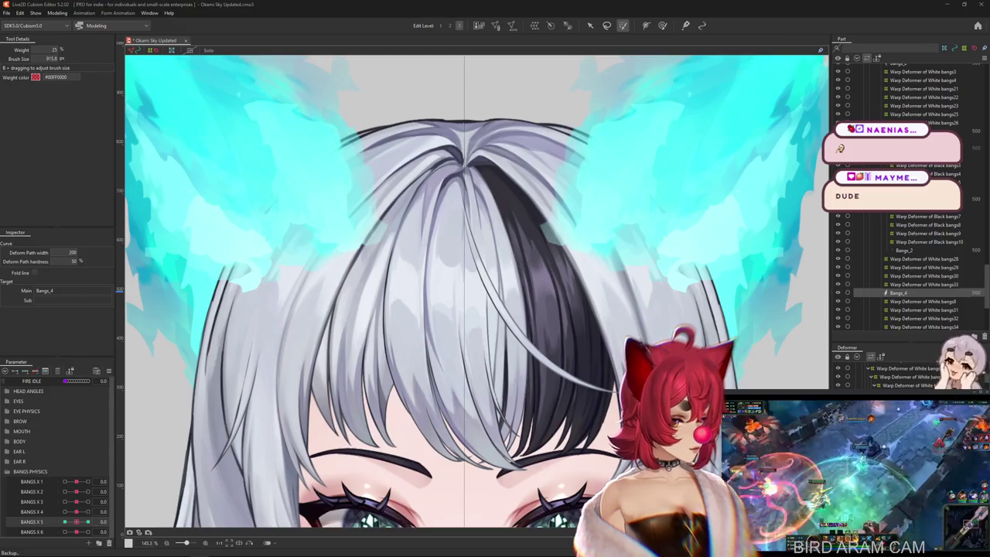
# Step: Paint Bangs_4 path weights fading toward the tip, test-bend and undo, then check BANGS X 5 at ±1.0
pyautogui.click(379, 294)
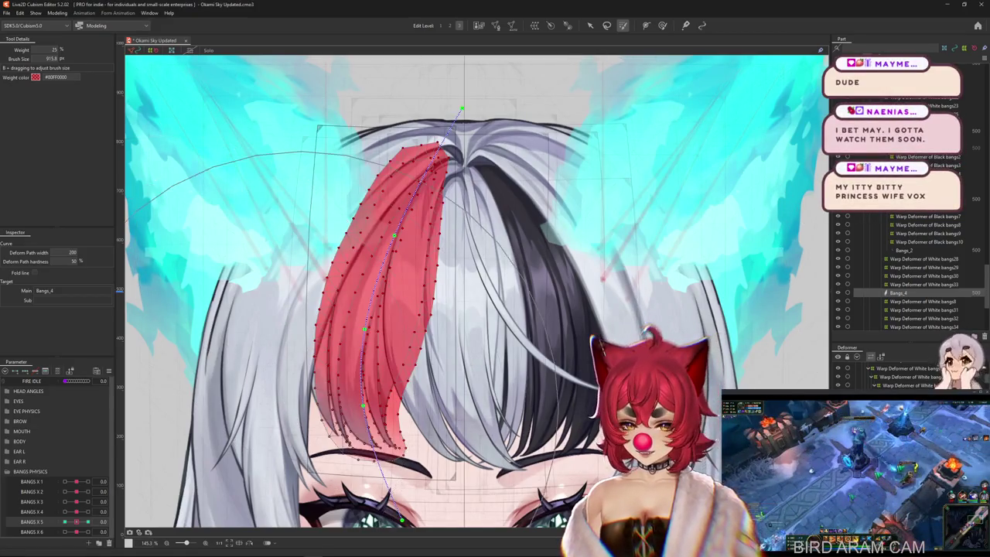
pyautogui.moveTo(363, 371)
pyautogui.mouseDown()
pyautogui.moveTo(371, 255)
pyautogui.moveTo(225, 372)
pyautogui.mouseUp()
pyautogui.moveTo(402, 495); pyautogui.dragTo(460, 356)
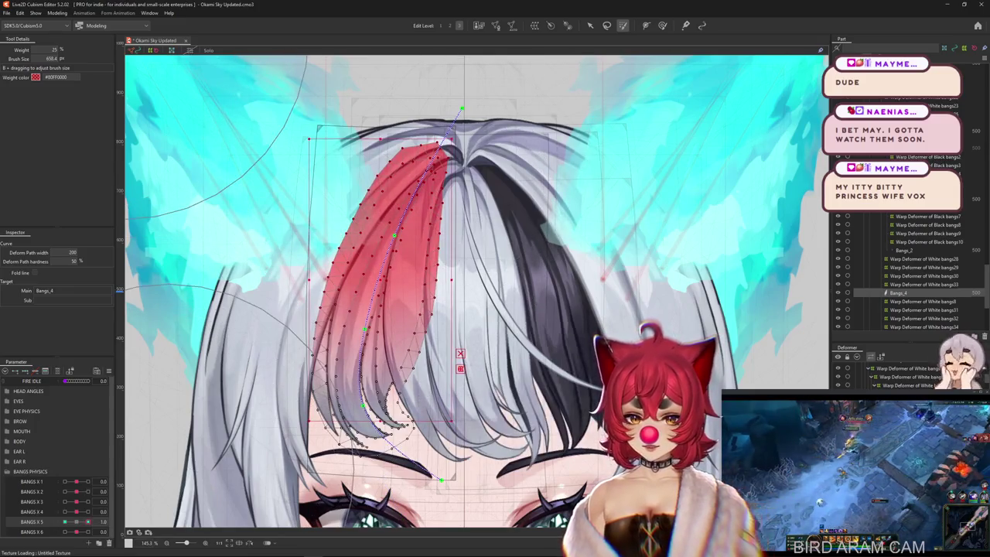
pyautogui.hotkey('ctrl', 'z')
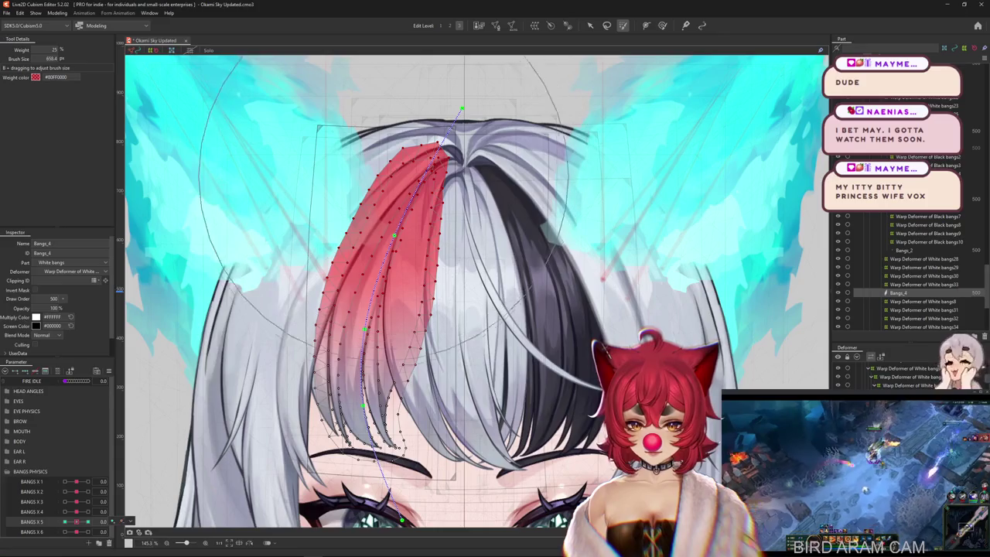
pyautogui.click(66, 521)
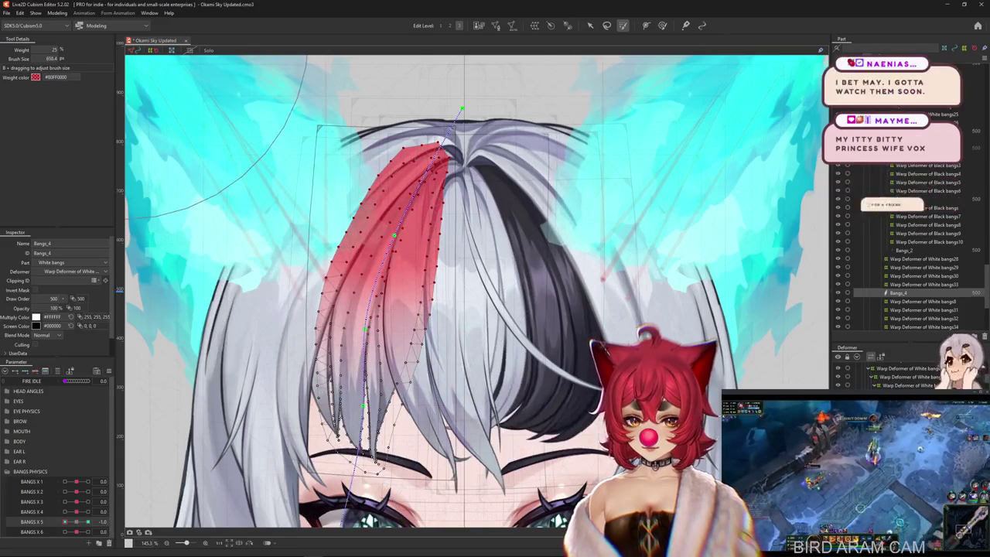
pyautogui.click(88, 522)
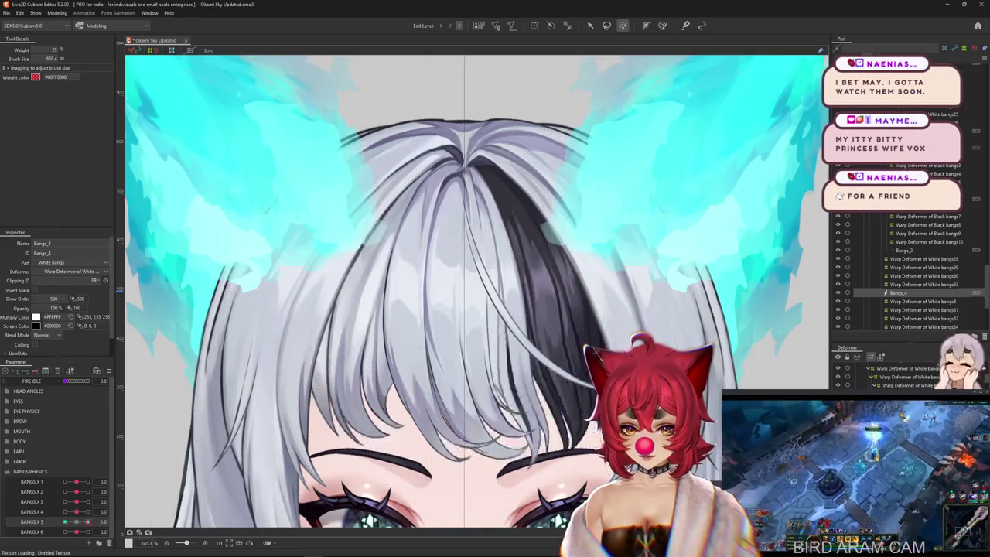
pyautogui.click(662, 25)
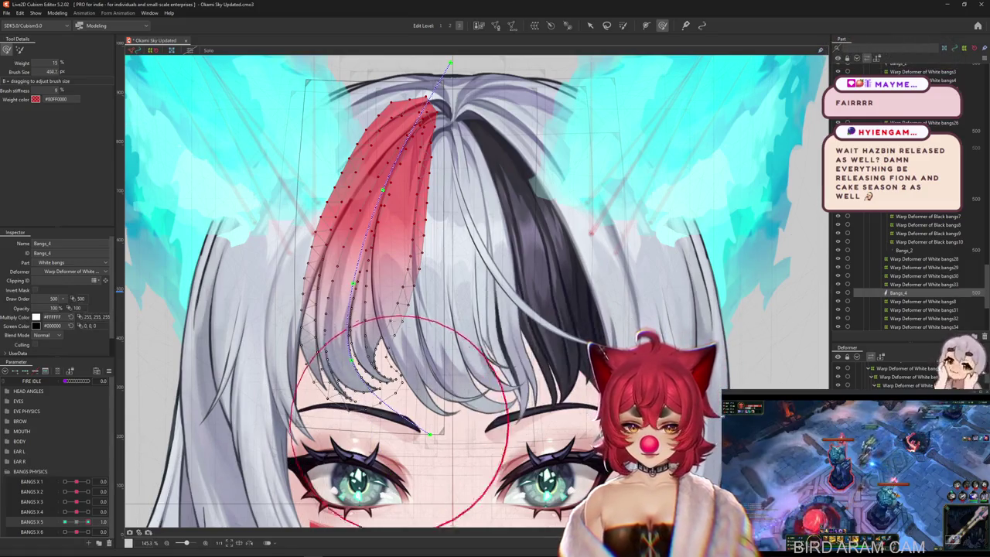
# Step: Reshape the Bangs_4 strand tip into a smoother curl with an enlarged deform brush
pyautogui.moveTo(464, 533); pyautogui.dragTo(418, 445)
pyautogui.scroll(2, 463, 401)
pyautogui.scroll(-2, 468, 369)
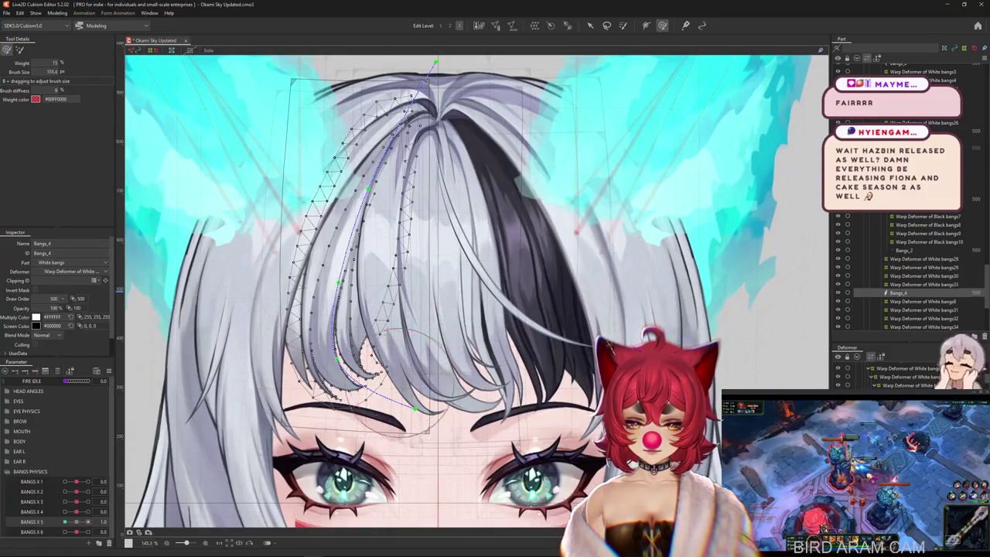
pyautogui.moveTo(372, 364); pyautogui.dragTo(379, 371)
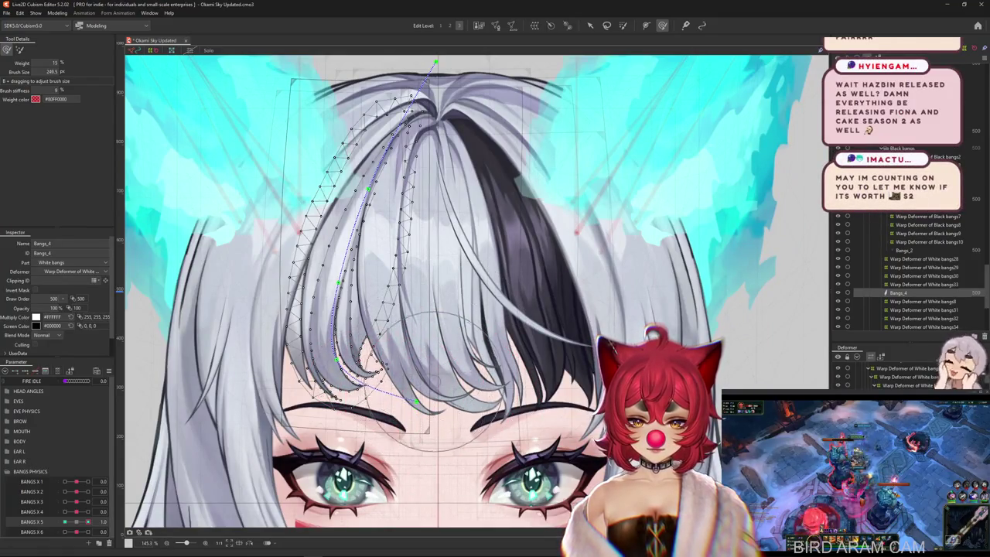
pyautogui.moveTo(325, 403); pyautogui.dragTo(329, 406)
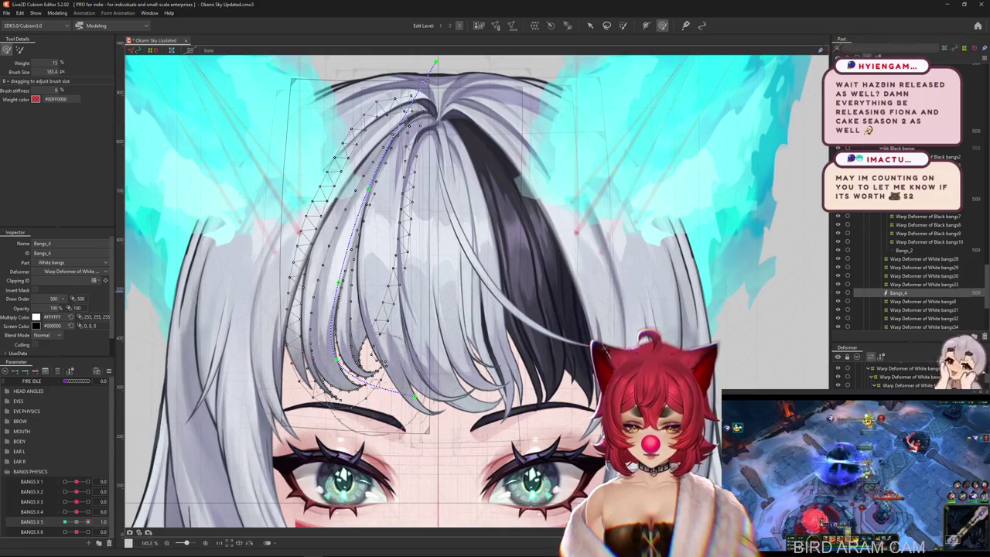
# Step: Zoom to check the tip, then push it further so Bangs_4 sways left at BANGS X 5 -1.0
pyautogui.scroll(-3, 378, 348)
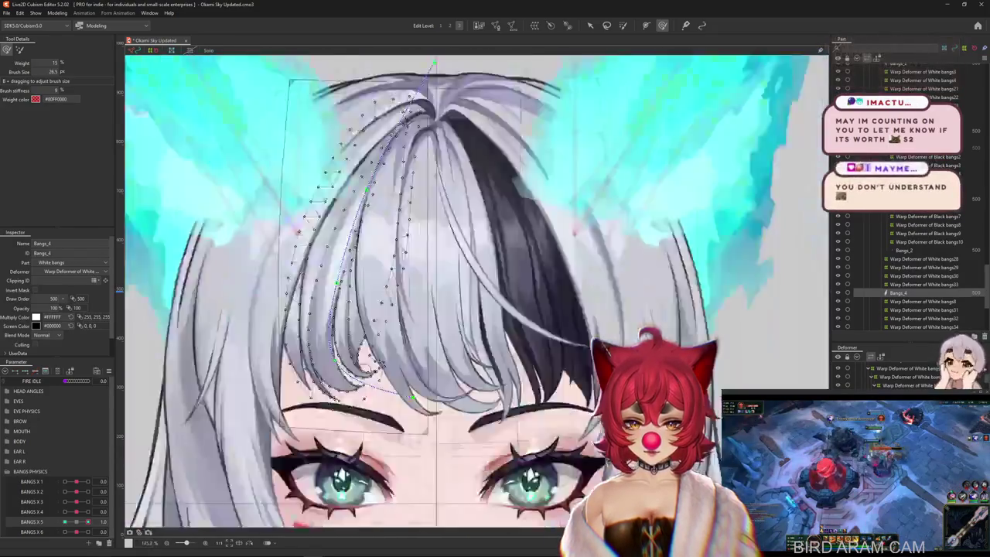
pyautogui.scroll(5, 377, 348)
pyautogui.scroll(-5, 377, 348)
pyautogui.scroll(2, 376, 347)
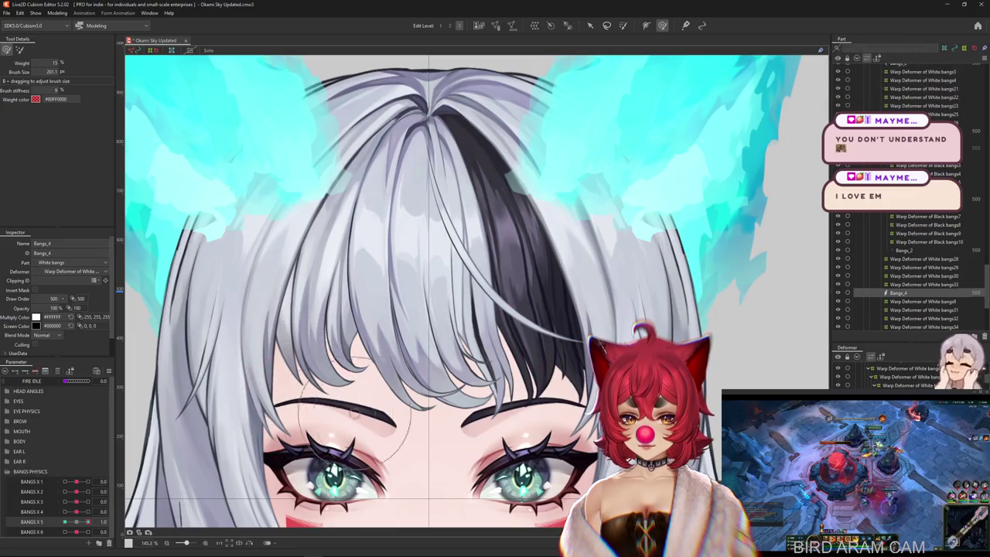
pyautogui.scroll(3, 407, 418)
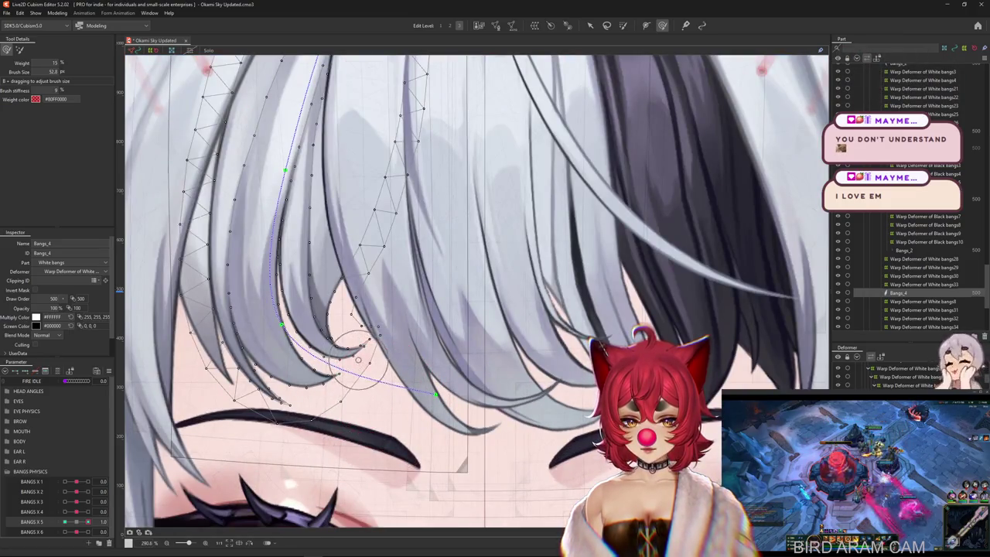
pyautogui.scroll(-3, 381, 384)
pyautogui.scroll(-1, 382, 384)
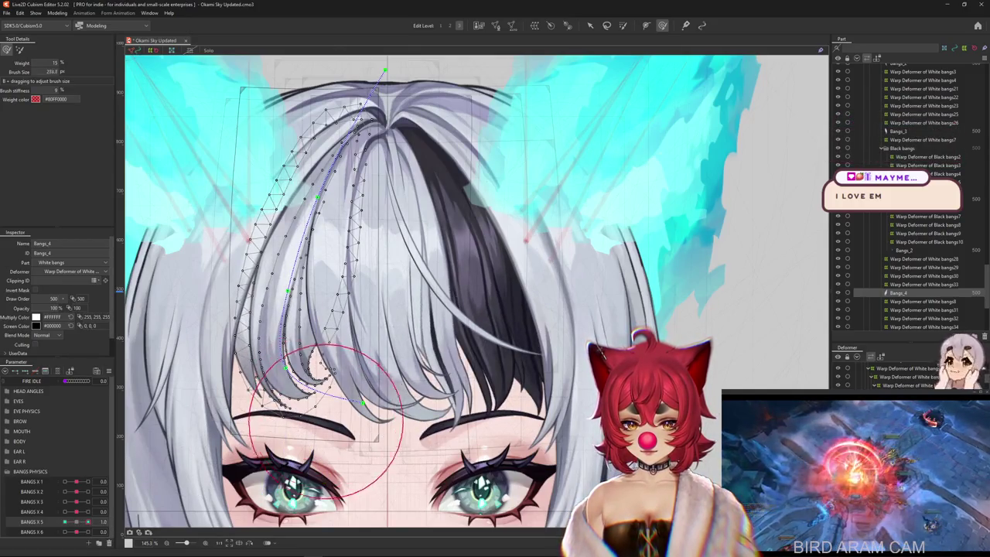
pyautogui.moveTo(464, 310); pyautogui.dragTo(486, 307)
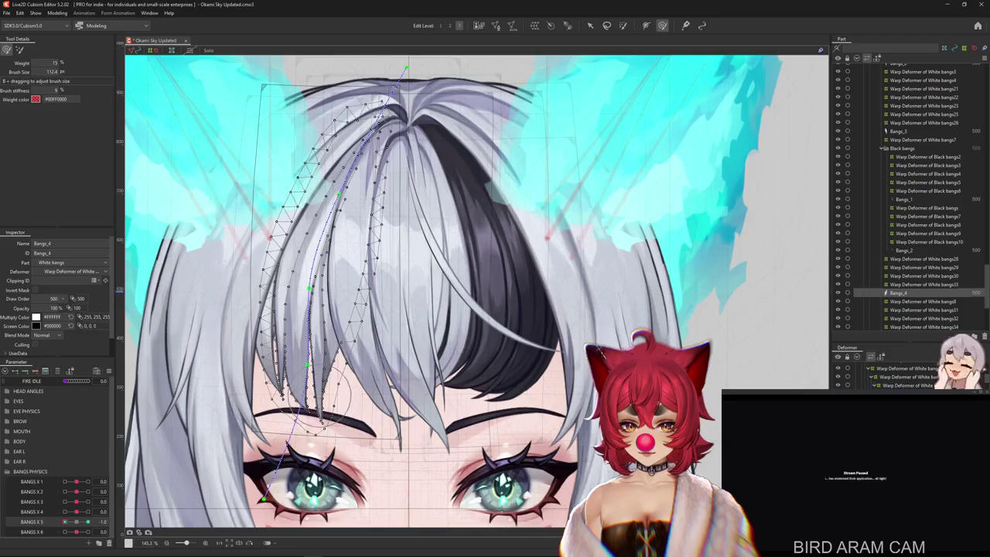
pyautogui.moveTo(299, 367)
pyautogui.mouseDown()
pyautogui.moveTo(258, 366)
pyautogui.moveTo(341, 491)
pyautogui.mouseUp()
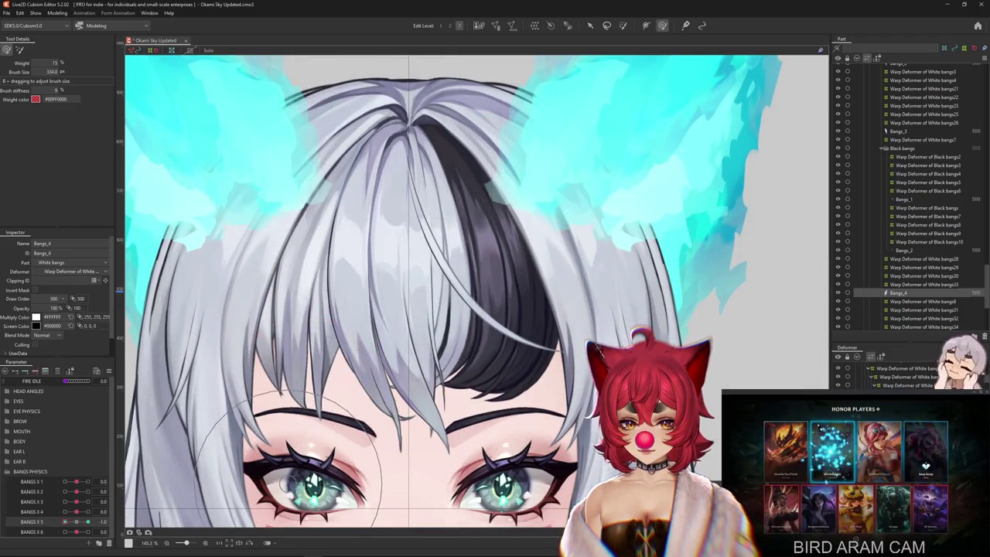
# Step: With Bangs_4 reselected and a fine brush, bend its tip down onto the left eyebrow
pyautogui.moveTo(306, 431); pyautogui.dragTo(325, 414)
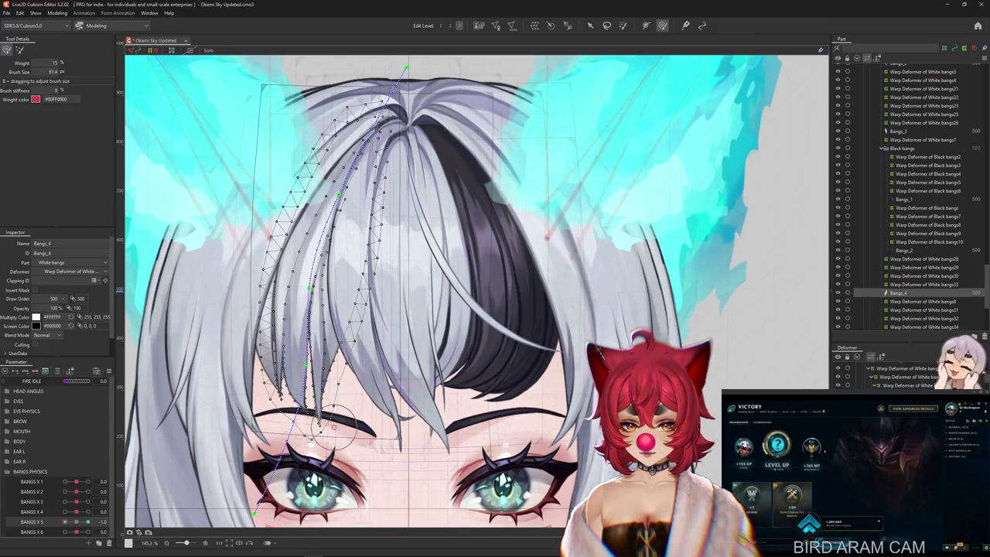
pyautogui.scroll(3, 321, 418)
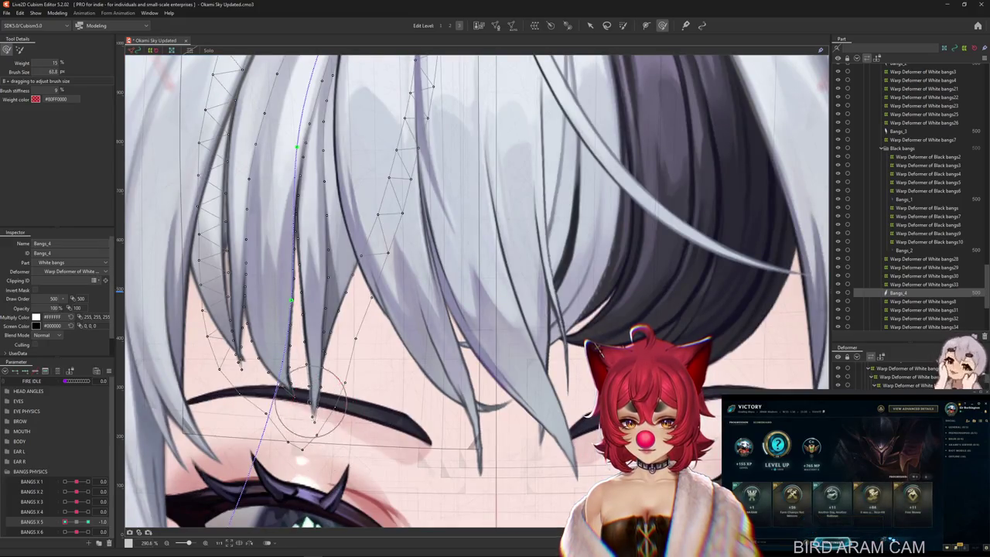
pyautogui.moveTo(236, 365); pyautogui.dragTo(242, 358)
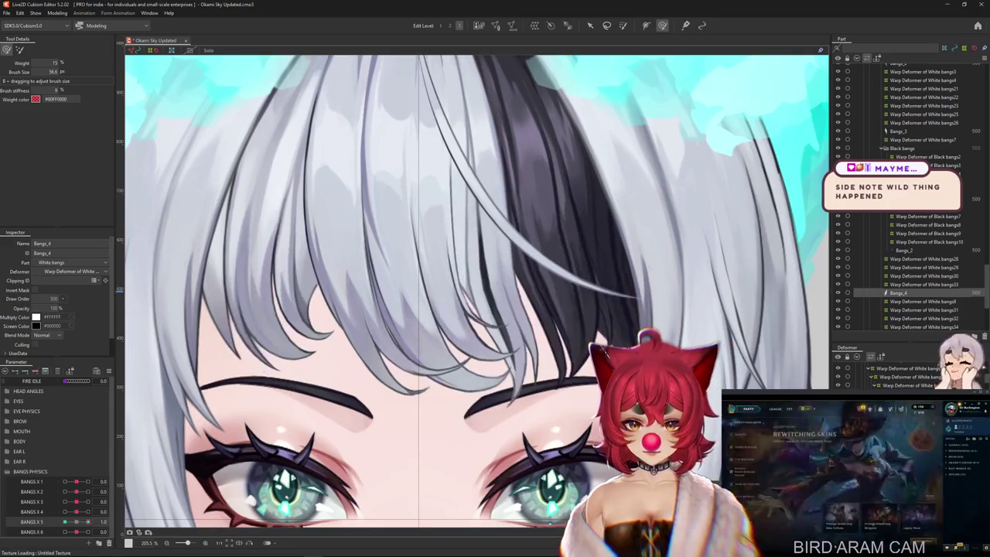
pyautogui.scroll(-3, 393, 331)
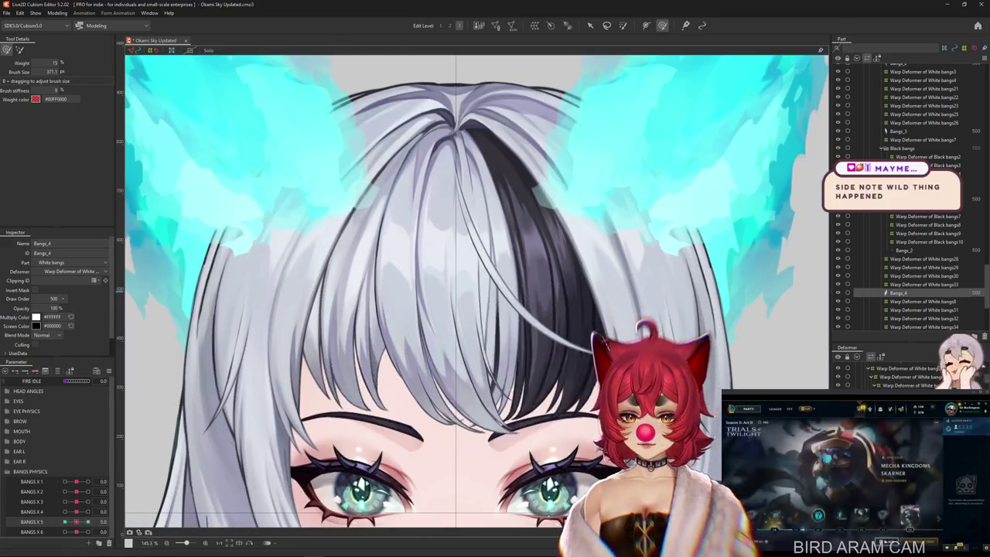
pyautogui.moveTo(393, 331)
pyautogui.mouseDown()
pyautogui.moveTo(232, 418)
pyautogui.moveTo(365, 370)
pyautogui.moveTo(375, 385)
pyautogui.mouseUp()
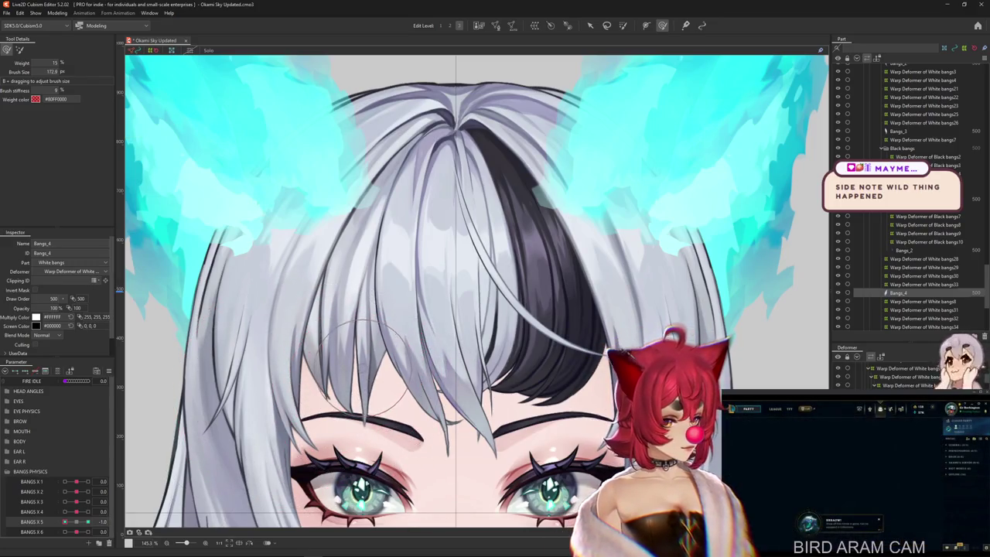
pyautogui.click(385, 370)
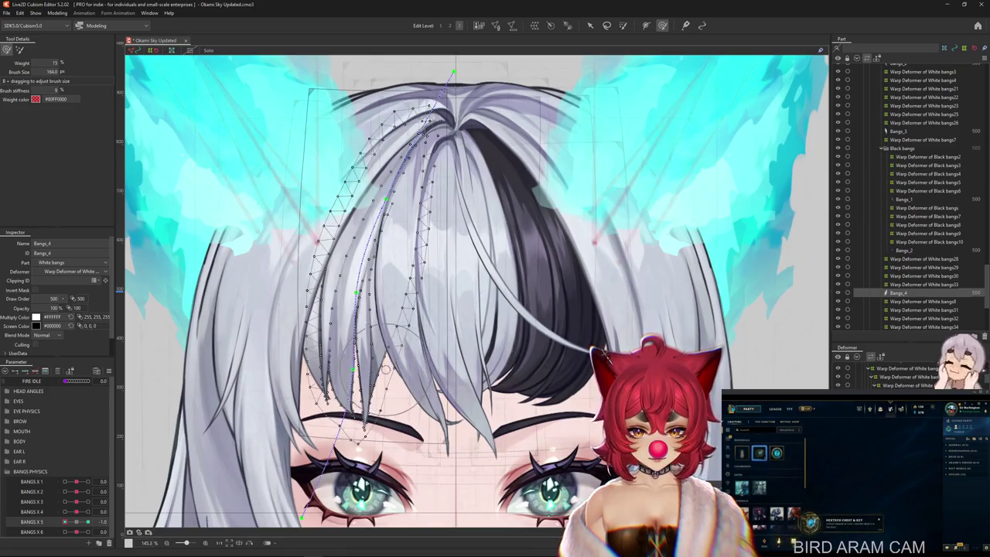
pyautogui.moveTo(379, 441)
pyautogui.mouseDown()
pyautogui.moveTo(362, 433)
pyautogui.moveTo(359, 416)
pyautogui.mouseUp()
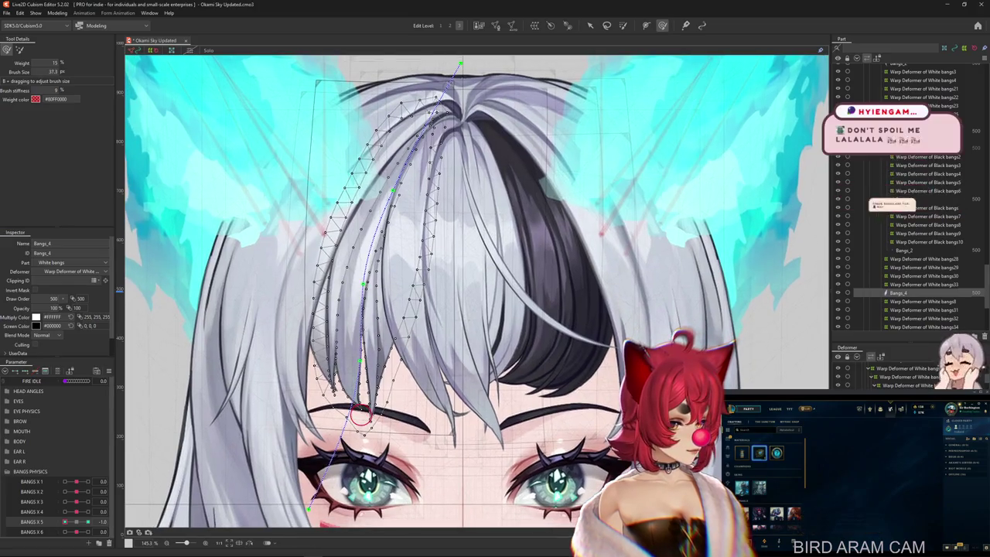
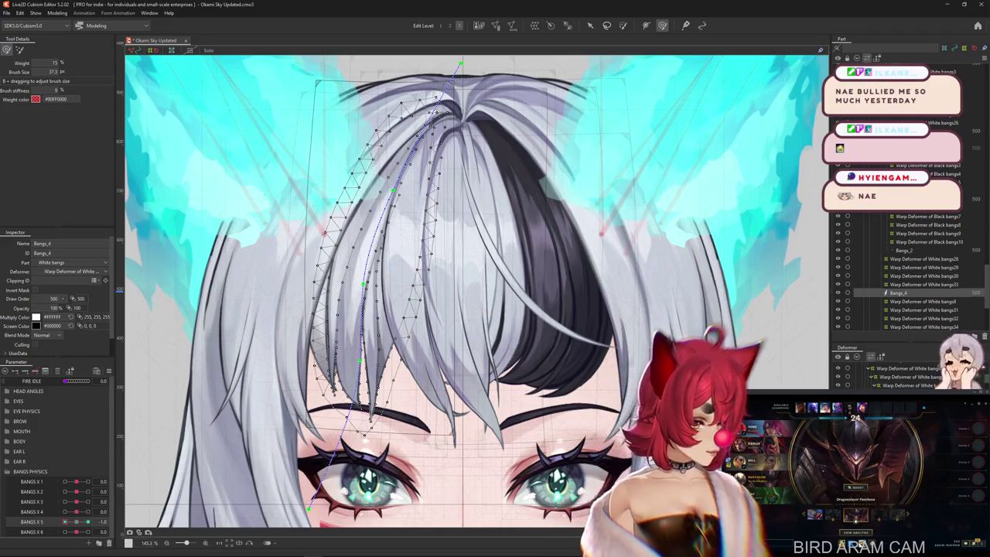
# Step: Curl the lower fringe tips up and left, then reselect the Bangs_4 strand mesh
pyautogui.moveTo(402, 433); pyautogui.dragTo(375, 406)
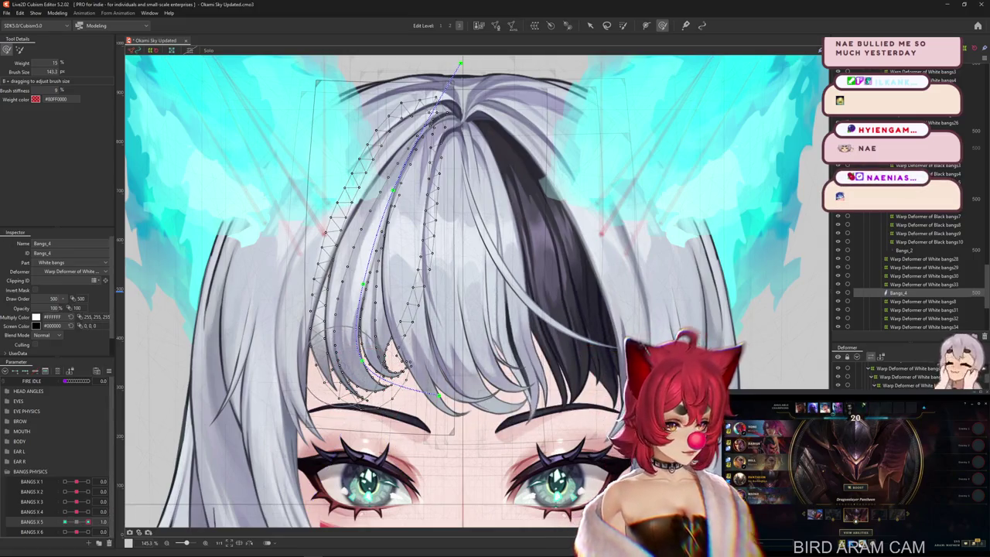
pyautogui.moveTo(375, 406); pyautogui.dragTo(344, 363)
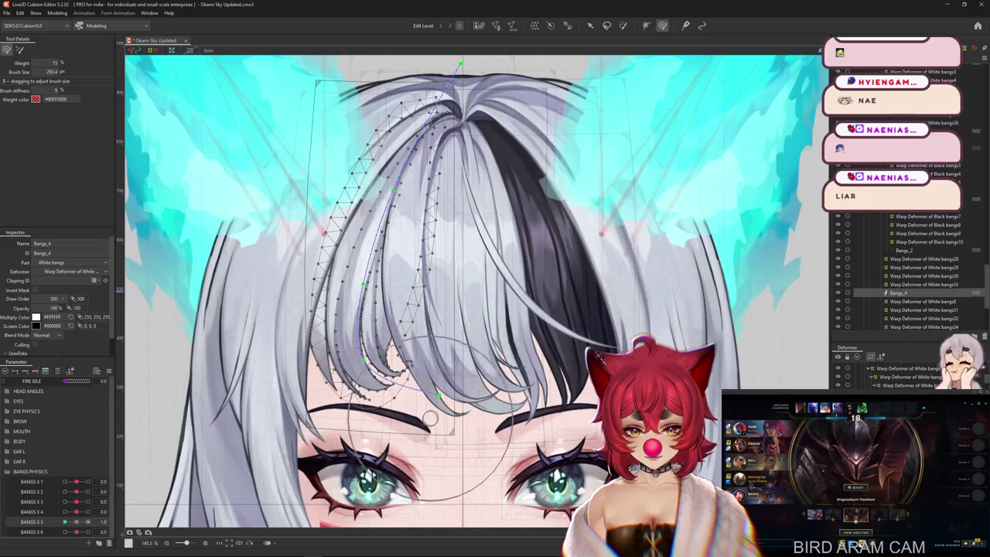
pyautogui.press('Escape')
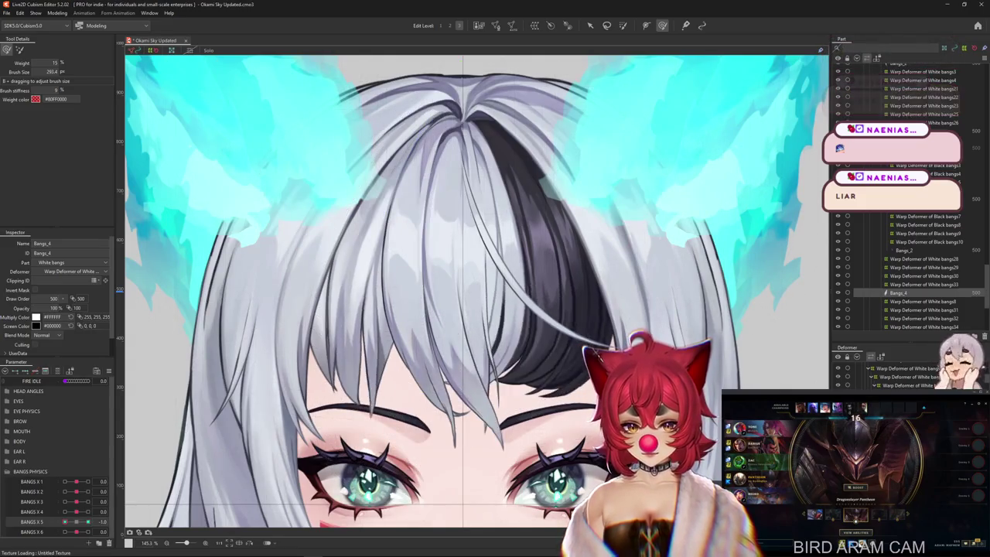
pyautogui.click(365, 424)
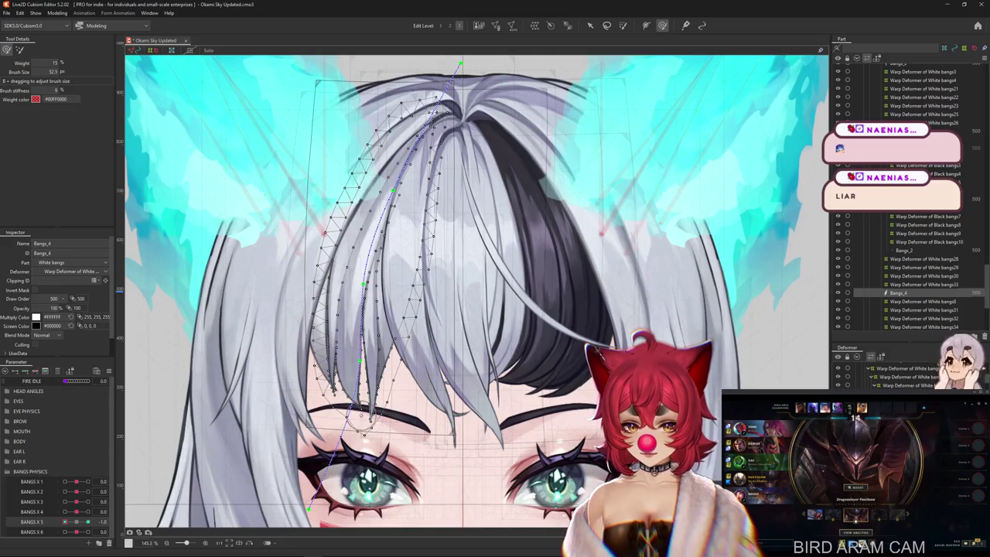
pyautogui.moveTo(365, 424); pyautogui.dragTo(371, 403)
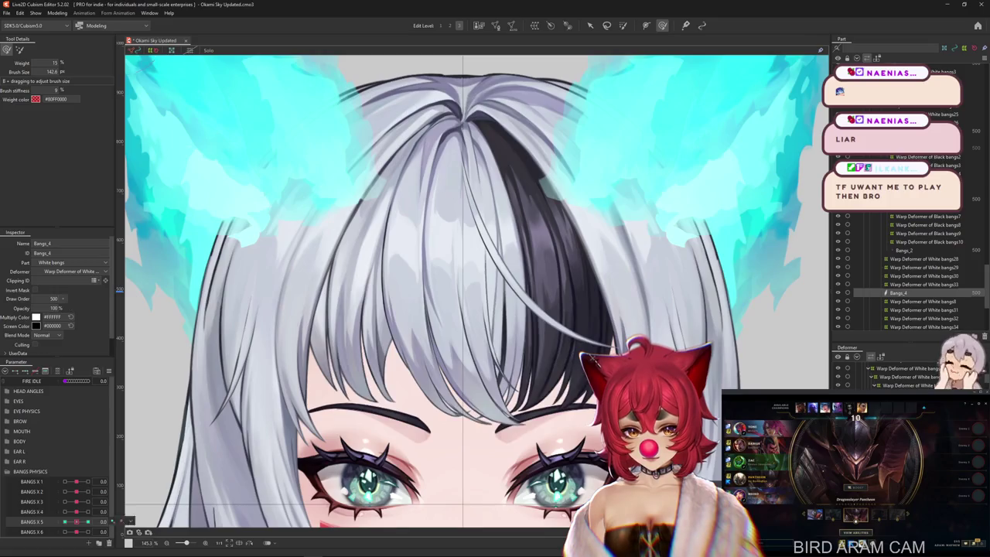
# Step: Brush the Bangs_4 strand tips toward the left brow, then return BANGS X 5 to neutral
pyautogui.scroll(3, 350, 409)
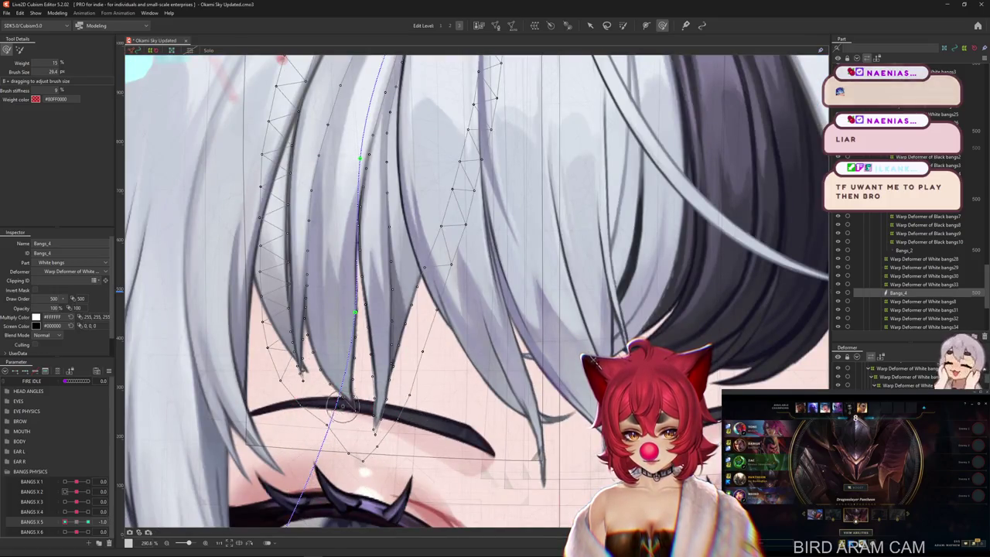
pyautogui.moveTo(356, 413); pyautogui.dragTo(334, 429)
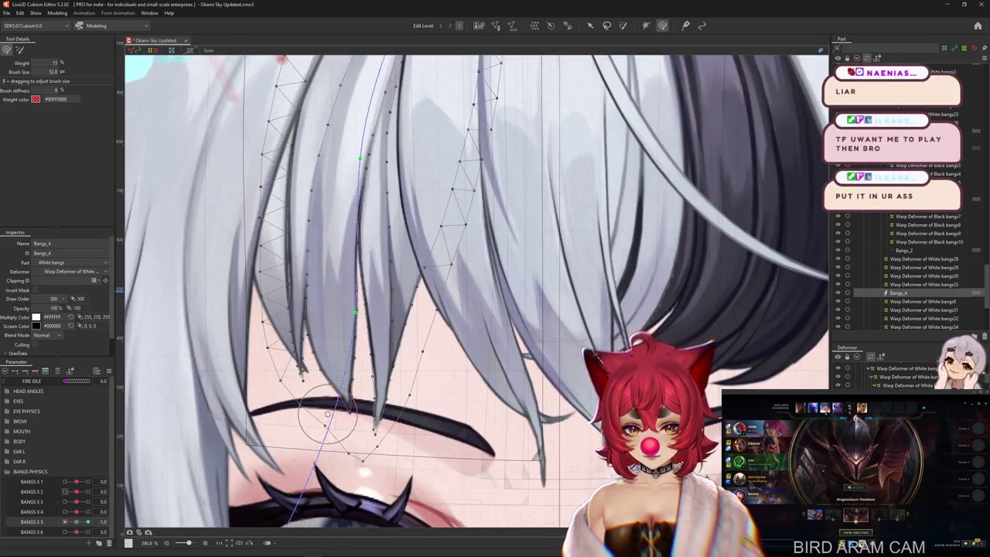
pyautogui.moveTo(265, 364)
pyautogui.mouseDown()
pyautogui.moveTo(309, 371)
pyautogui.moveTo(332, 399)
pyautogui.mouseUp()
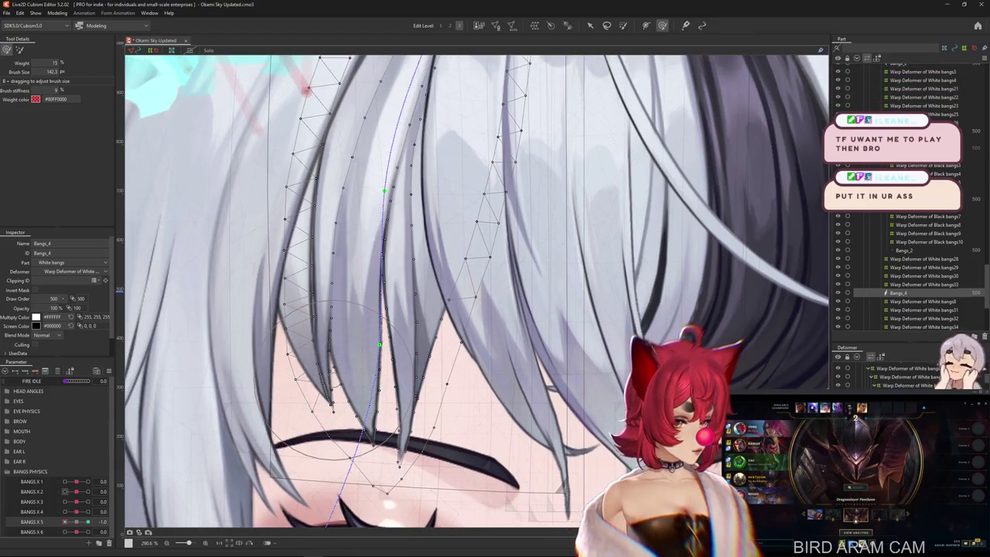
pyautogui.scroll(-3, 172, 443)
pyautogui.moveTo(145, 440)
pyautogui.mouseDown()
pyautogui.moveTo(286, 374)
pyautogui.moveTo(324, 403)
pyautogui.mouseUp()
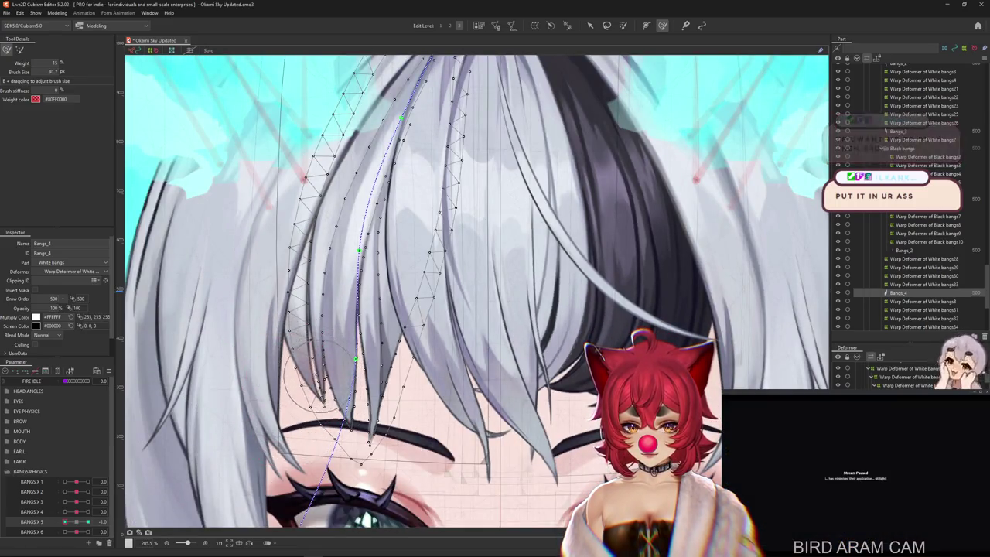
pyautogui.scroll(-2, 325, 457)
pyautogui.scroll(-1, 325, 458)
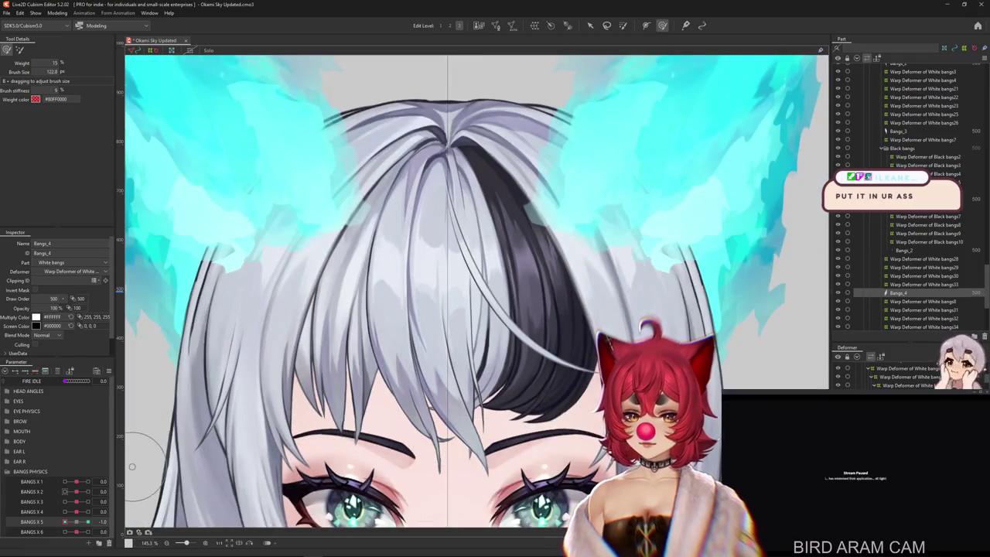
pyautogui.moveTo(363, 402); pyautogui.dragTo(321, 422)
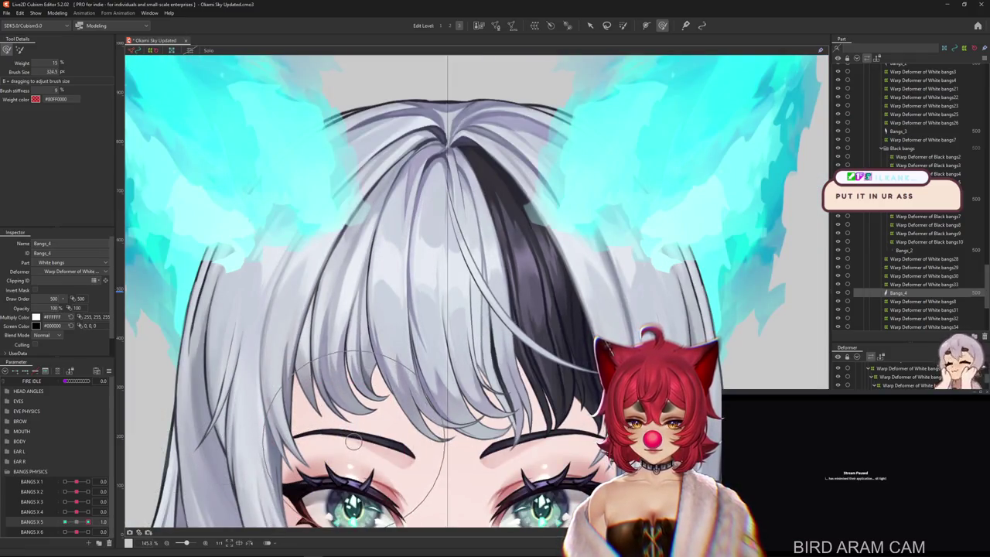
pyautogui.moveTo(308, 365); pyautogui.dragTo(317, 333)
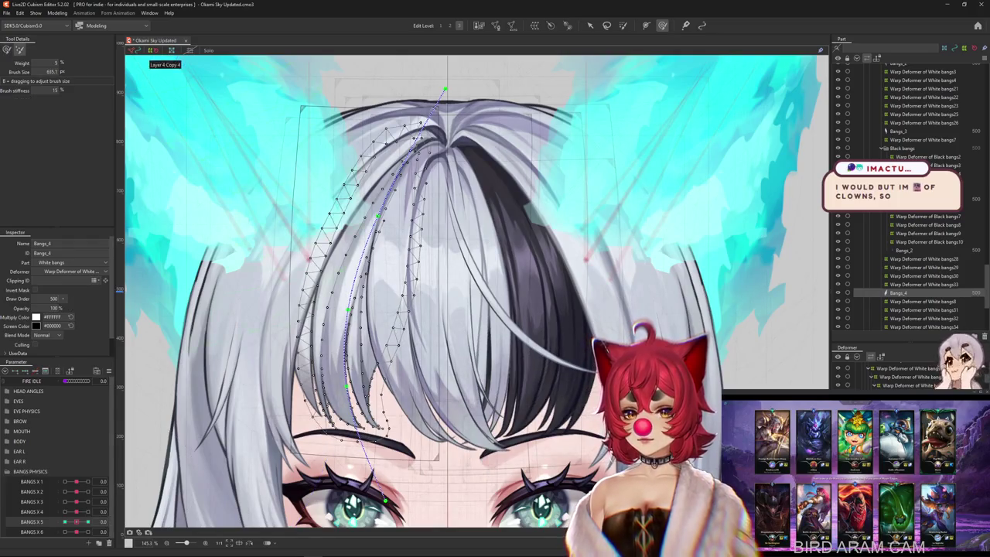
# Step: Paint red deformation weight over the upper part of the left fringe strand
pyautogui.press('w')
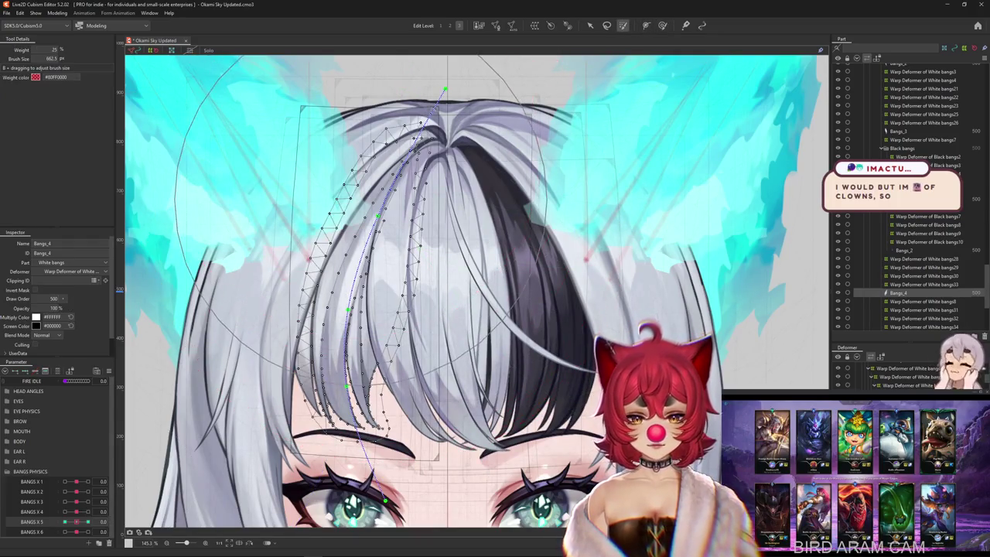
pyautogui.moveTo(364, 178); pyautogui.dragTo(372, 193)
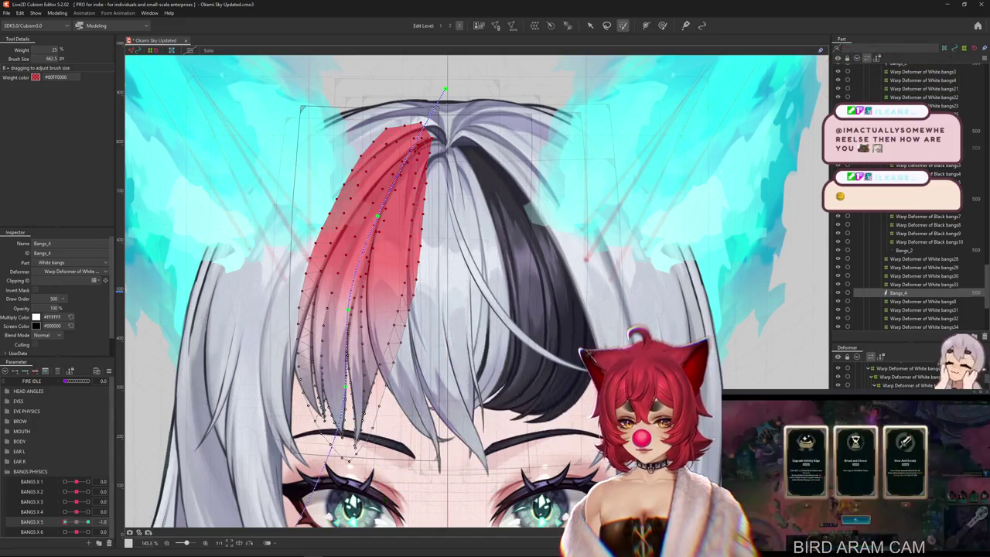
pyautogui.press('Escape')
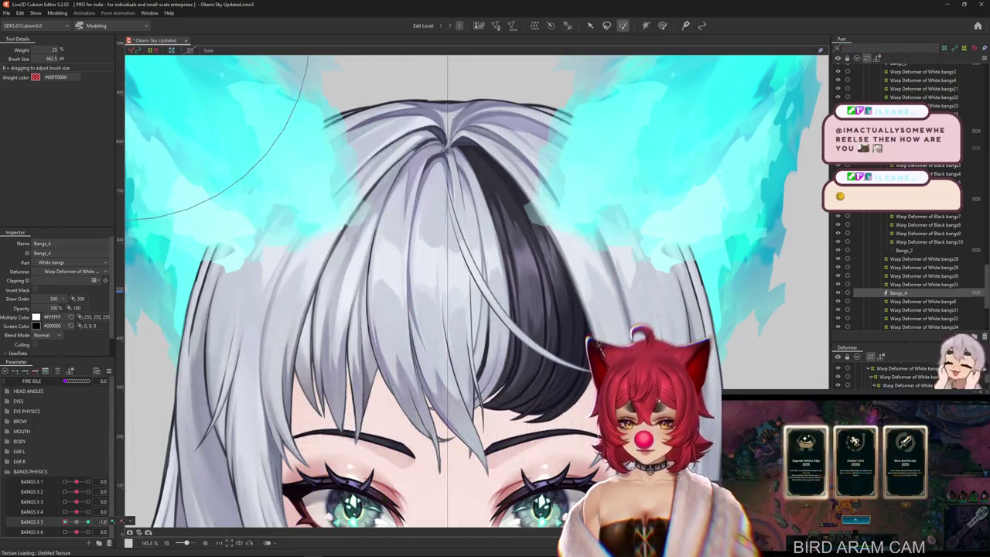
# Step: Test the Bangs_4 bend by pushing BANGS X 5 to 1.0, then easing it to about 0.7
pyautogui.click(209, 278)
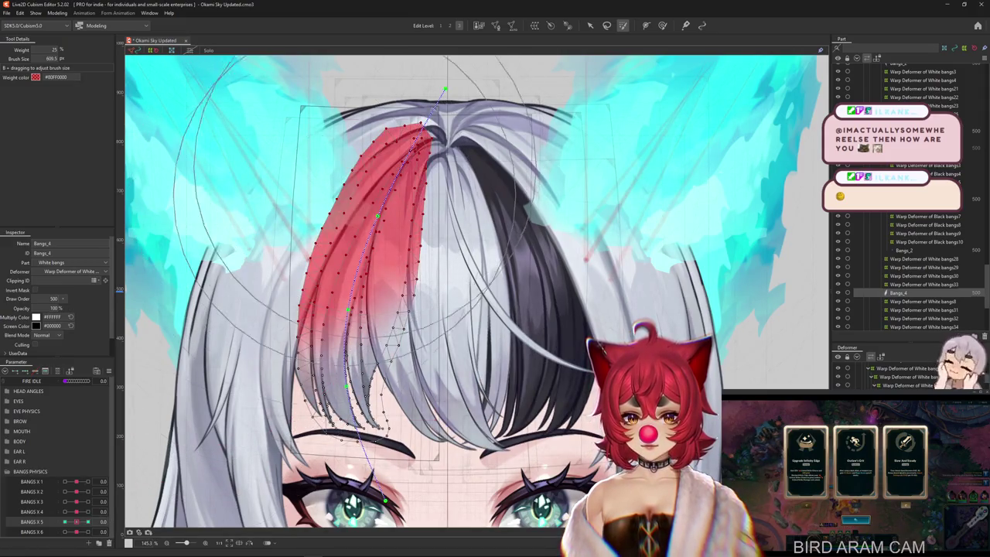
pyautogui.moveTo(76, 521); pyautogui.dragTo(87, 521)
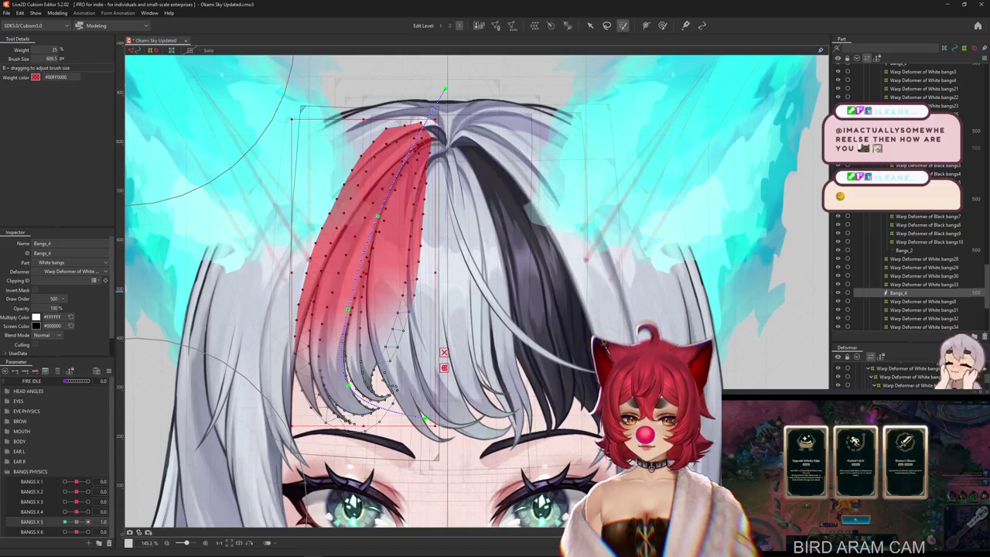
pyautogui.press('Escape')
pyautogui.moveTo(88, 522)
pyautogui.mouseDown()
pyautogui.moveTo(78, 511)
pyautogui.moveTo(89, 521)
pyautogui.moveTo(65, 522)
pyautogui.mouseUp()
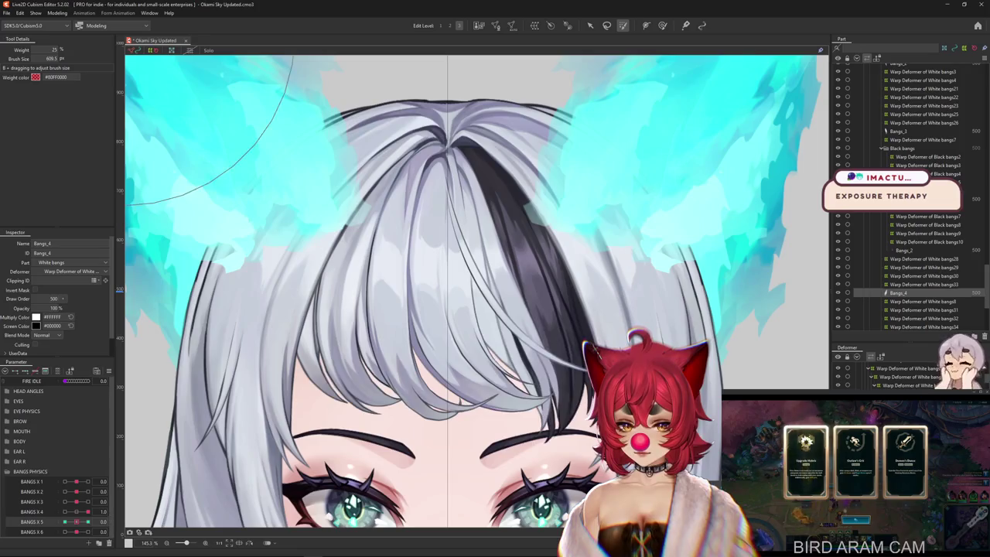
# Step: Preview physics in Modeling > Physics Settings, then select the White bangs7 and White bangs28 deformers
pyautogui.click(56, 13)
pyautogui.click(85, 186)
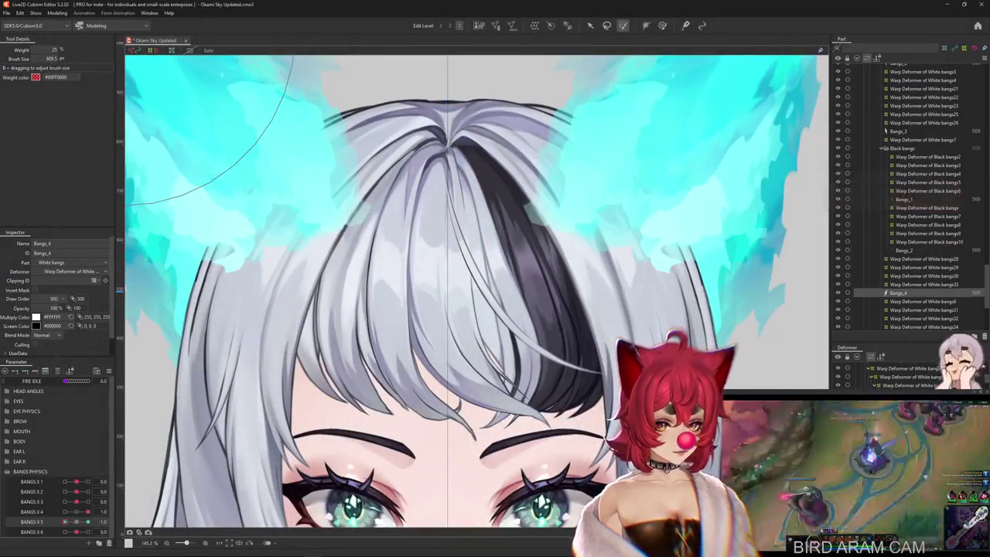
pyautogui.click(922, 139)
pyautogui.scroll(-3, 475, 292)
pyautogui.click(923, 258)
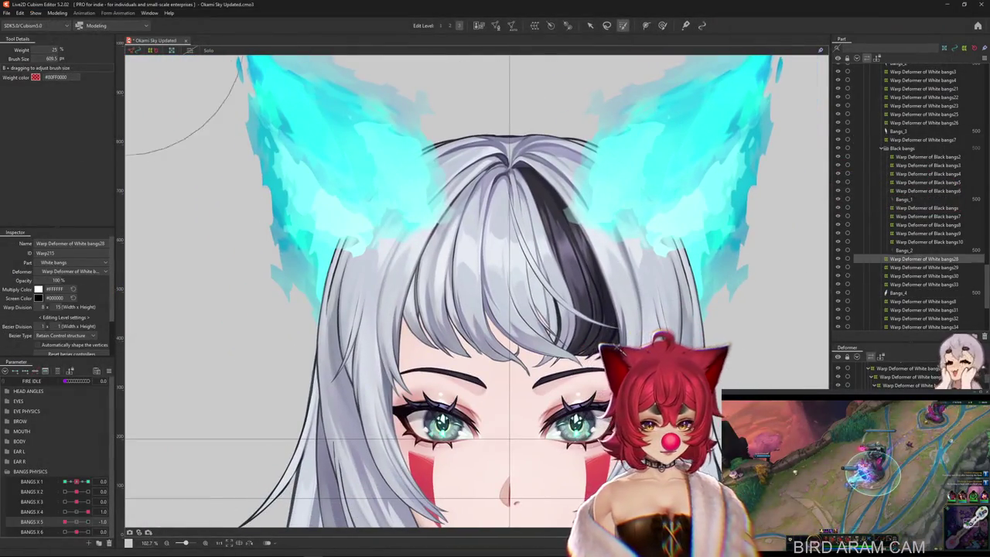
# Step: Swing BANGS X 3 to -1.0 on White bangs30 and review its limit and extended interpolation settings
pyautogui.click(923, 267)
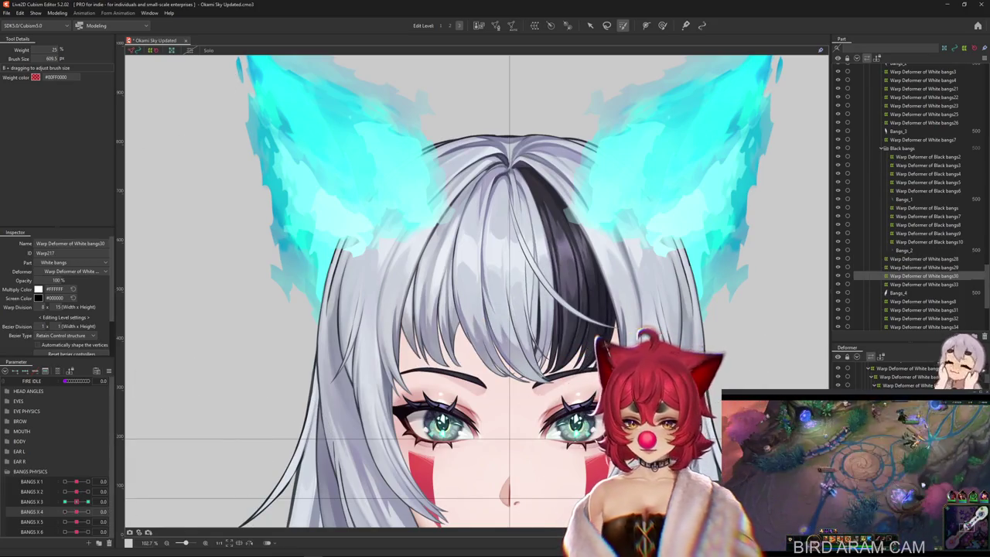
pyautogui.moveTo(76, 501)
pyautogui.mouseDown()
pyautogui.moveTo(65, 501)
pyautogui.moveTo(76, 501)
pyautogui.mouseUp()
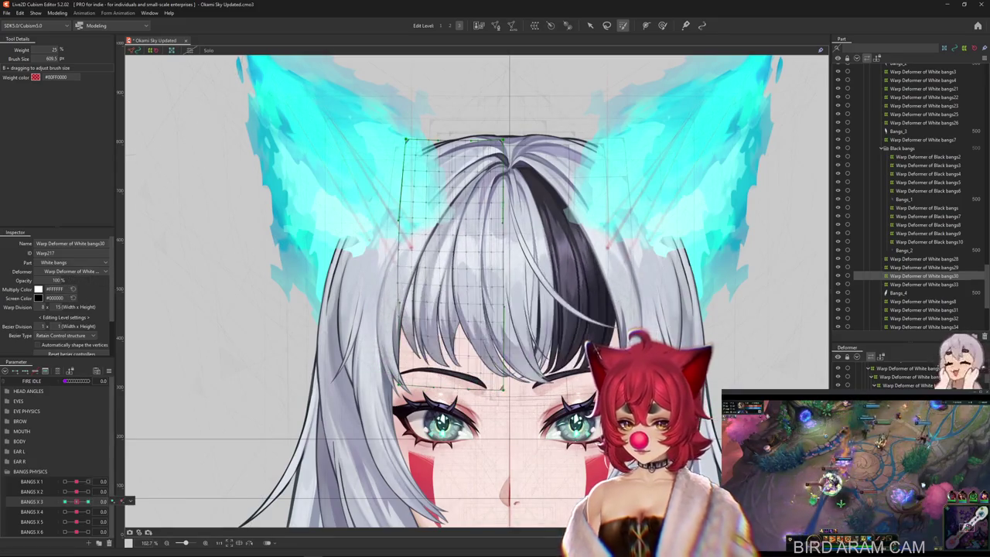
pyautogui.rightClick(114, 500)
pyautogui.click(178, 510)
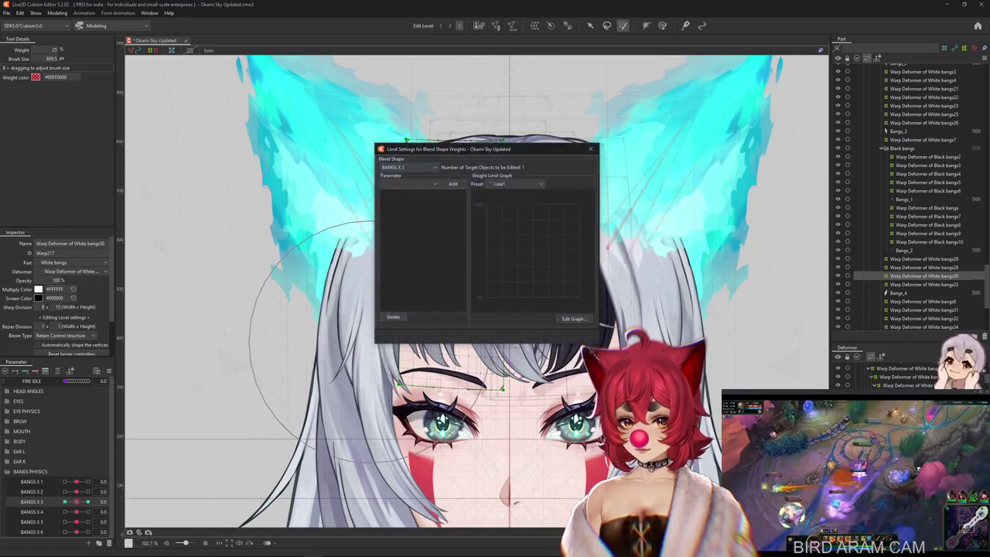
pyautogui.press('Escape')
pyautogui.rightClick(114, 500)
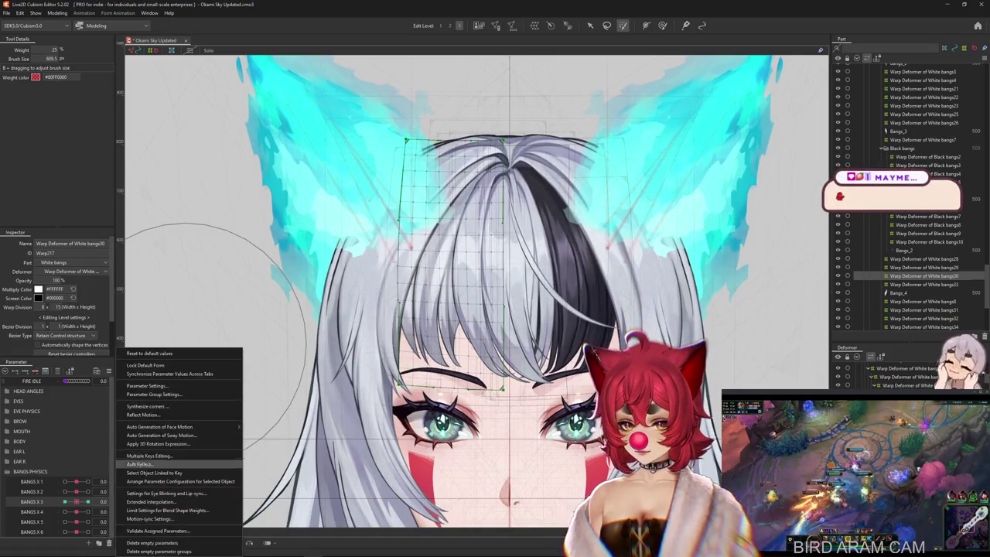
pyautogui.click(154, 501)
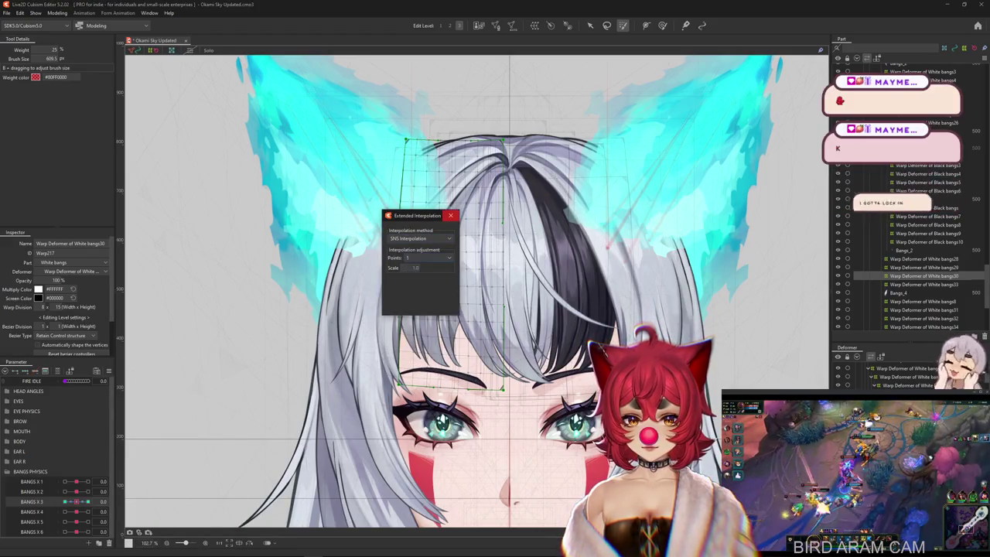
pyautogui.click(450, 215)
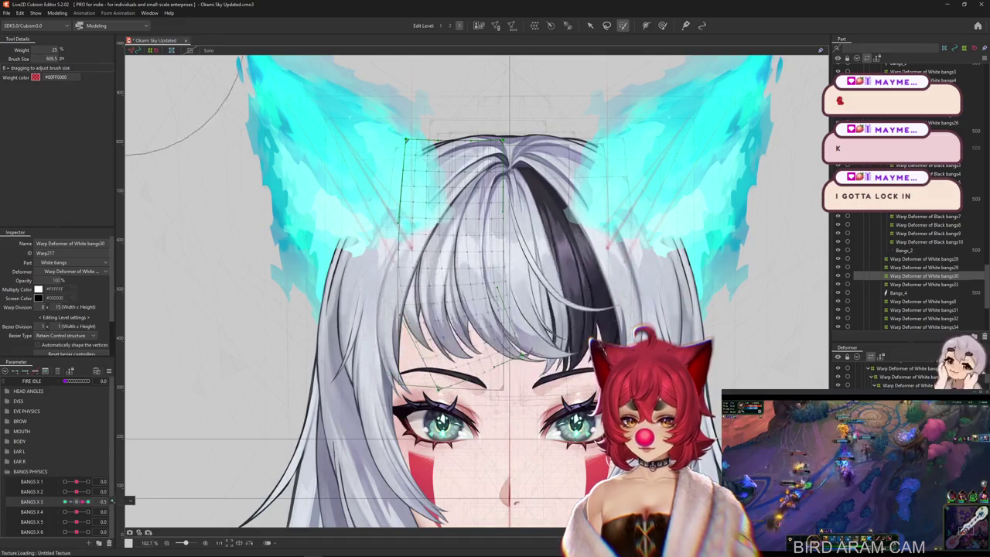
pyautogui.rightClick(114, 501)
# Step: Review the extended interpolation settings for the White bangs33 warp deformer
pyautogui.click(925, 284)
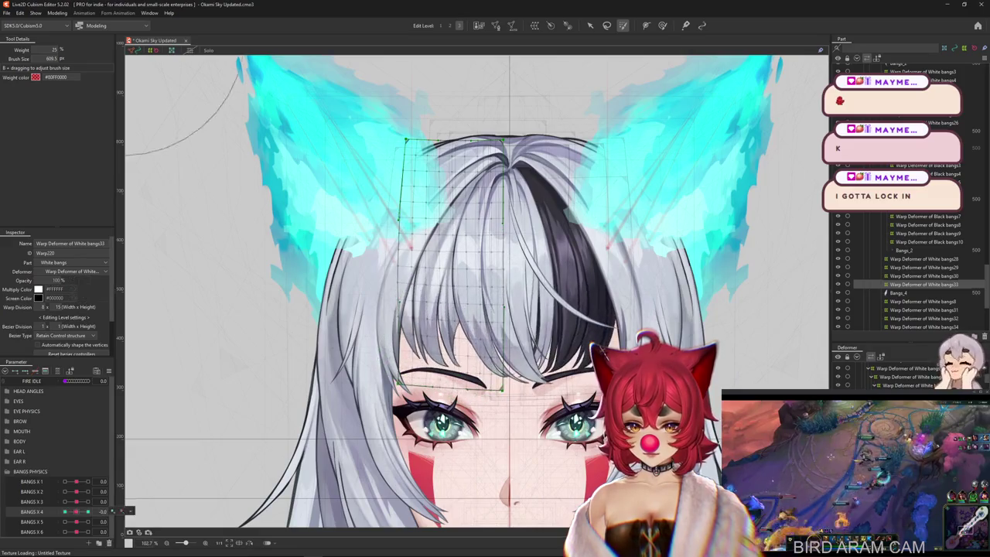
pyautogui.rightClick(114, 472)
pyautogui.click(152, 501)
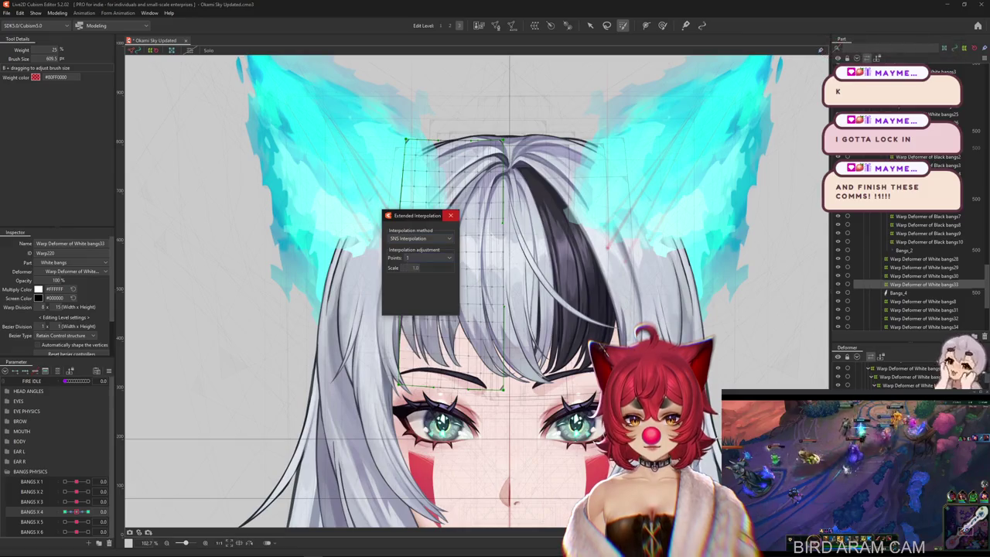
pyautogui.click(450, 215)
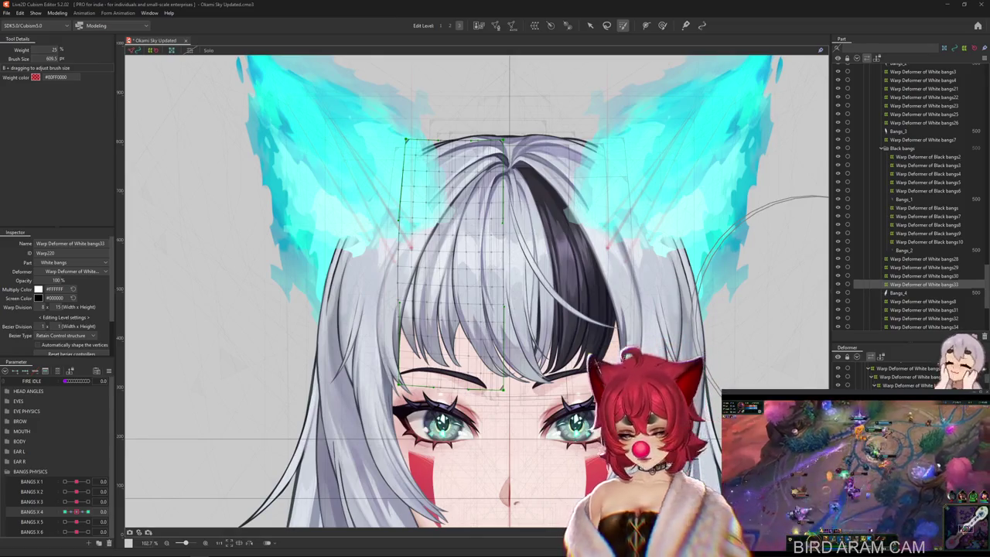
pyautogui.scroll(-3, 476, 290)
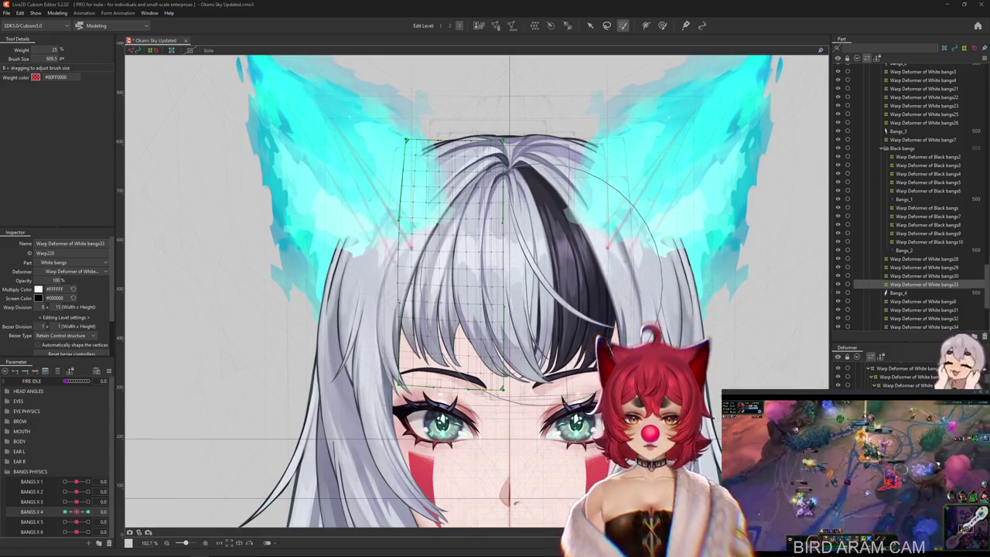
# Step: Preview the bangs sway on BANGS X 4, inspect Bangs_1 and Hair Front, then reset it to neutral
pyautogui.moveTo(178, 441); pyautogui.dragTo(135, 429)
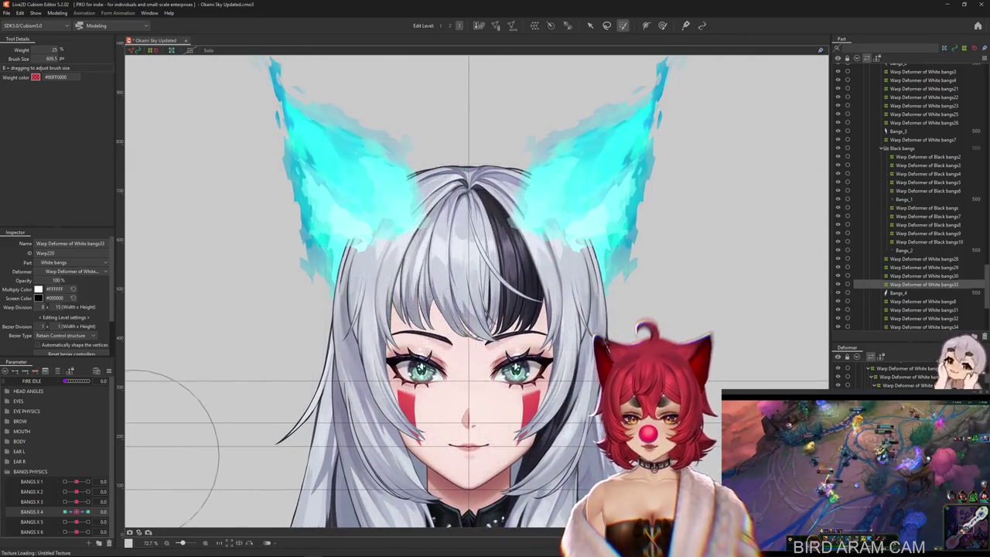
pyautogui.moveTo(88, 511)
pyautogui.mouseDown()
pyautogui.moveTo(66, 512)
pyautogui.moveTo(87, 511)
pyautogui.mouseUp()
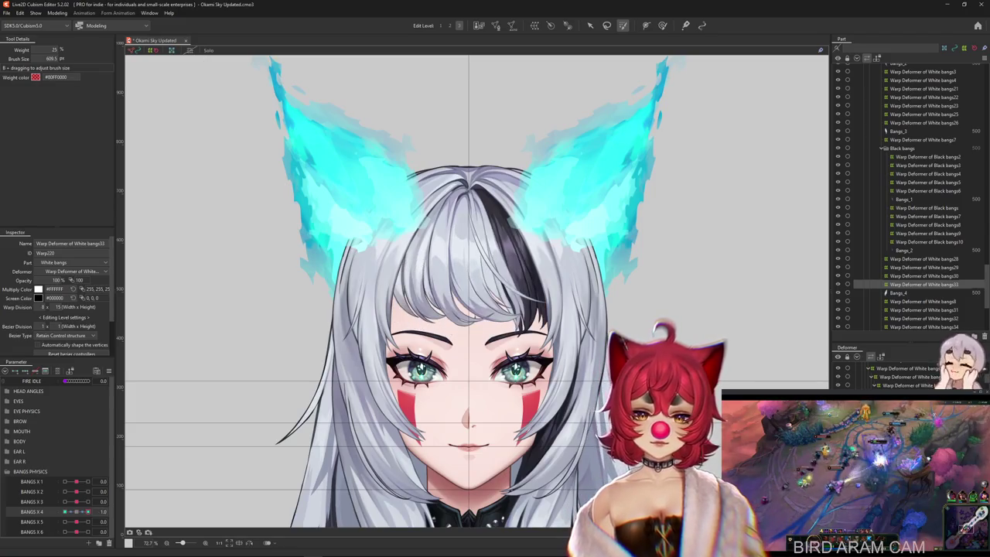
pyautogui.scroll(3, 445, 344)
pyautogui.moveTo(454, 136); pyautogui.dragTo(396, 210)
pyautogui.rightClick(395, 210)
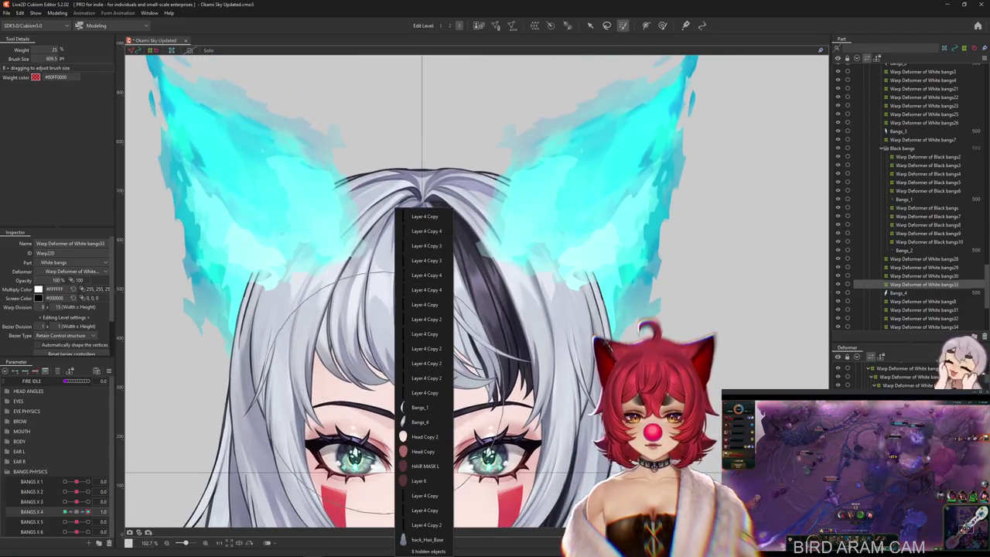
pyautogui.click(419, 407)
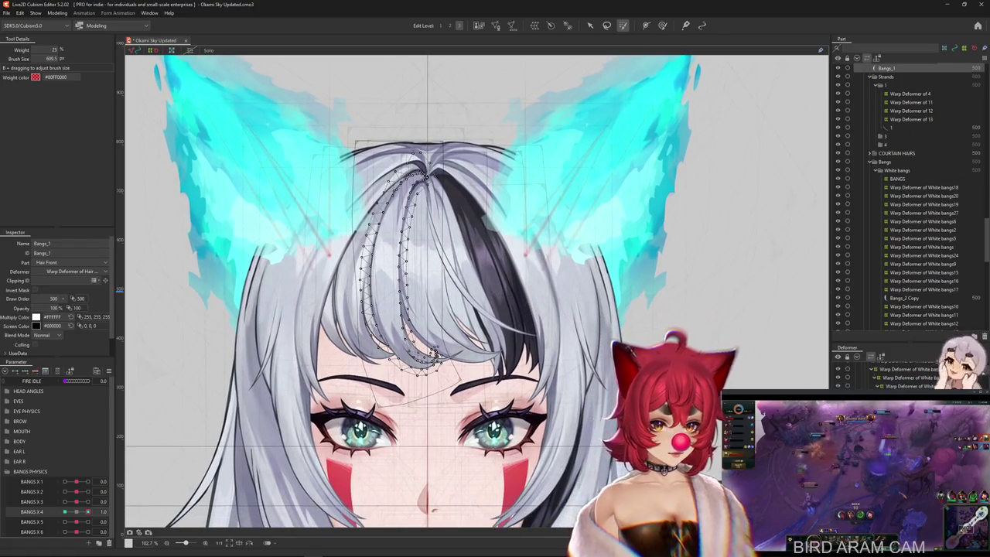
pyautogui.click(423, 311)
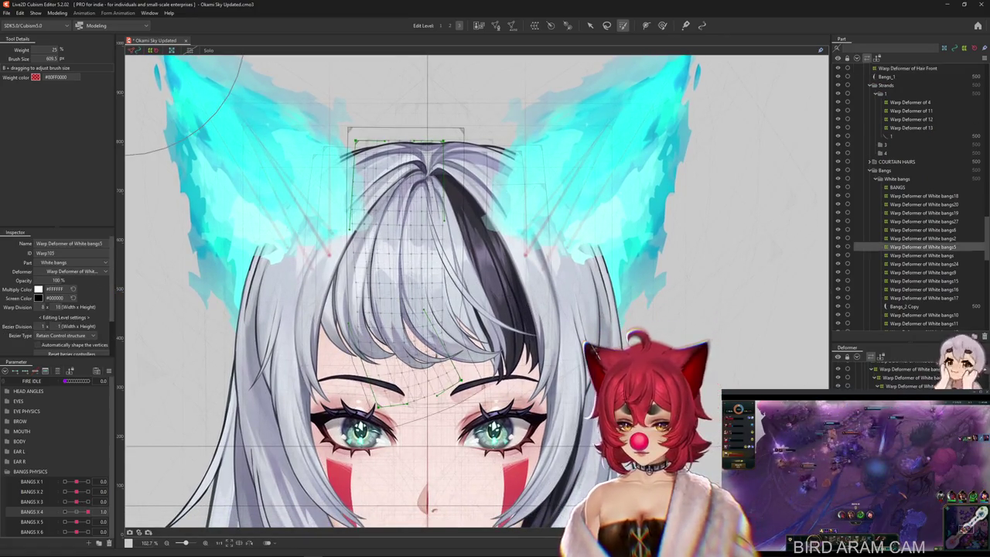
pyautogui.click(118, 511)
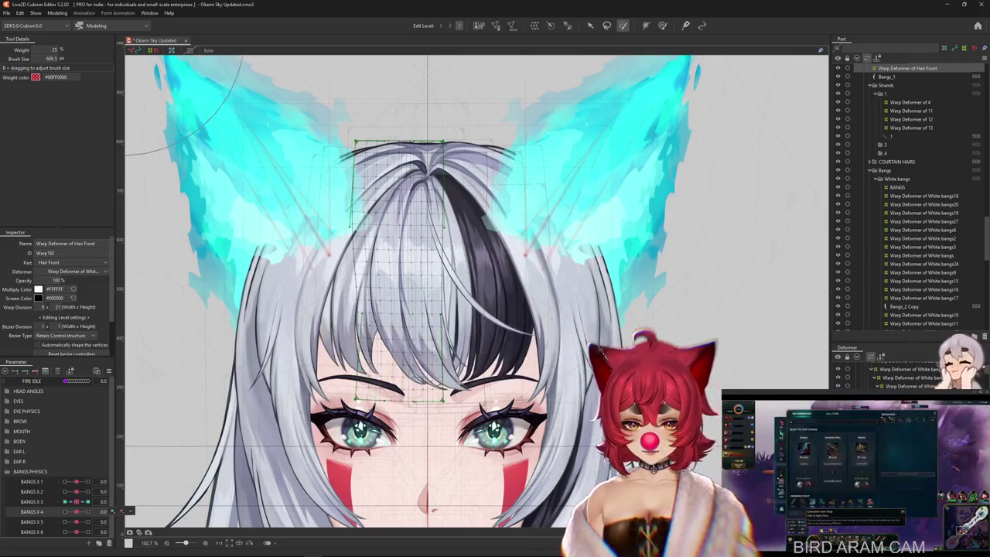
# Step: Select the White bangs5 and bangs6 deformers, paint weight briefly, then switch to the deform brush
pyautogui.click(923, 247)
pyautogui.click(923, 229)
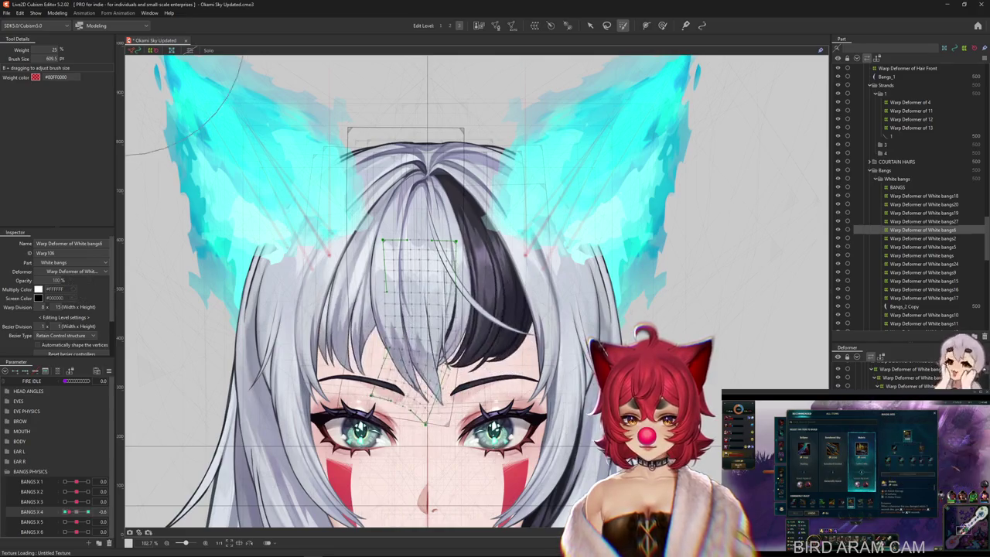
pyautogui.moveTo(433, 309); pyautogui.dragTo(437, 332)
pyautogui.press('b')
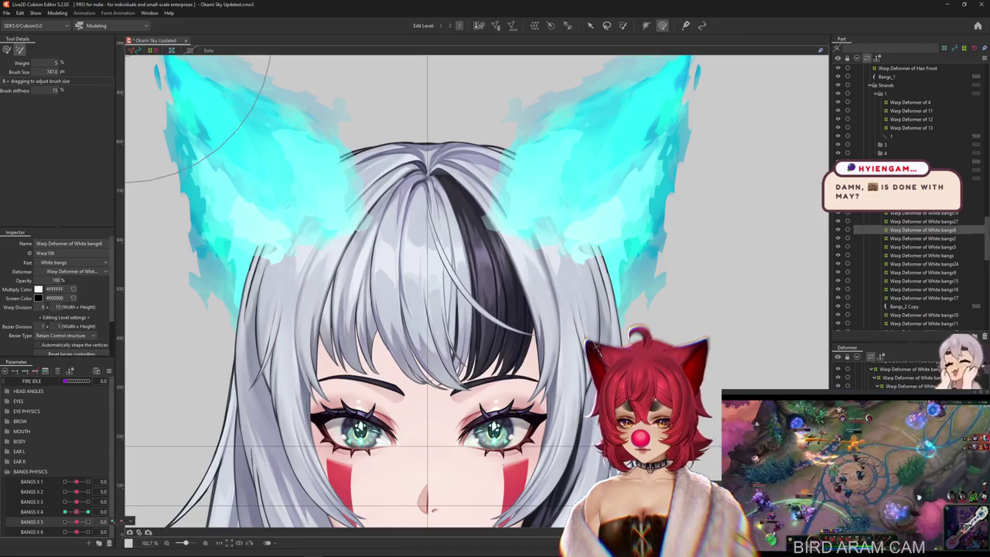
# Step: Set SNS extended interpolation on the White bangs27 deformer's BANGS X 4 keyforms
pyautogui.click(923, 238)
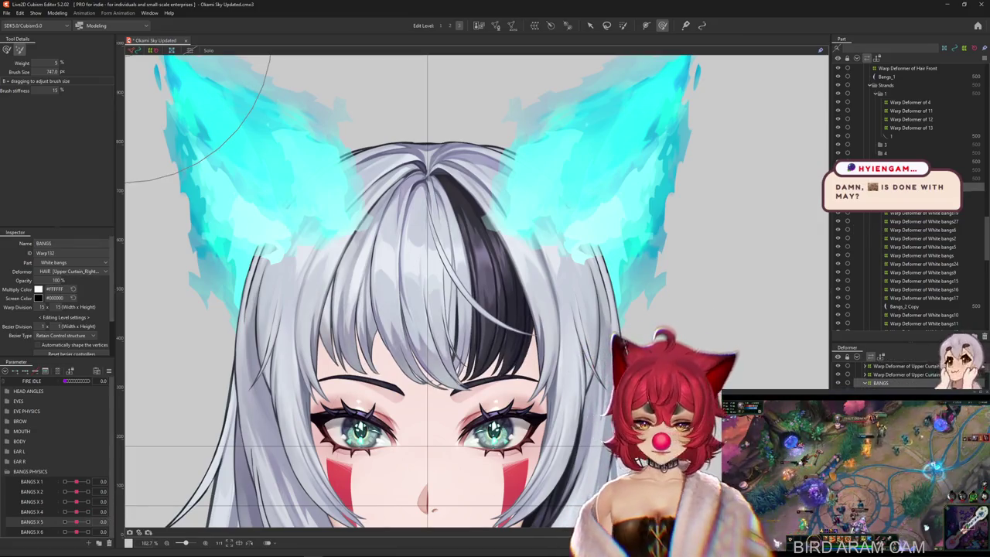
pyautogui.click(923, 213)
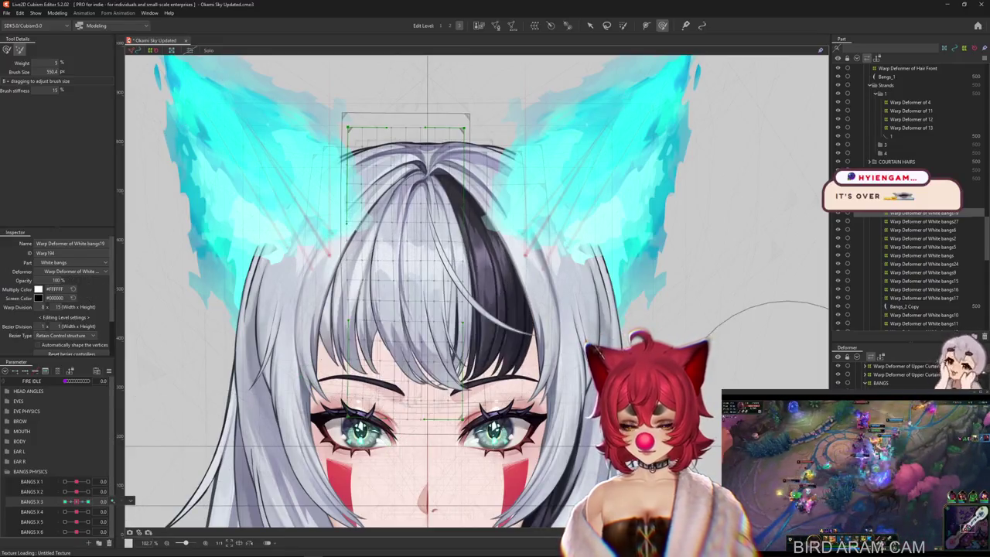
pyautogui.click(923, 221)
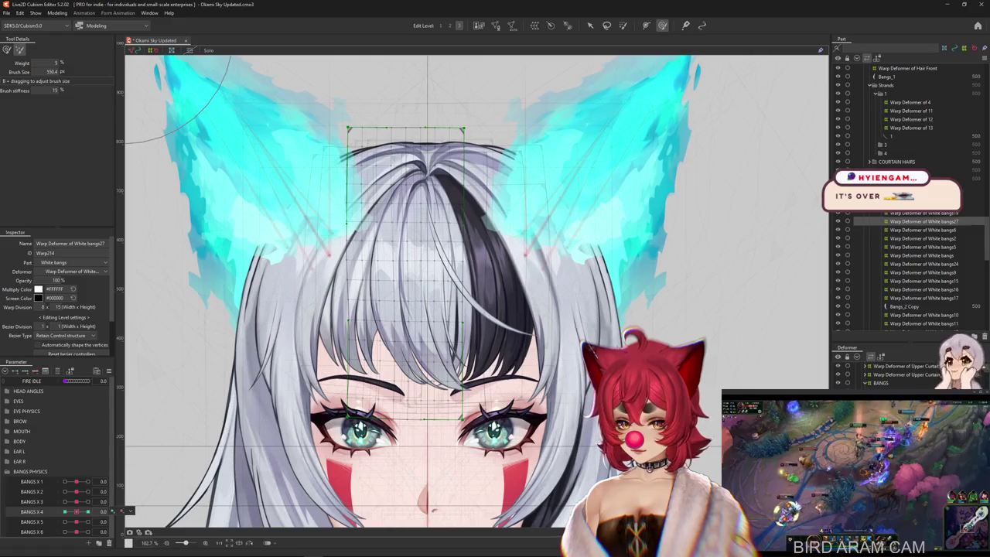
pyautogui.rightClick(116, 512)
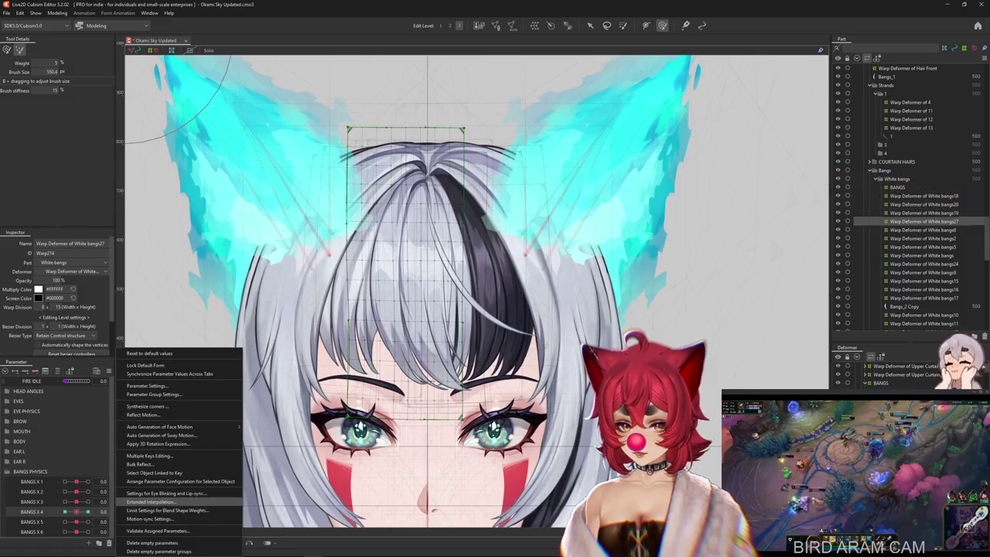
pyautogui.click(151, 501)
pyautogui.click(408, 263)
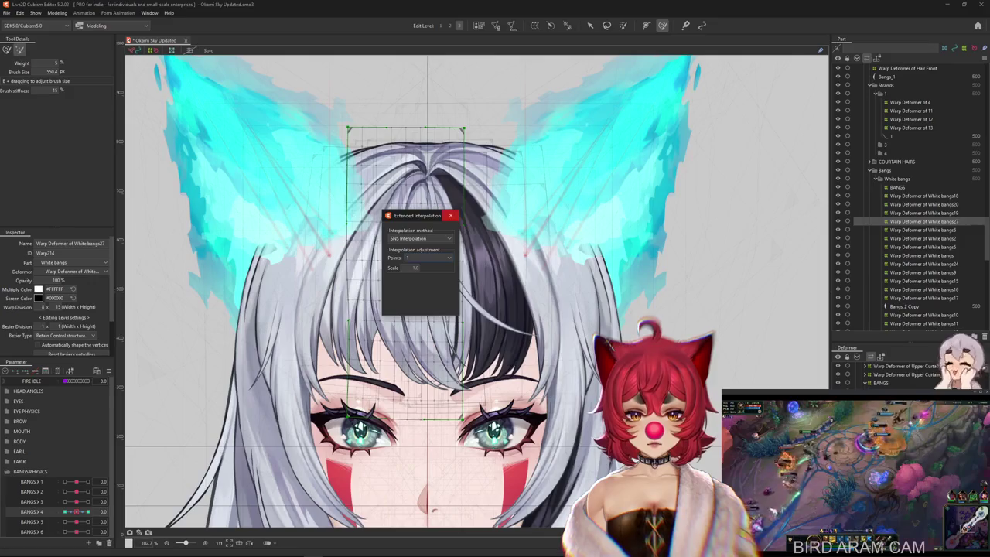
pyautogui.click(450, 215)
# Step: Preview White bangs6 at BANGS X 4 1.0 and apply SNS extended interpolation to its keyforms
pyautogui.click(923, 230)
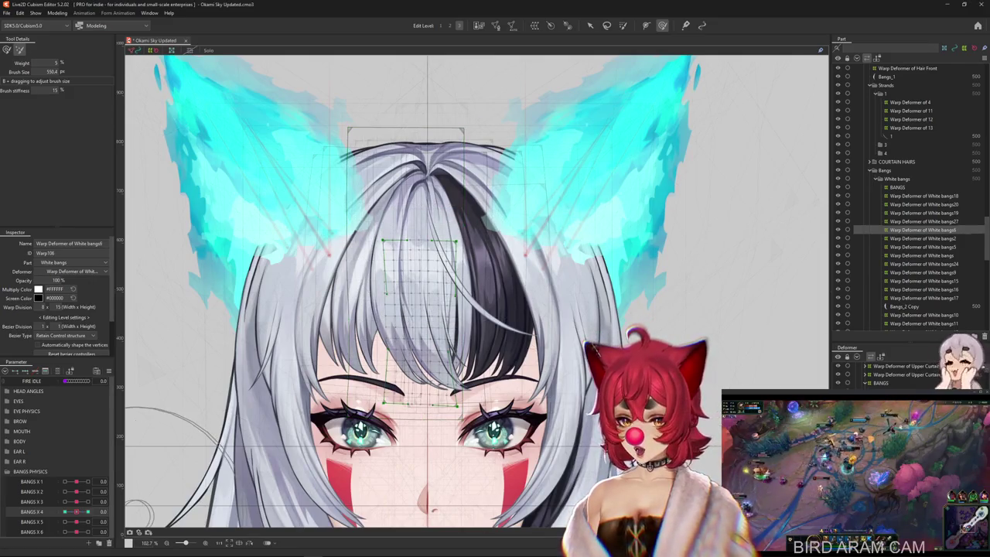
pyautogui.moveTo(77, 511); pyautogui.dragTo(87, 511)
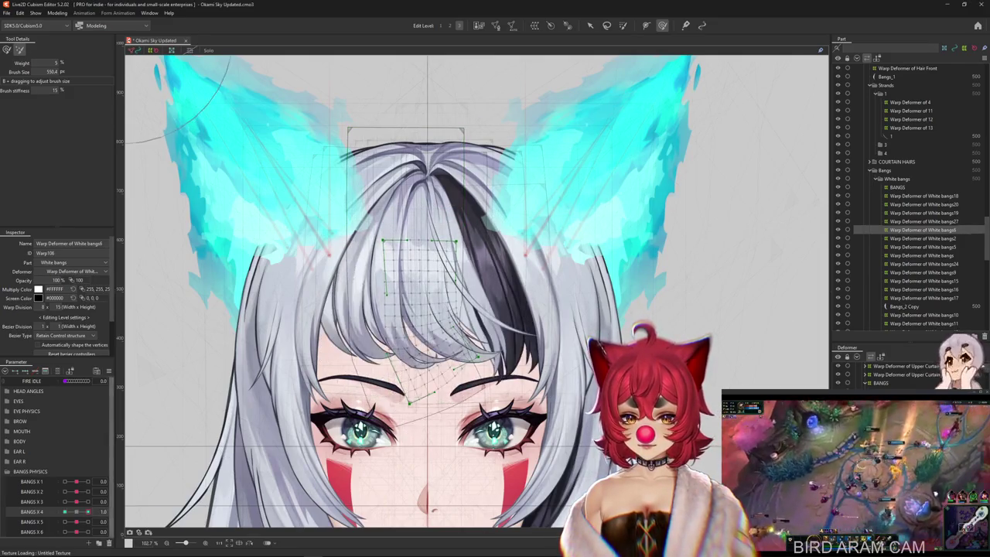
pyautogui.rightClick(116, 472)
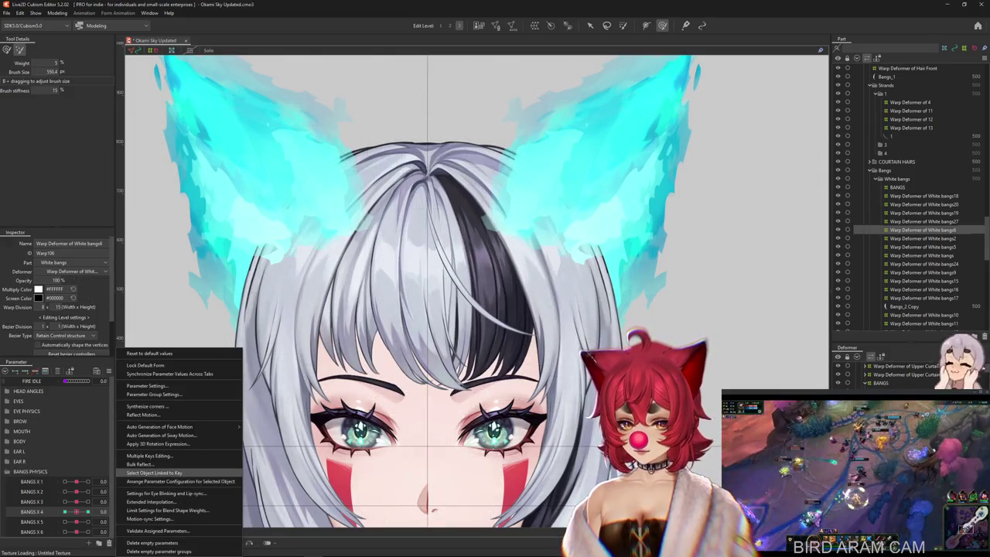
pyautogui.click(150, 501)
pyautogui.click(410, 246)
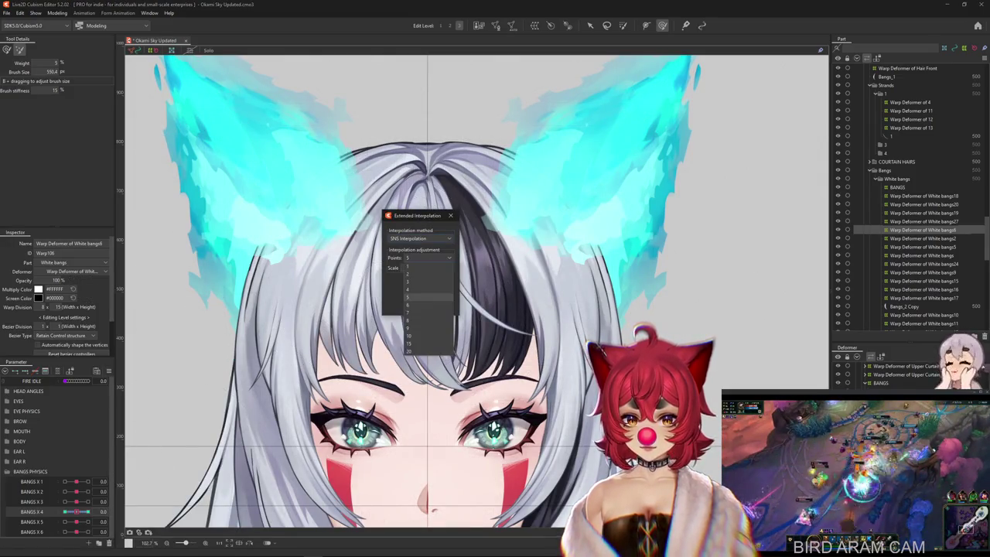
pyautogui.click(450, 215)
# Step: Inspect the Hair Front and central bangs warp grids, then save the model
pyautogui.click(433, 186)
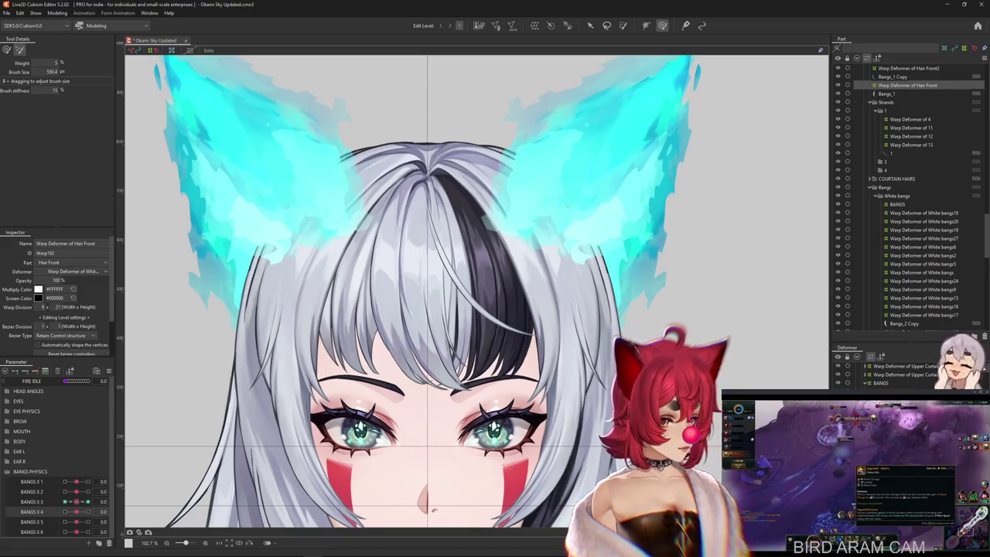
pyautogui.click(290, 356)
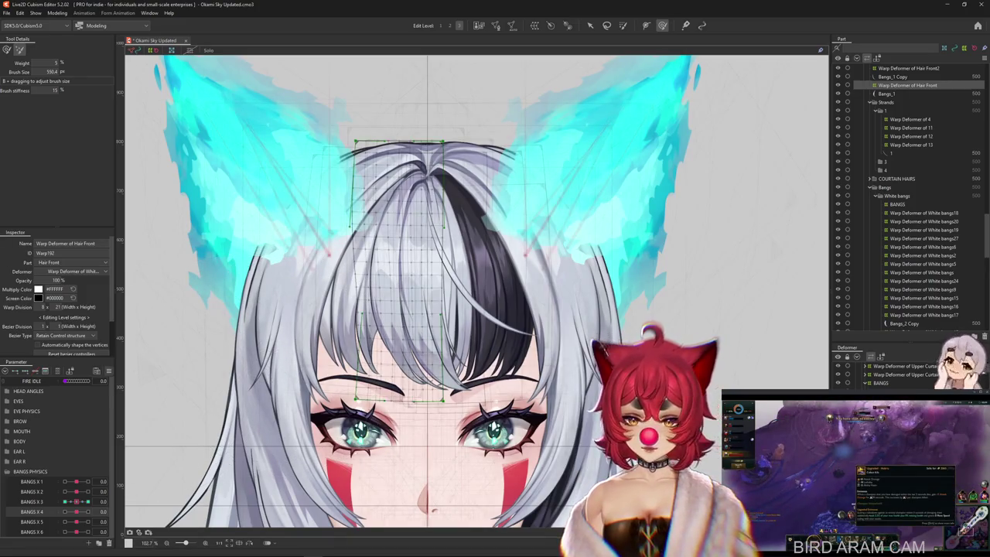
pyautogui.scroll(-5, 210, 397)
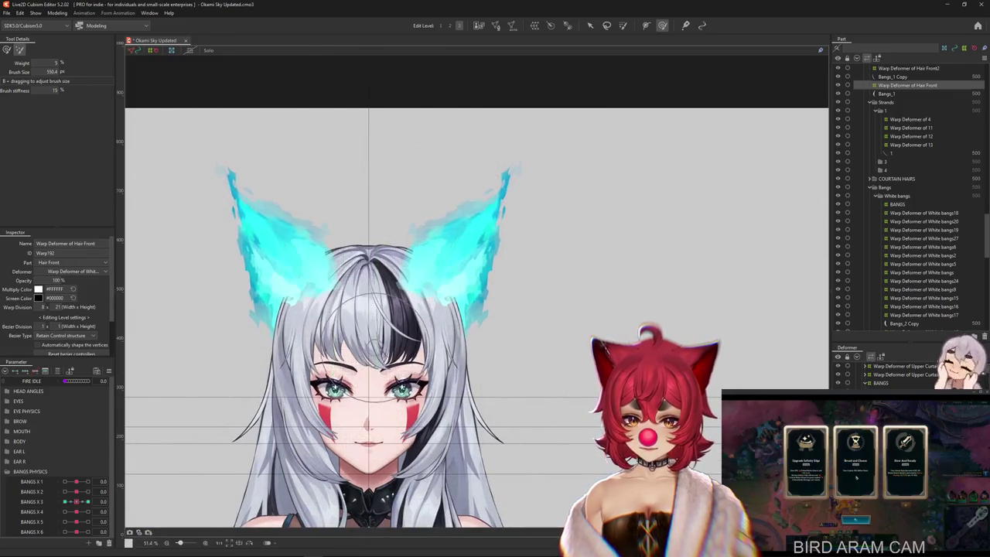
pyautogui.hotkey('ctrl', 's')
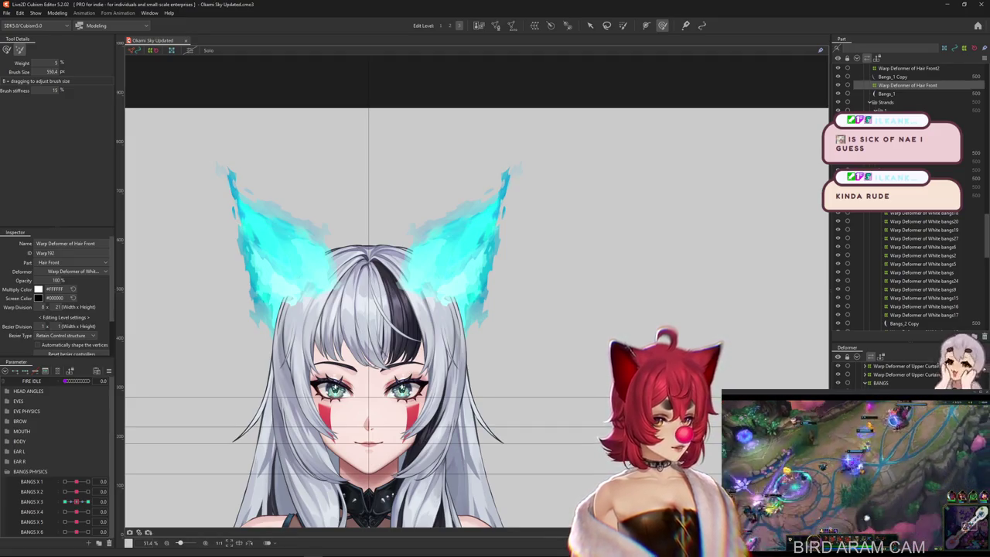
pyautogui.click(57, 14)
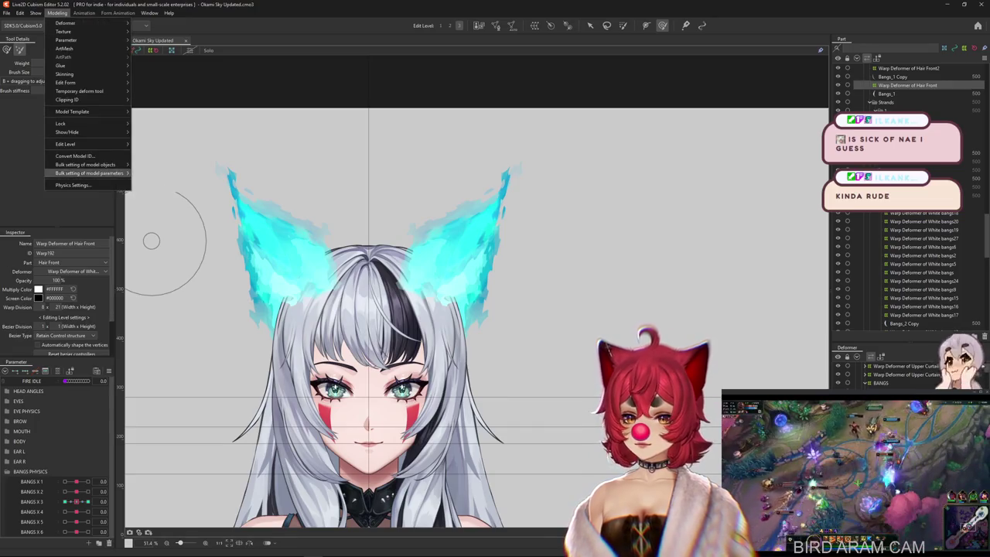
pyautogui.click(72, 185)
pyautogui.moveTo(507, 462); pyautogui.dragTo(490, 510)
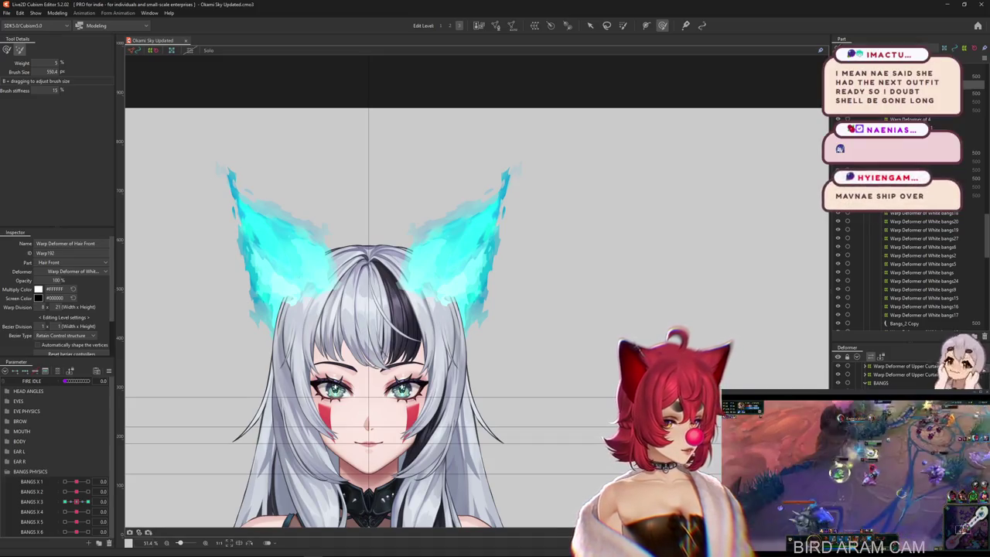
pyautogui.scroll(1, 243, 344)
pyautogui.moveTo(76, 501); pyautogui.dragTo(87, 501)
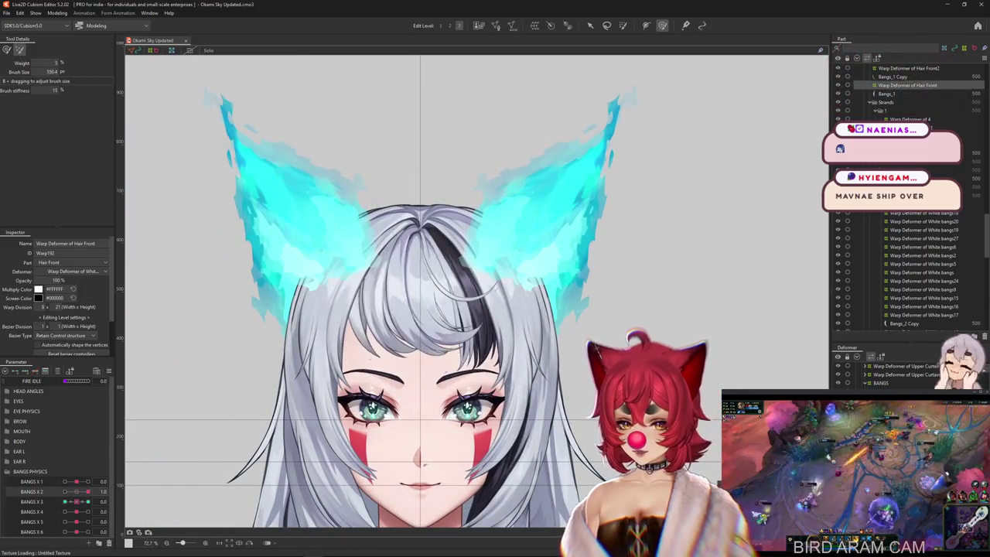
pyautogui.moveTo(75, 481)
pyautogui.mouseDown()
pyautogui.moveTo(87, 481)
pyautogui.moveTo(88, 511)
pyautogui.mouseUp()
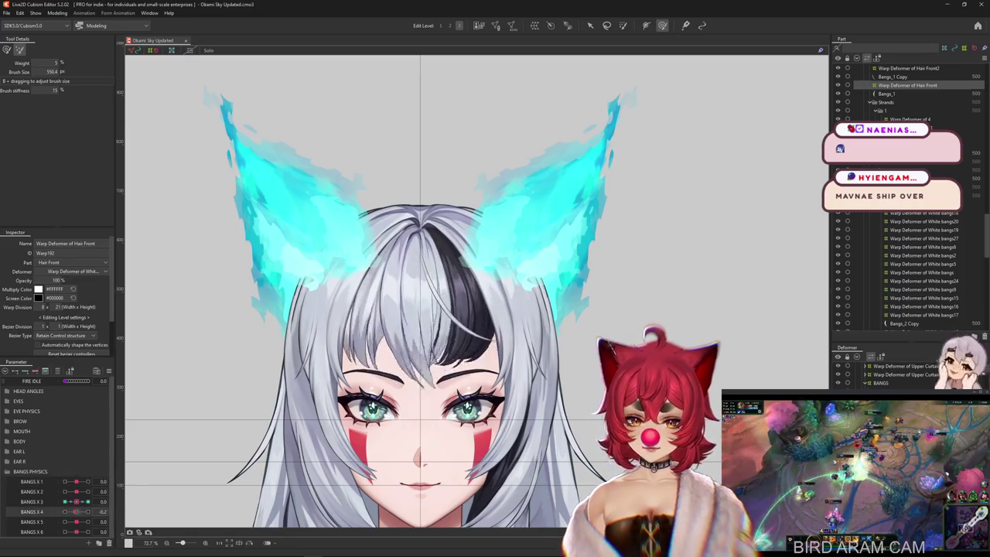
pyautogui.click(87, 521)
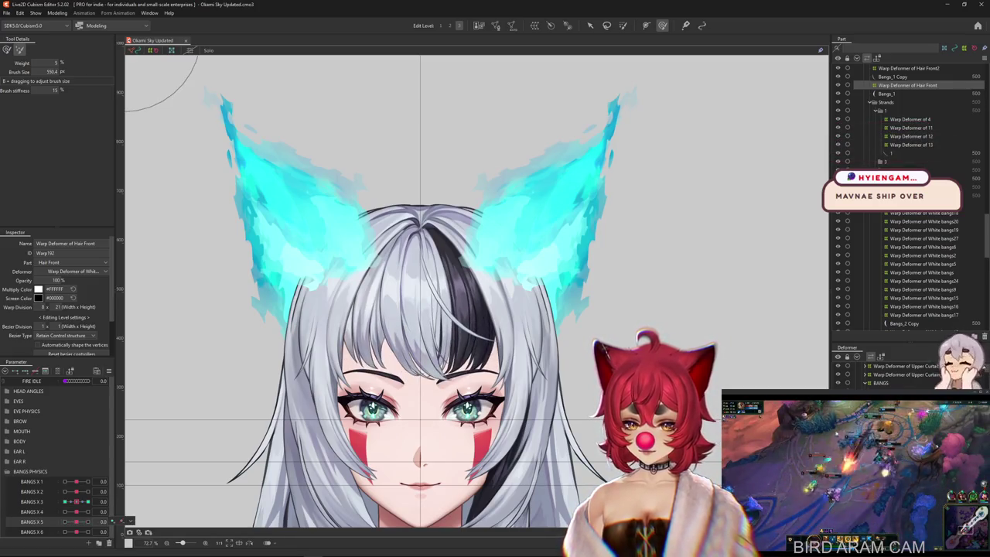
pyautogui.click(87, 481)
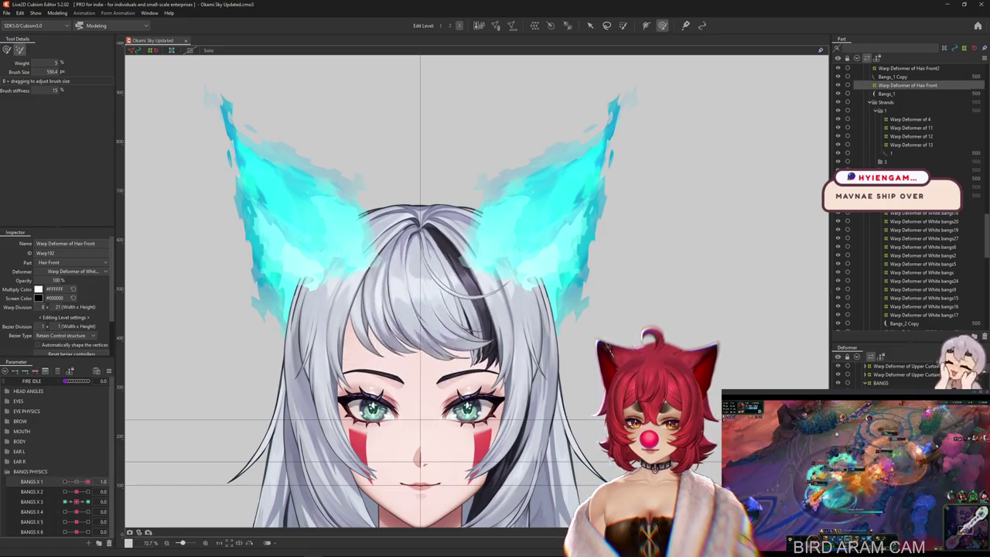
pyautogui.click(88, 492)
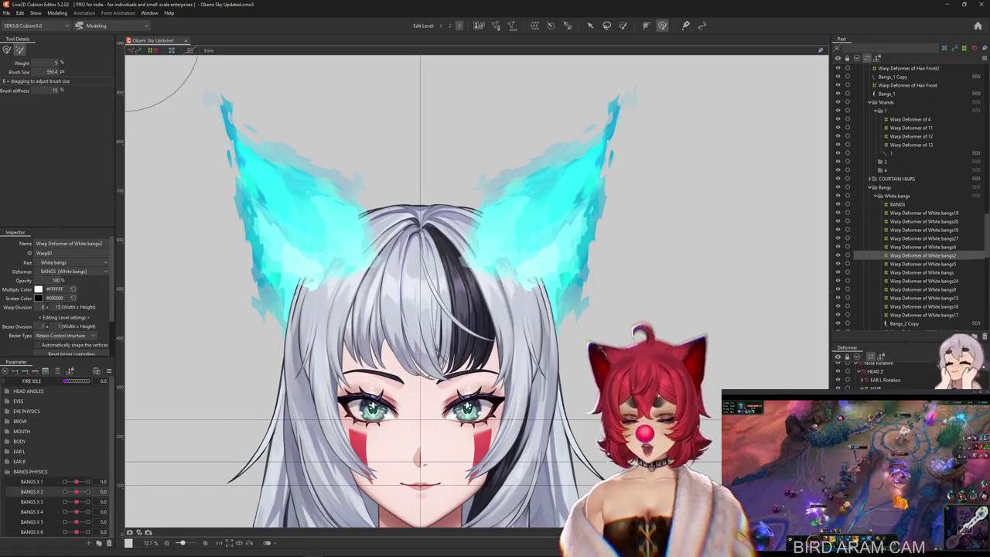
# Step: Step through the White bangs19, bangs27, bangs5, Hair Front2, 4 and 11 warp deformers
pyautogui.click(924, 230)
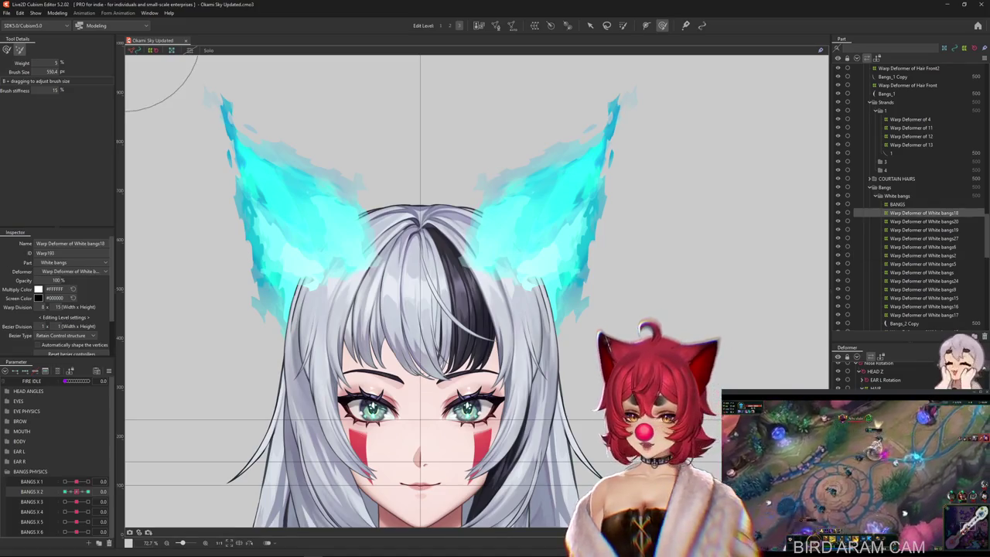
pyautogui.click(924, 238)
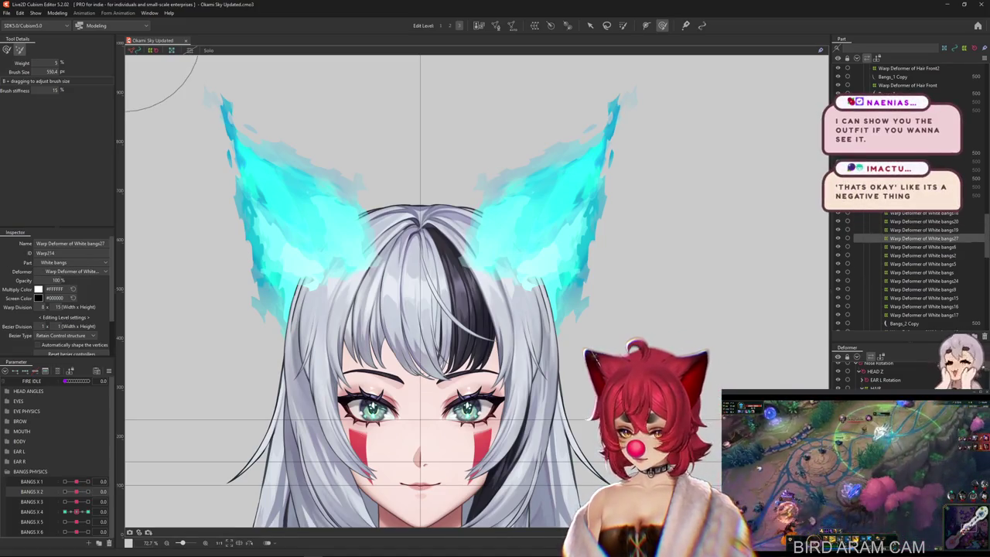
pyautogui.click(909, 68)
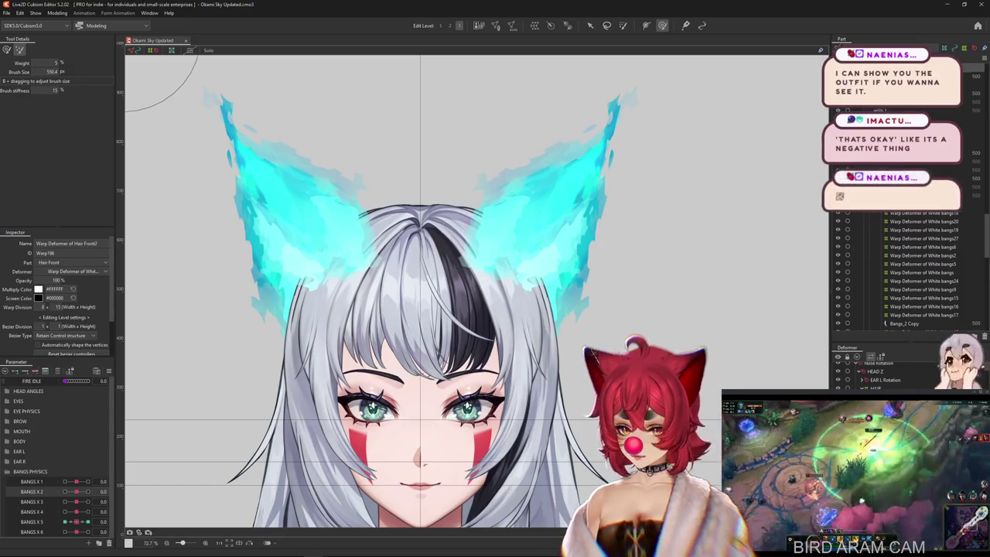
pyautogui.click(923, 263)
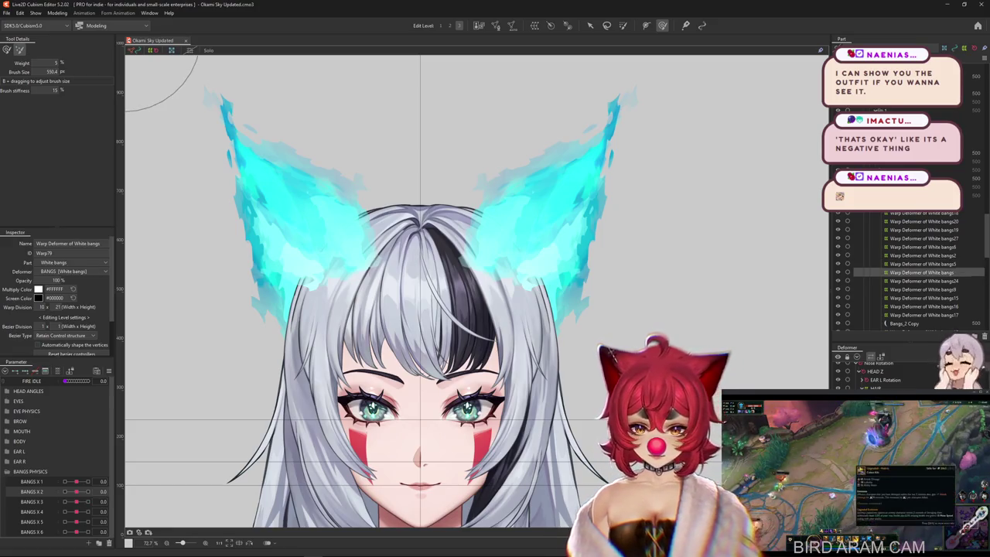
pyautogui.hotkey('ctrl', 'v')
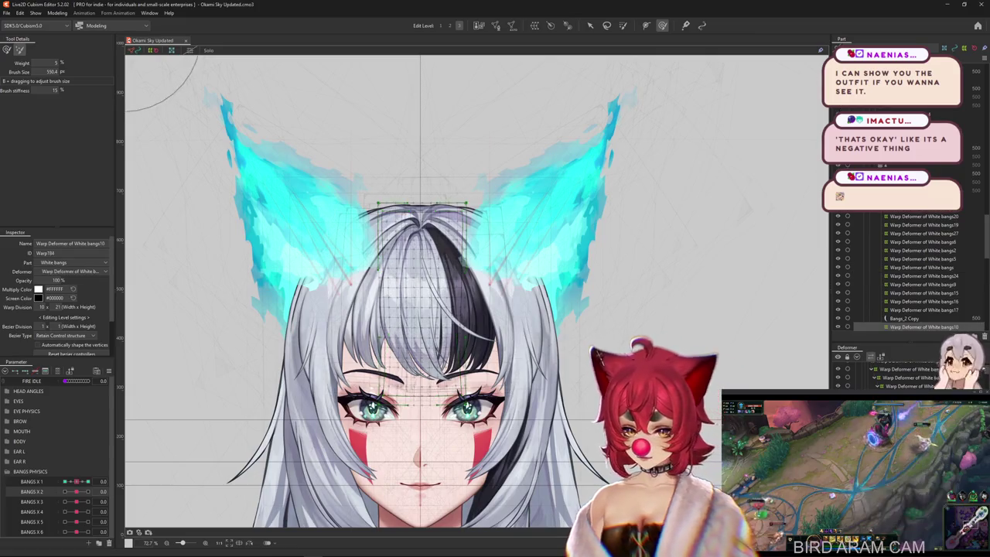
pyautogui.click(890, 106)
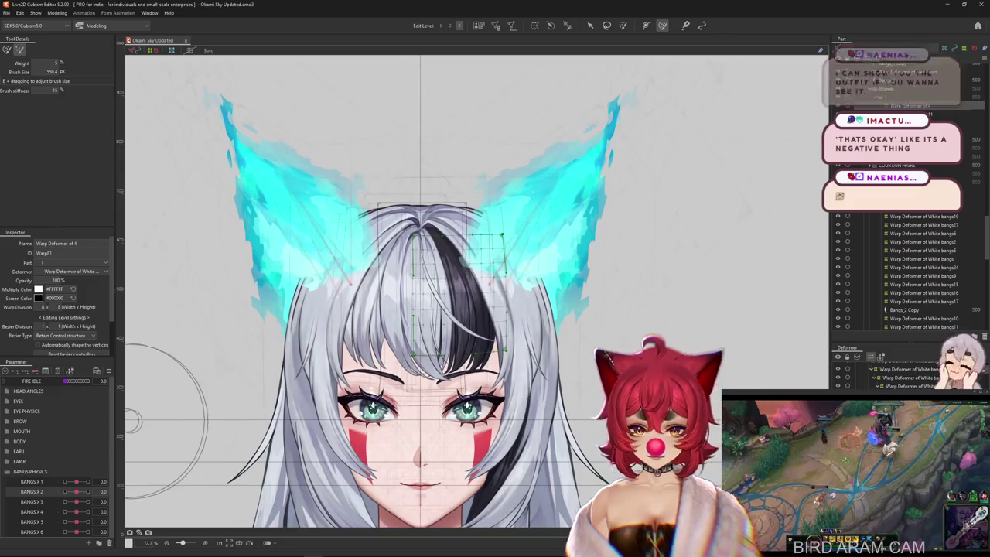
pyautogui.click(911, 114)
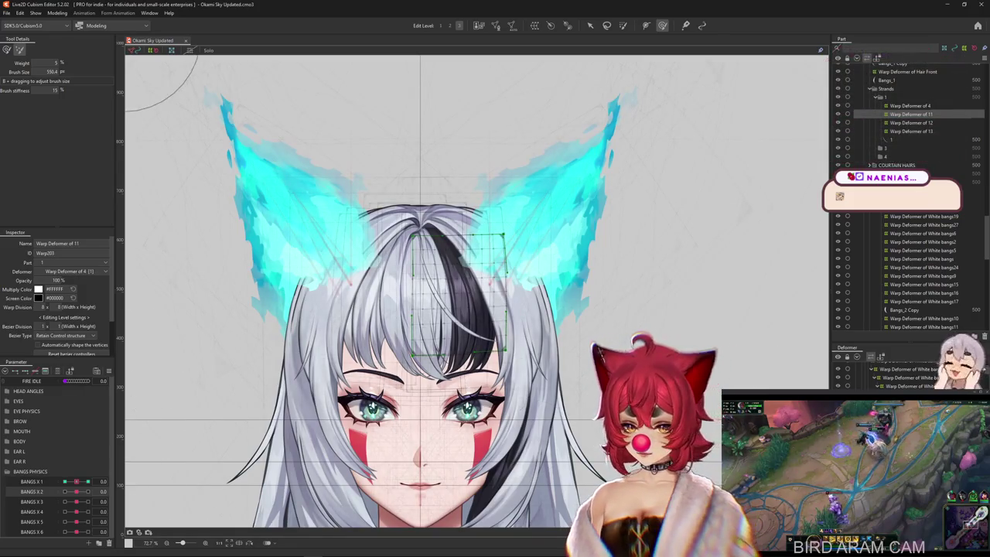
# Step: Test the bangs sway at BANGS X 1 -0.5, then move to the White bangs12 deformer
pyautogui.moveTo(76, 481); pyautogui.dragTo(71, 481)
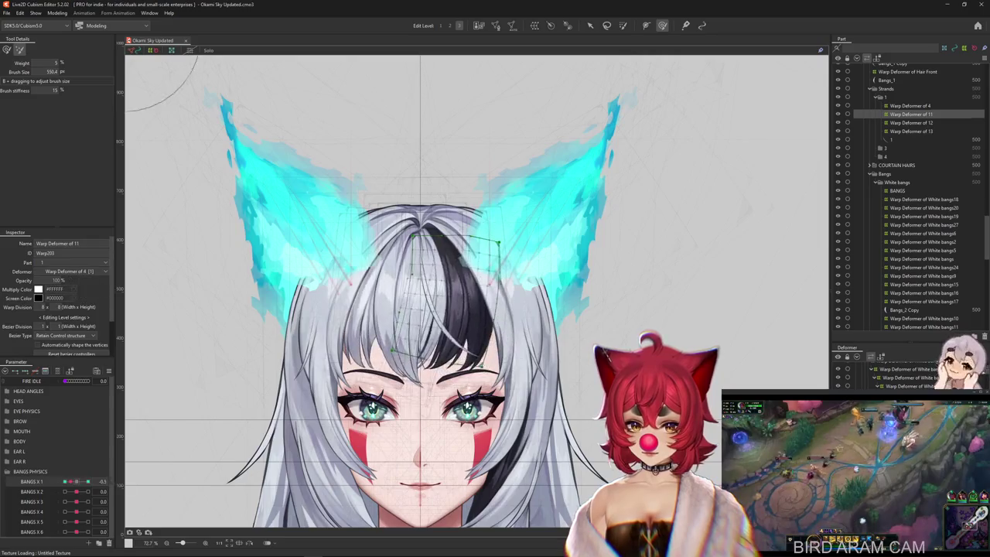
pyautogui.rightClick(122, 481)
pyautogui.press('Escape')
pyautogui.press('Down')
pyautogui.press('Down')
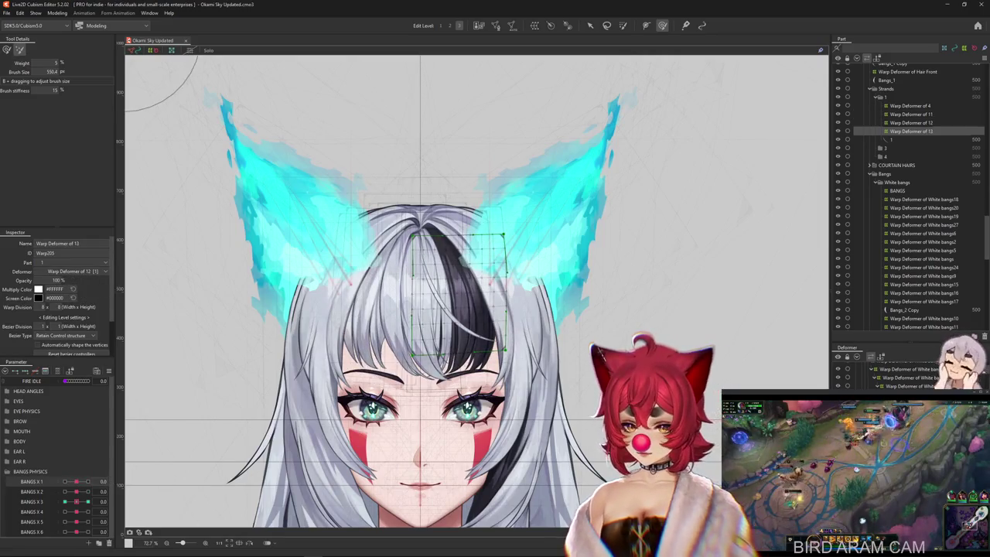
pyautogui.click(924, 327)
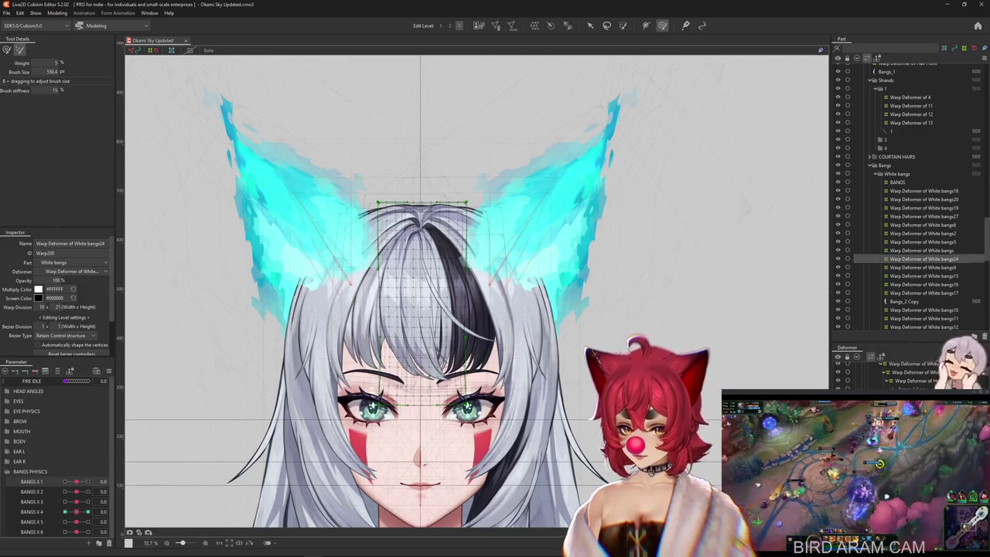
# Step: Set Ellipse Interpolation on the White bangs12 deformer's BANGS X 4 keyforms
pyautogui.click(31, 511)
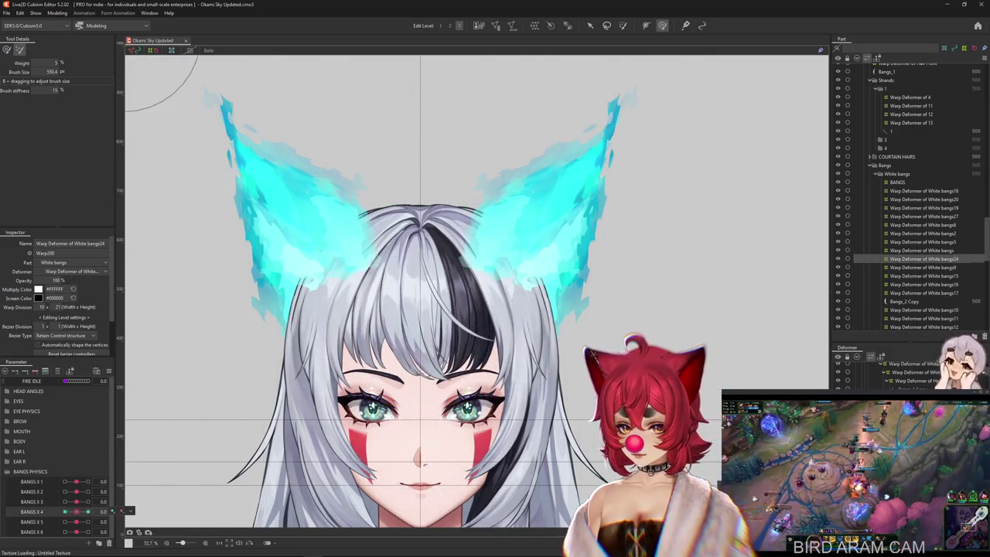
pyautogui.rightClick(116, 511)
pyautogui.click(151, 501)
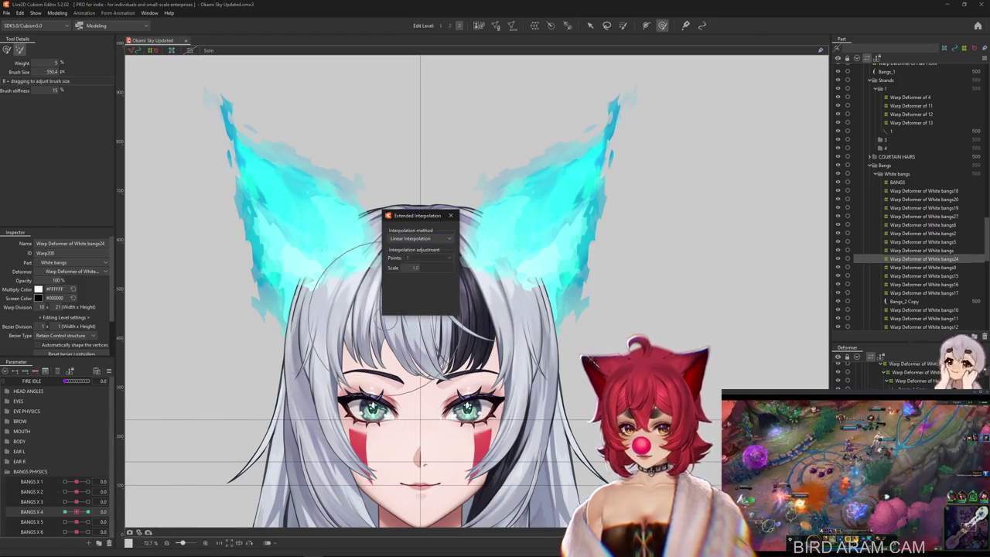
pyautogui.click(410, 255)
pyautogui.click(450, 215)
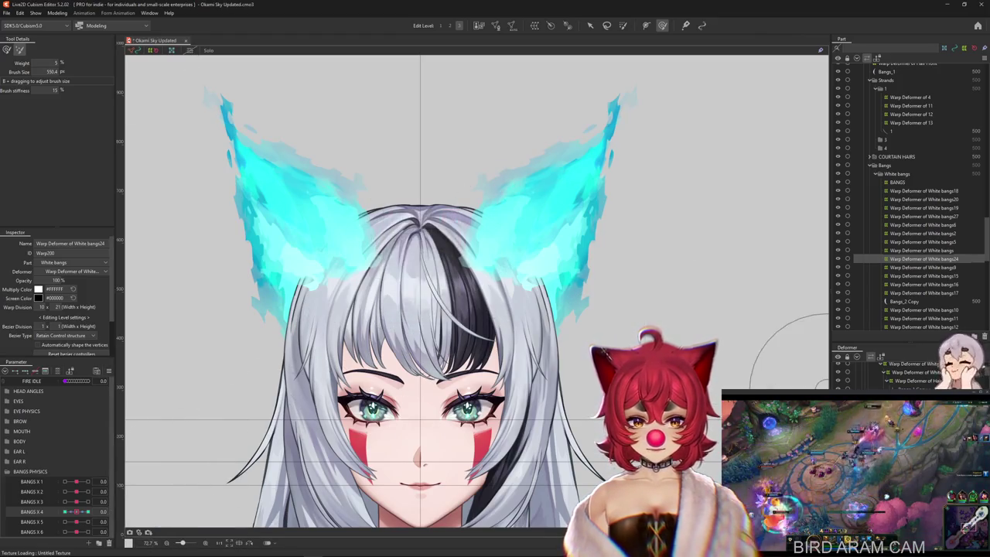
# Step: Switch the White bangs13 deformer's BANGS X 4 keyforms from linear to SNS interpolation
pyautogui.click(924, 276)
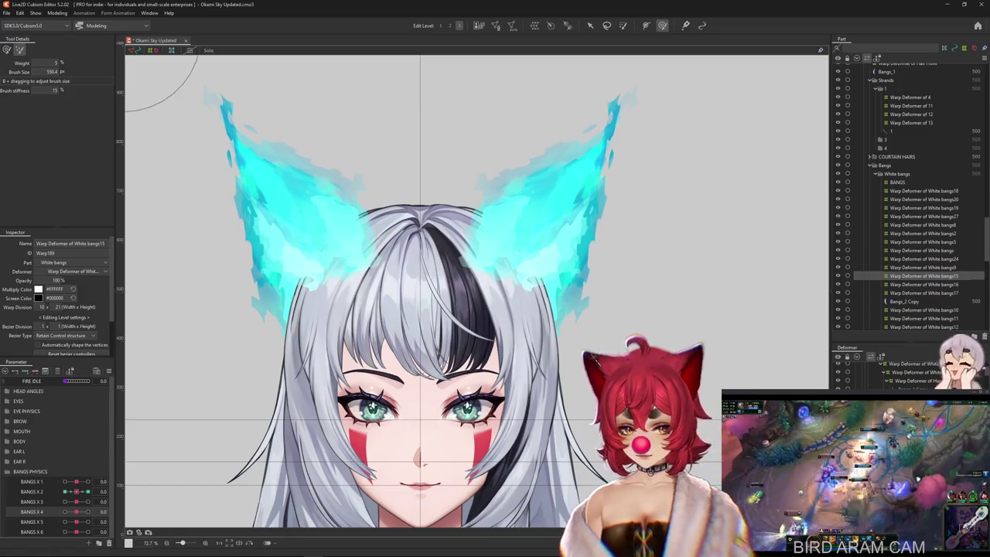
pyautogui.press('Down')
pyautogui.press('Down')
pyautogui.press('Down')
pyautogui.press('Down')
pyautogui.press('Down')
pyautogui.press('Down')
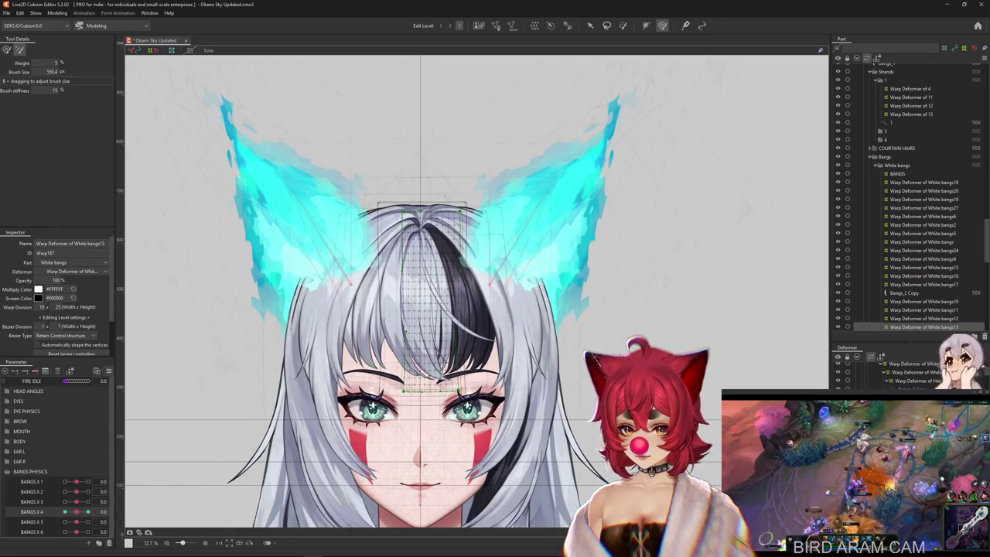
pyautogui.click(108, 372)
pyautogui.click(178, 494)
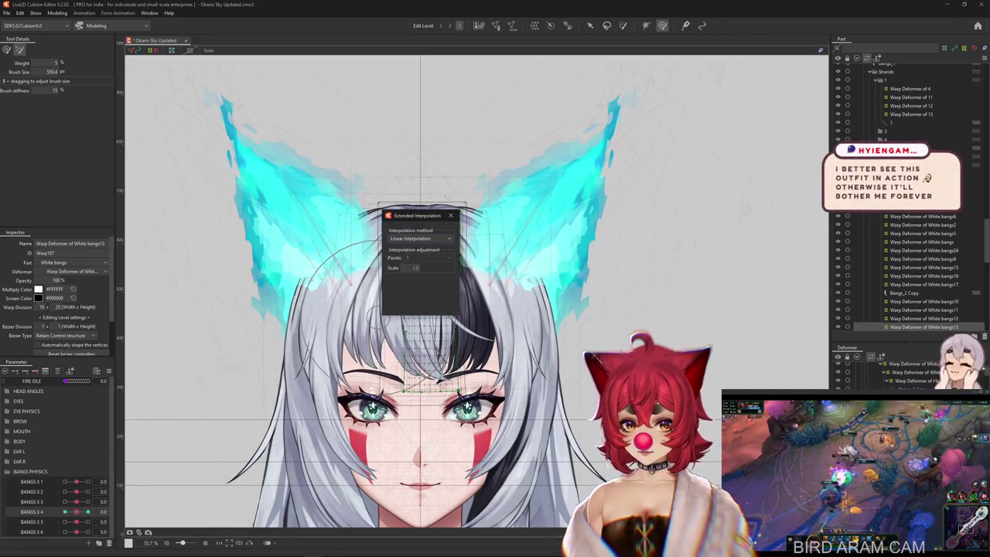
pyautogui.click(410, 262)
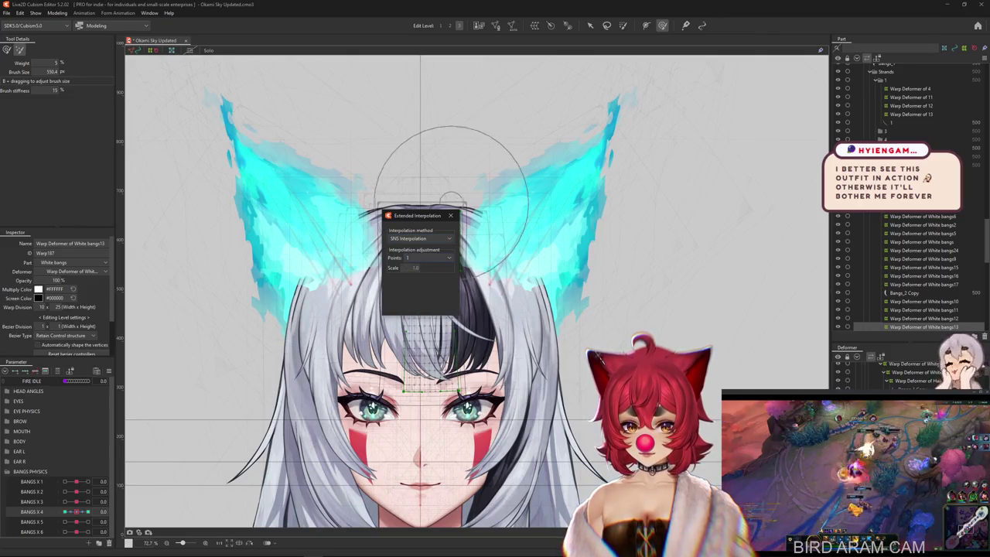
# Step: Pick Bangs_4 from the overlapping objects and step from White bangs28 down to White bangs33
pyautogui.rightClick(382, 276)
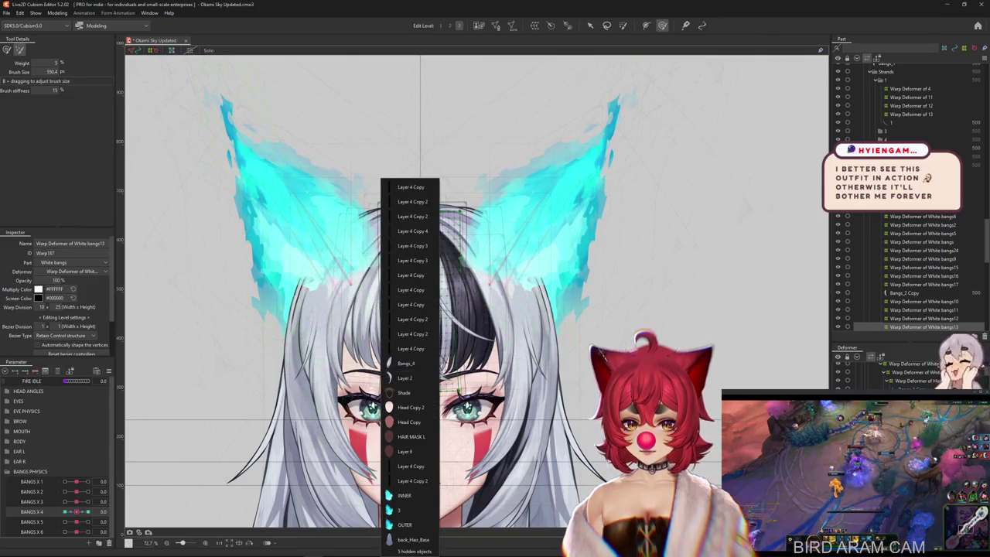
pyautogui.click(405, 362)
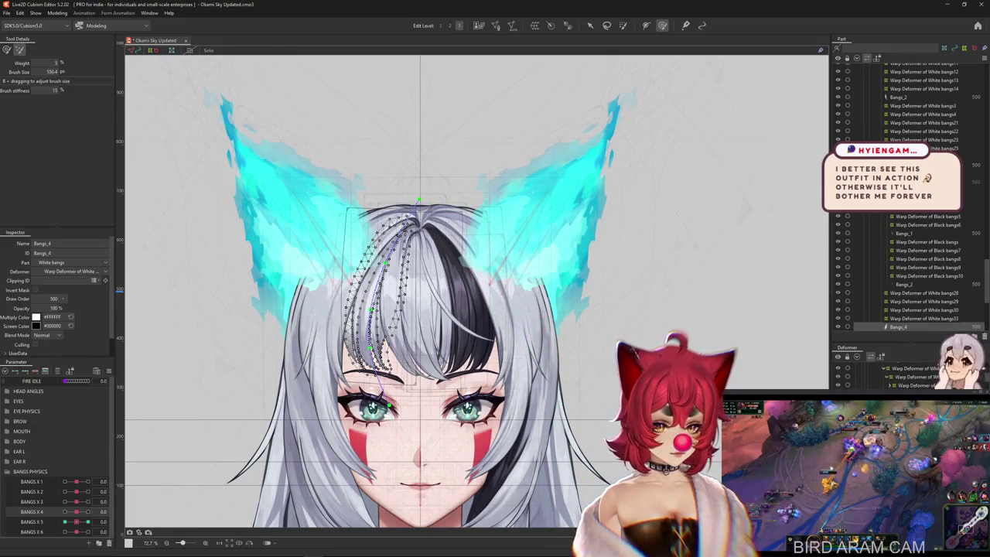
pyautogui.click(921, 385)
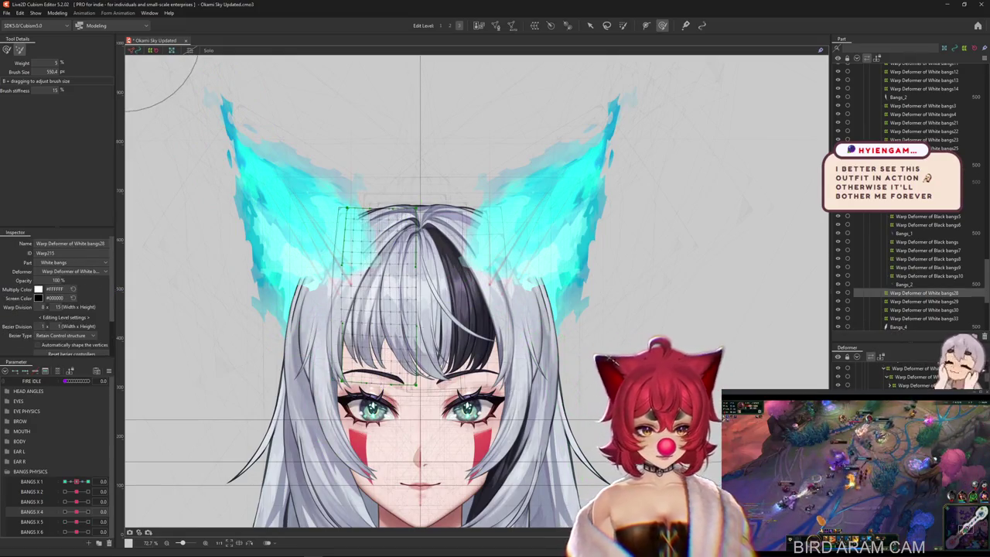
pyautogui.press('Down')
pyautogui.press('Down')
pyautogui.press('Down')
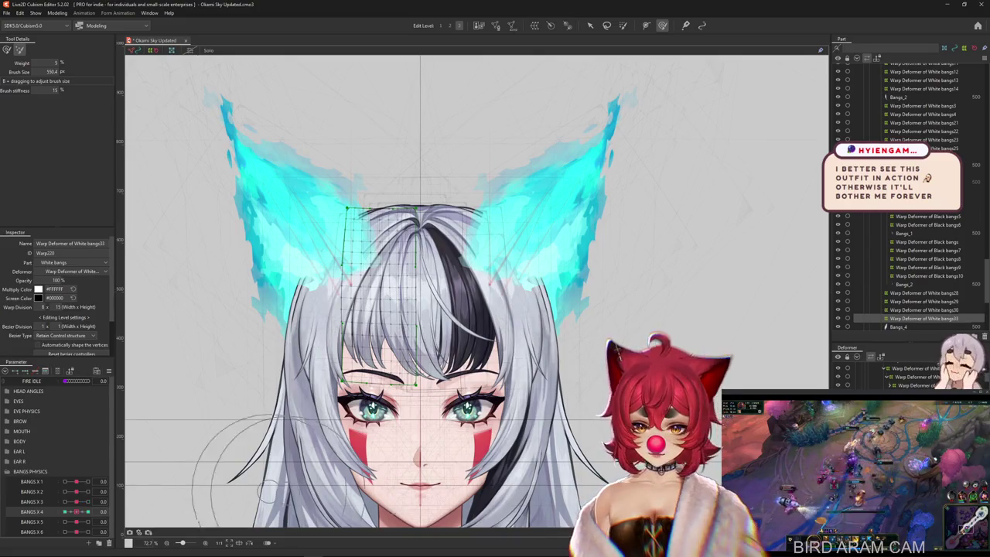
pyautogui.press('Down')
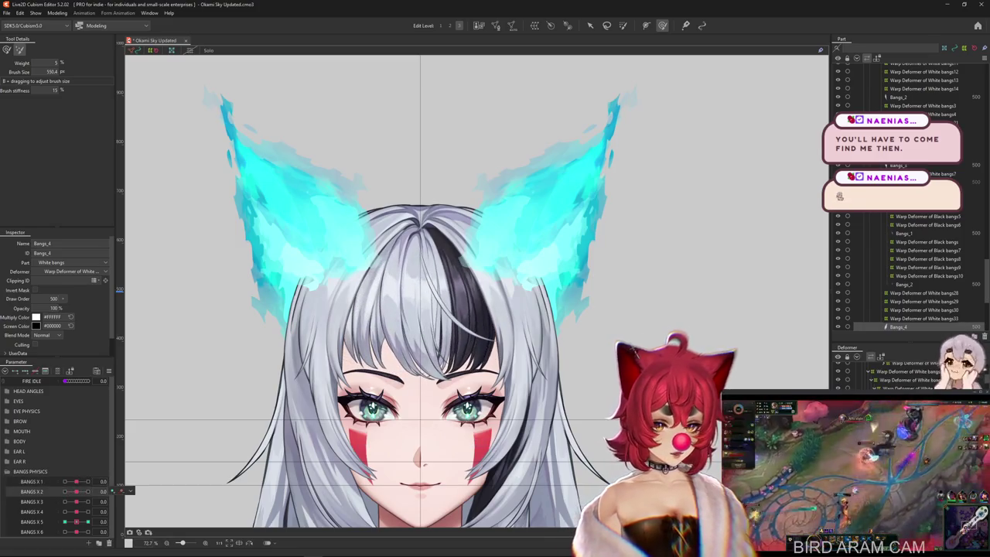
pyautogui.click(364, 255)
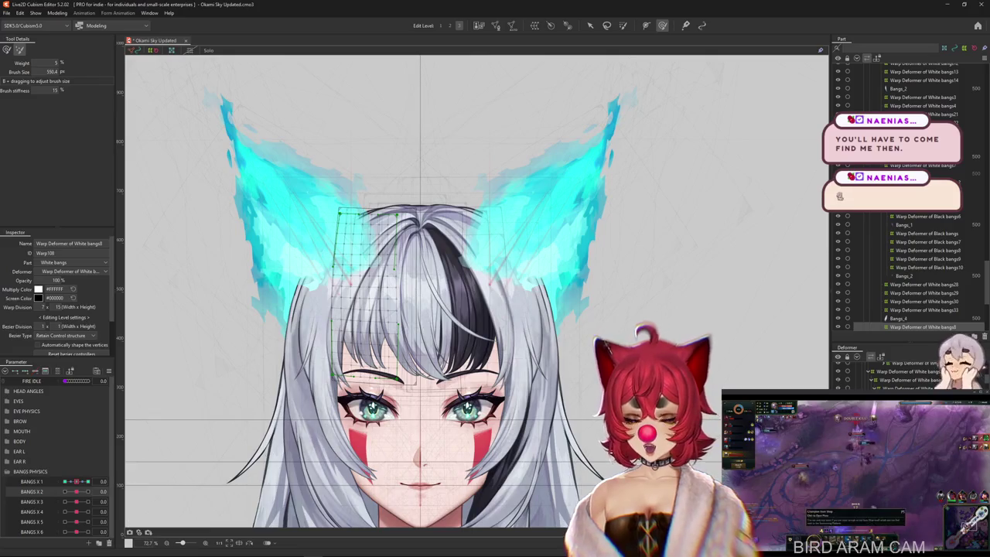
pyautogui.hotkey('ctrl', 'v')
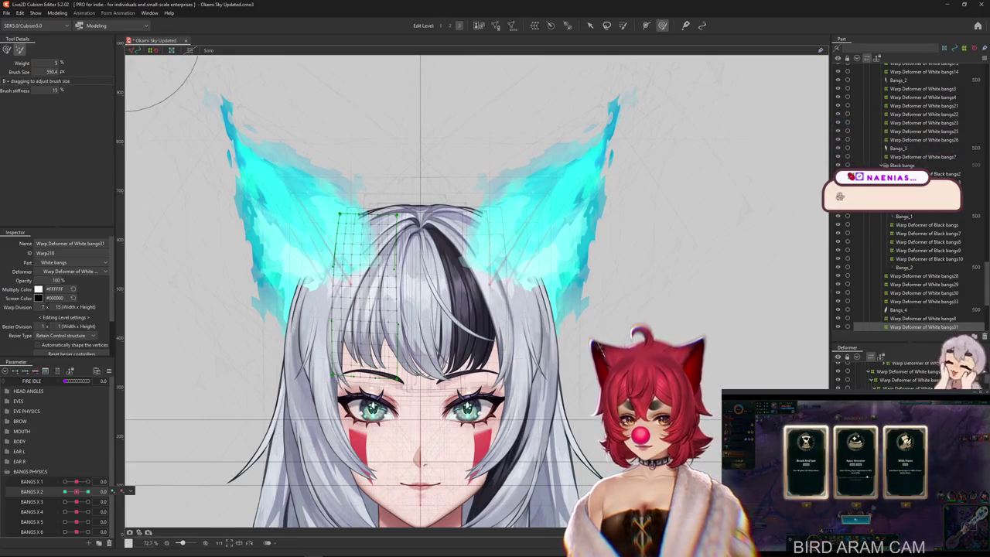
pyautogui.rightClick(105, 491)
pyautogui.click(178, 505)
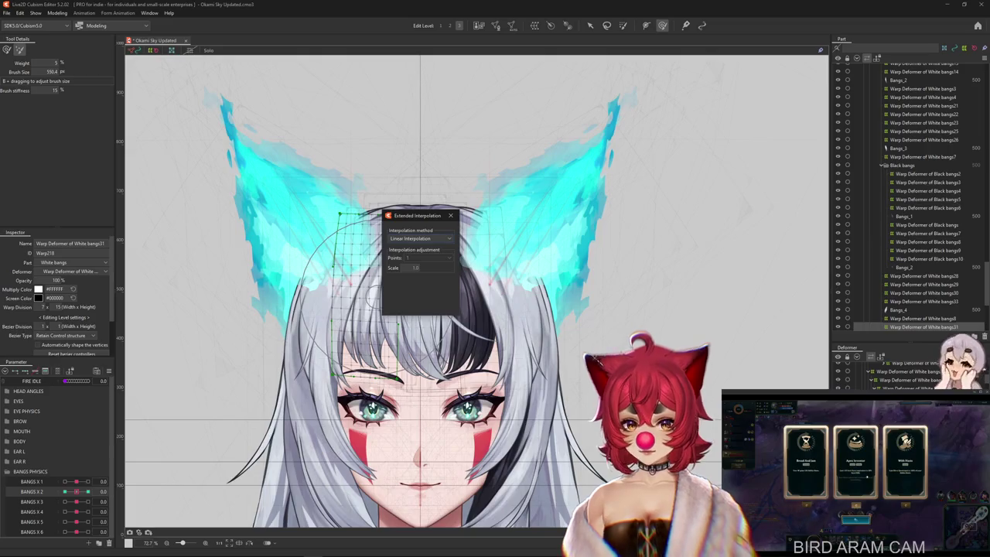
pyautogui.press('Return')
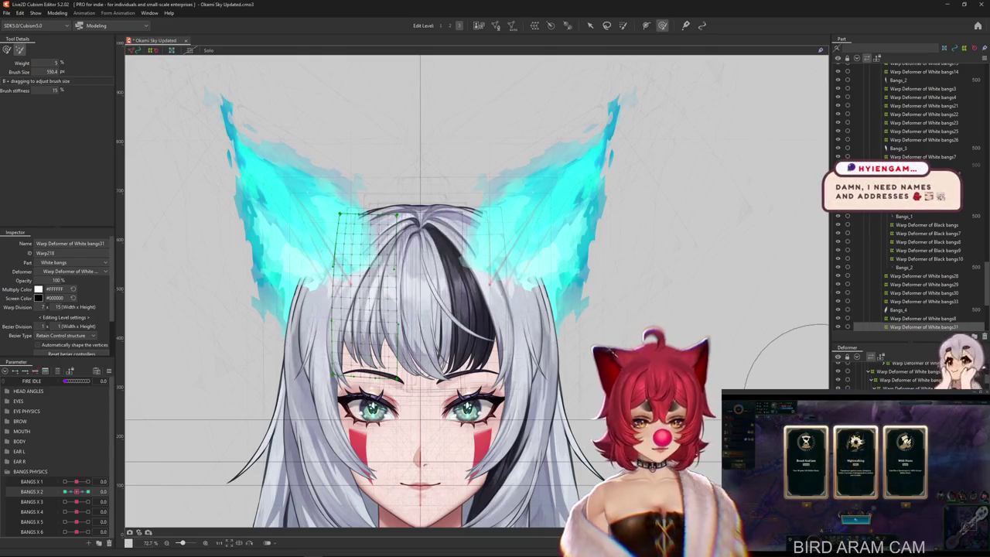
pyautogui.rightClick(106, 491)
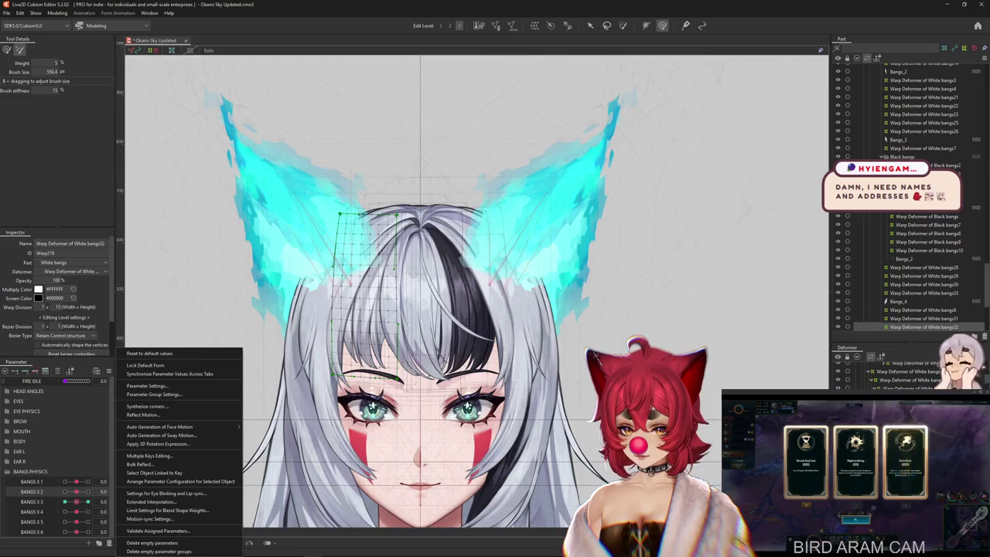
pyautogui.click(46, 501)
pyautogui.rightClick(115, 501)
pyautogui.click(154, 502)
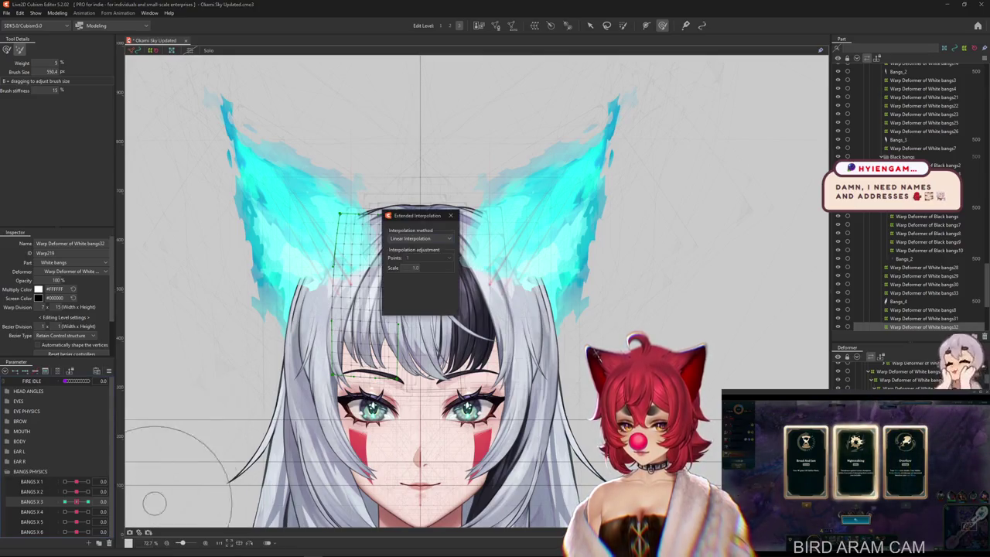
pyautogui.click(422, 257)
pyautogui.click(417, 267)
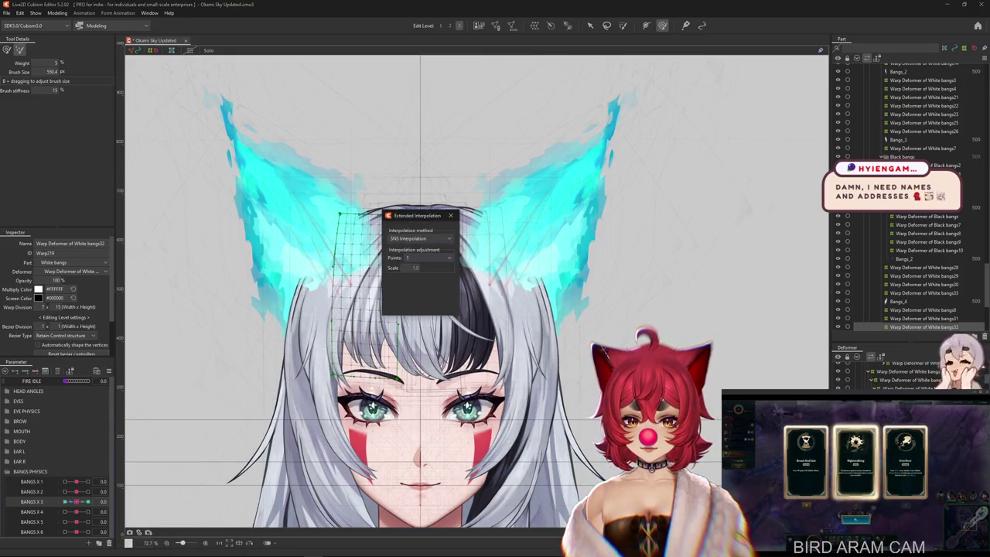
pyautogui.press('Return')
pyautogui.hotkey('ctrl', 'v')
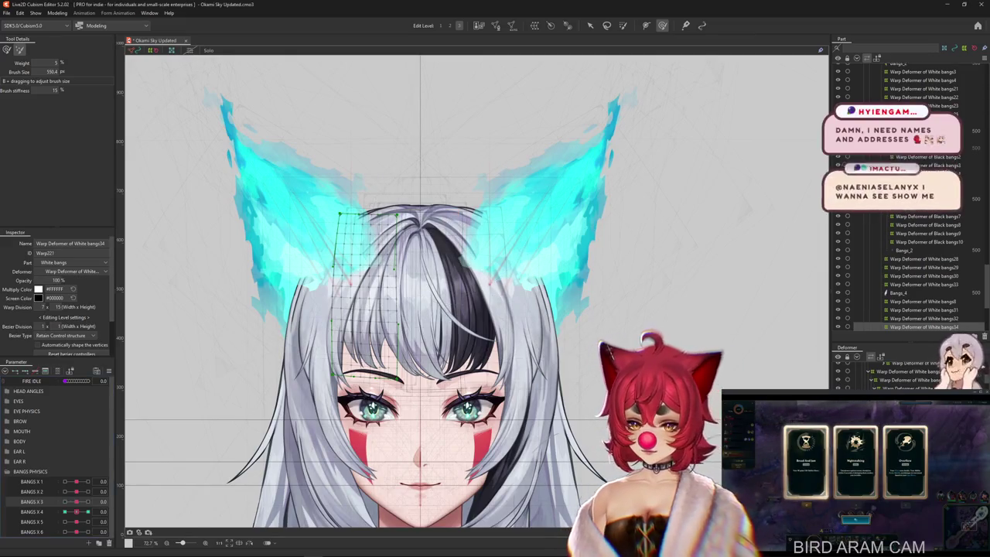
pyautogui.rightClick(144, 473)
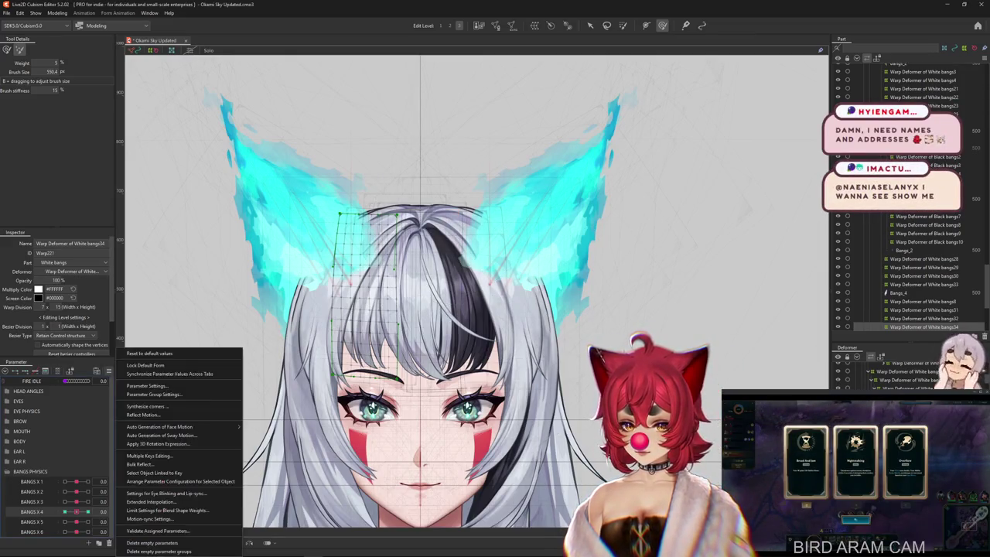
pyautogui.click(178, 472)
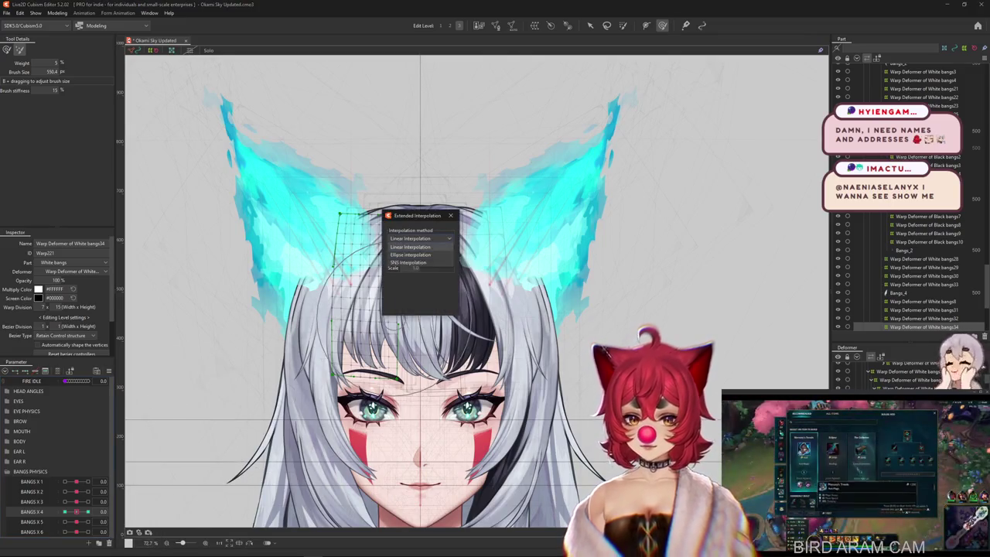
pyautogui.click(451, 215)
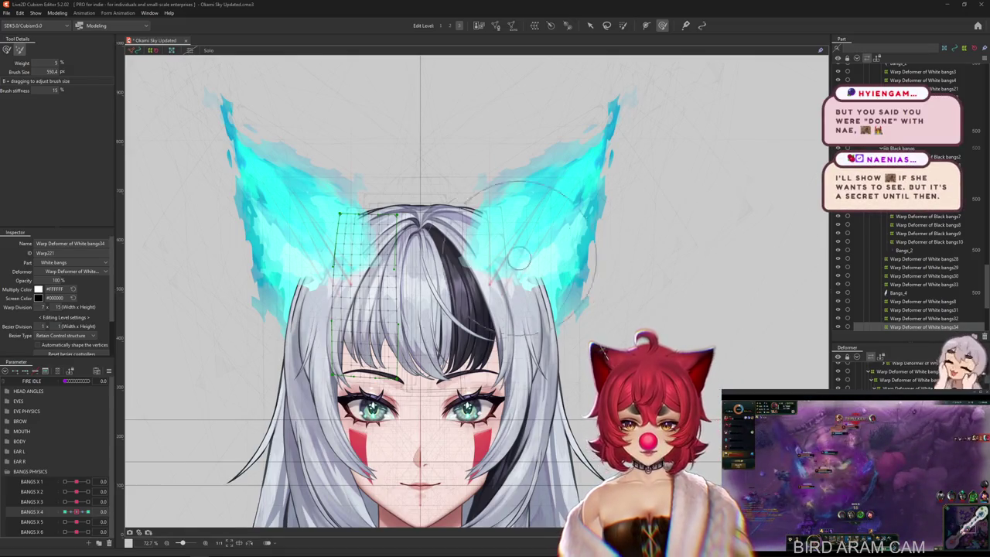
# Step: Set BANGS X 4 to -1.0, then select the Bangs_2 mesh and the White bangs16 deformer
pyautogui.scroll(-3, 464, 271)
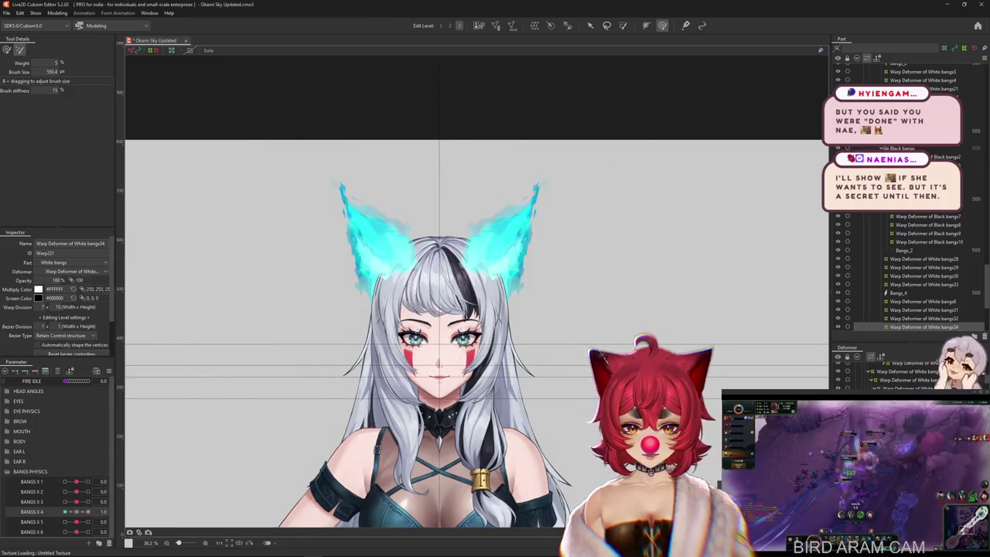
pyautogui.scroll(3, 457, 258)
pyautogui.scroll(2, 458, 257)
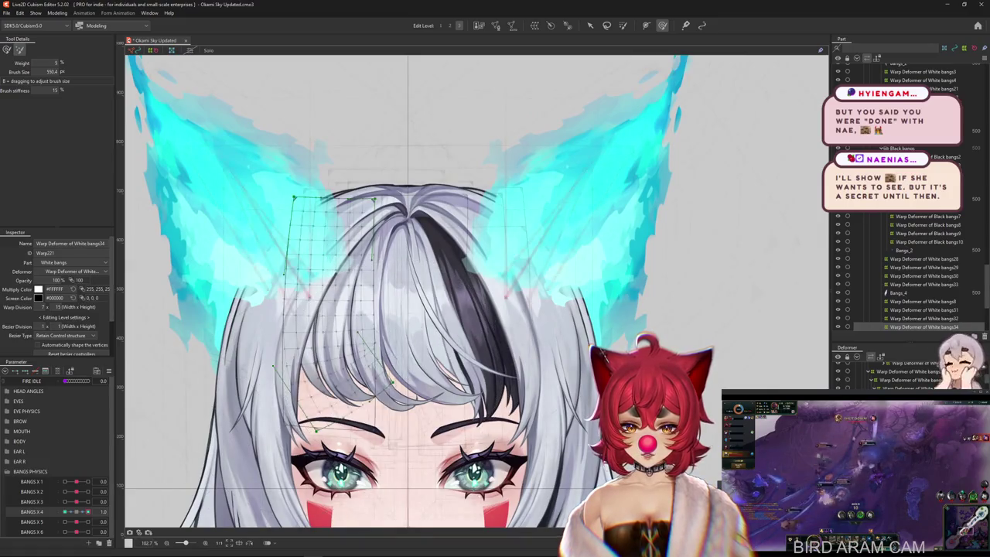
pyautogui.moveTo(76, 511); pyautogui.dragTo(75, 511)
pyautogui.scroll(2, 416, 358)
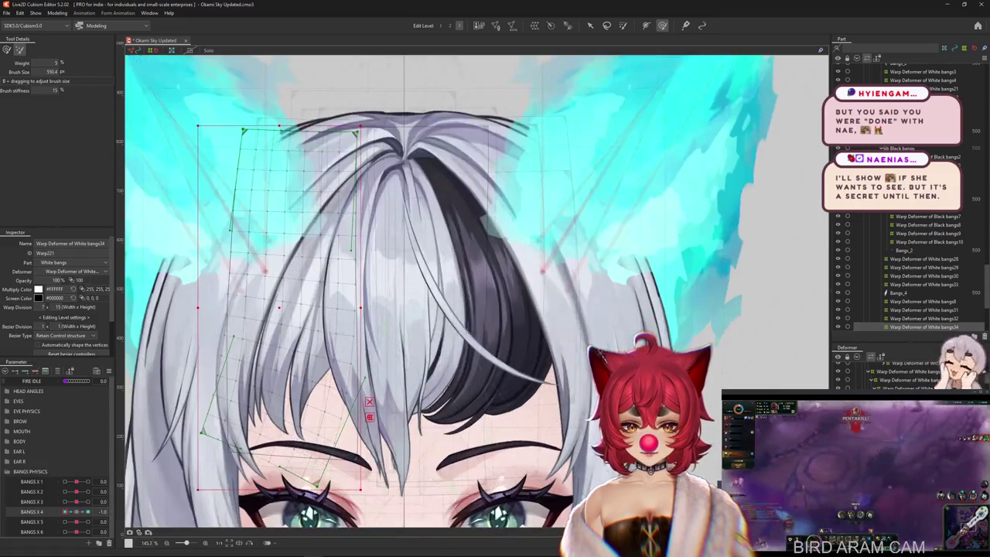
pyautogui.click(406, 309)
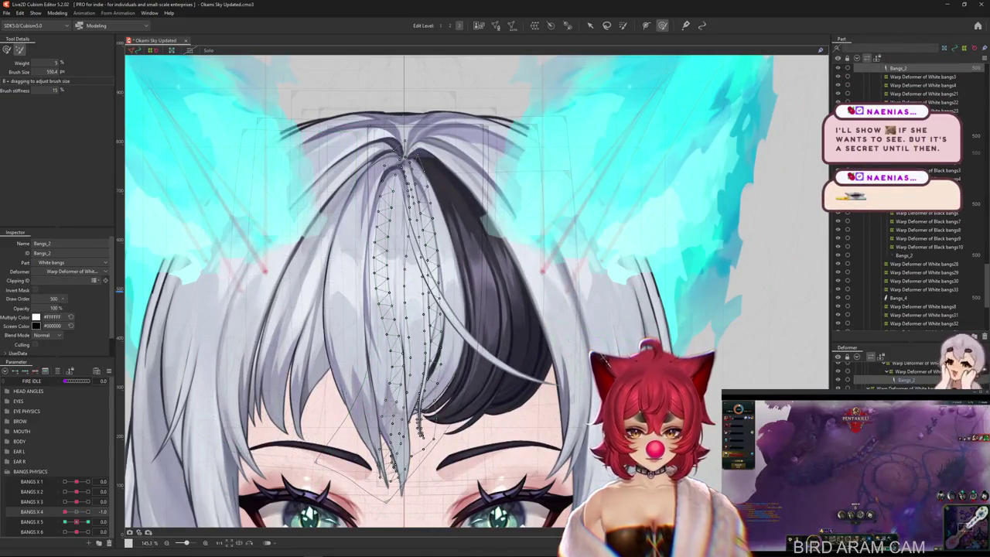
pyautogui.click(352, 350)
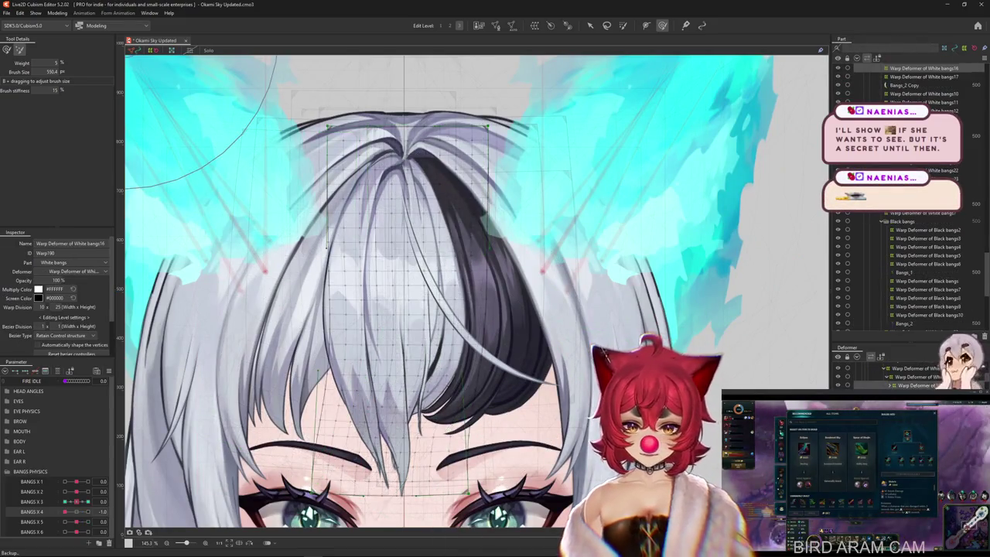
# Step: Resize the deform brush and bend the White bangs13 strand's grid for the -1.0 keyform
pyautogui.click(355, 348)
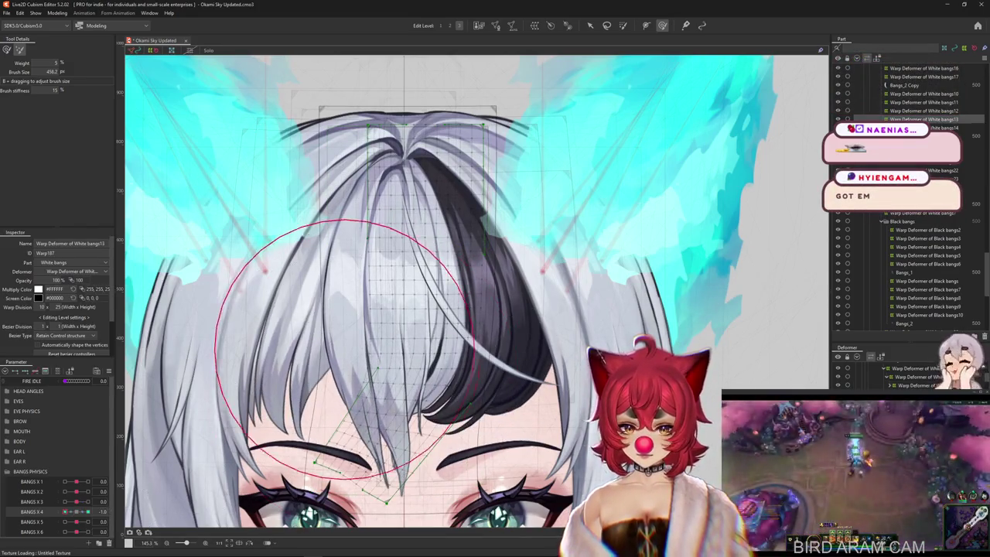
pyautogui.moveTo(480, 363); pyautogui.dragTo(391, 367)
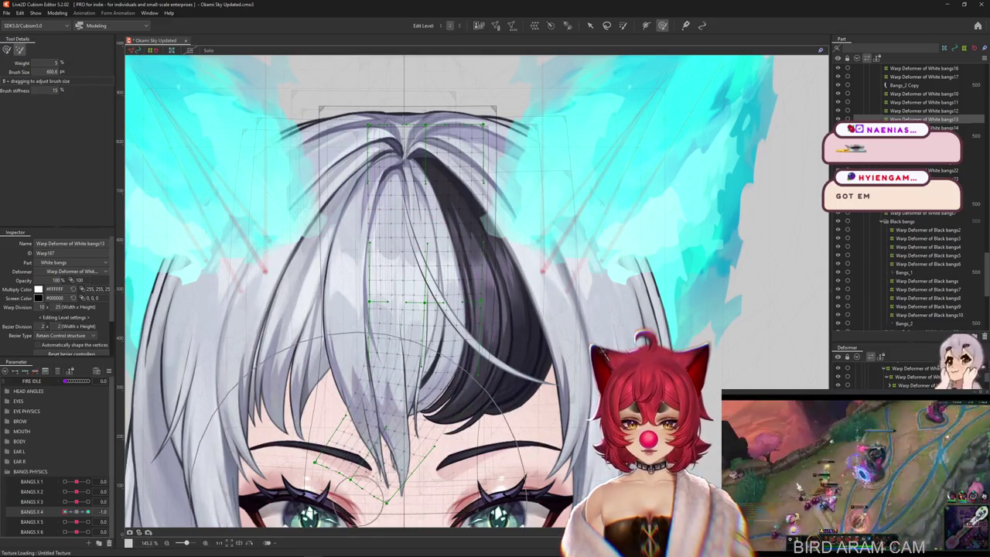
pyautogui.moveTo(355, 437); pyautogui.dragTo(448, 437)
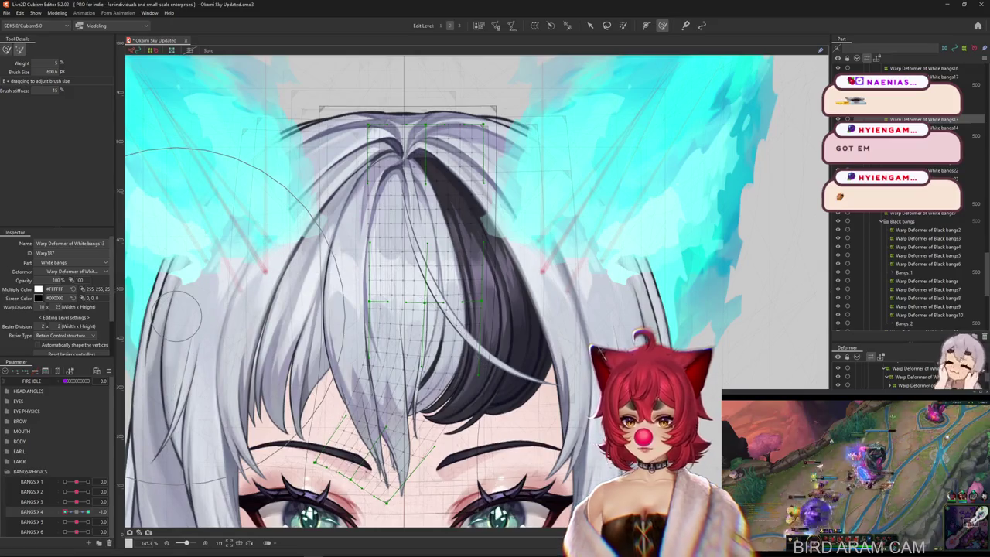
pyautogui.moveTo(178, 313); pyautogui.dragTo(337, 316)
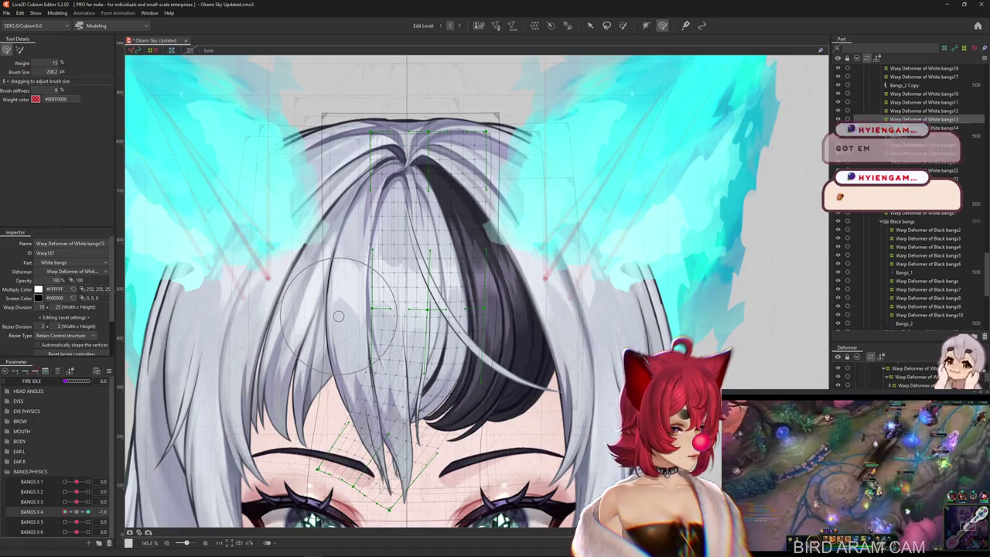
pyautogui.moveTo(453, 381); pyautogui.dragTo(442, 330)
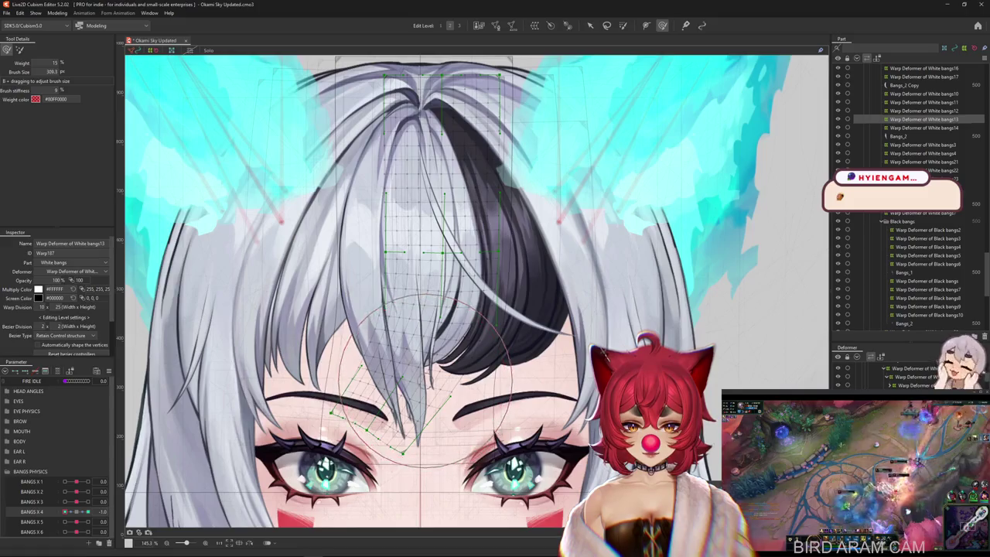
pyautogui.moveTo(433, 502); pyautogui.dragTo(413, 483)
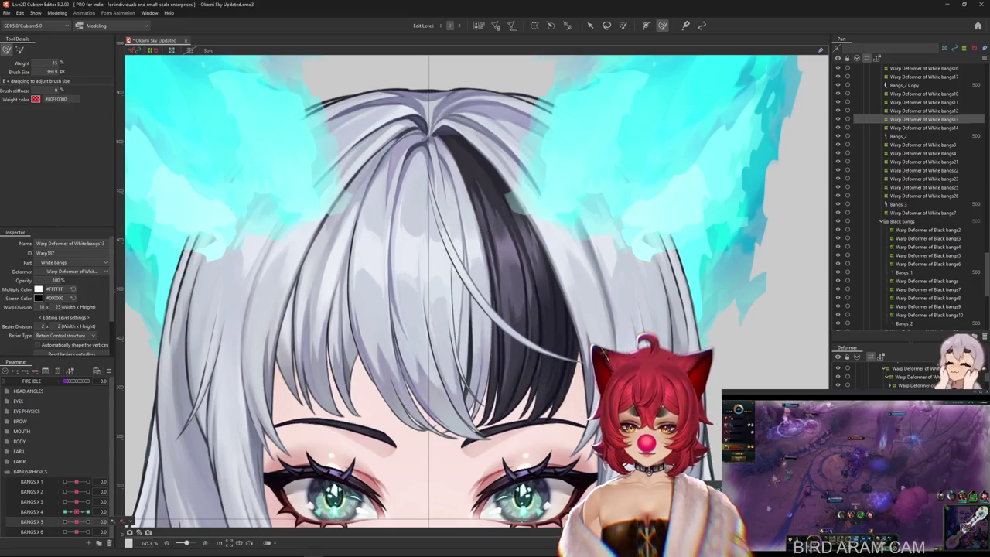
pyautogui.rightClick(390, 283)
# Step: Select Bangs_1 and the White bangs5, bangs27, bangs6 and bangs19 deformers via overlapping layers
pyautogui.click(415, 436)
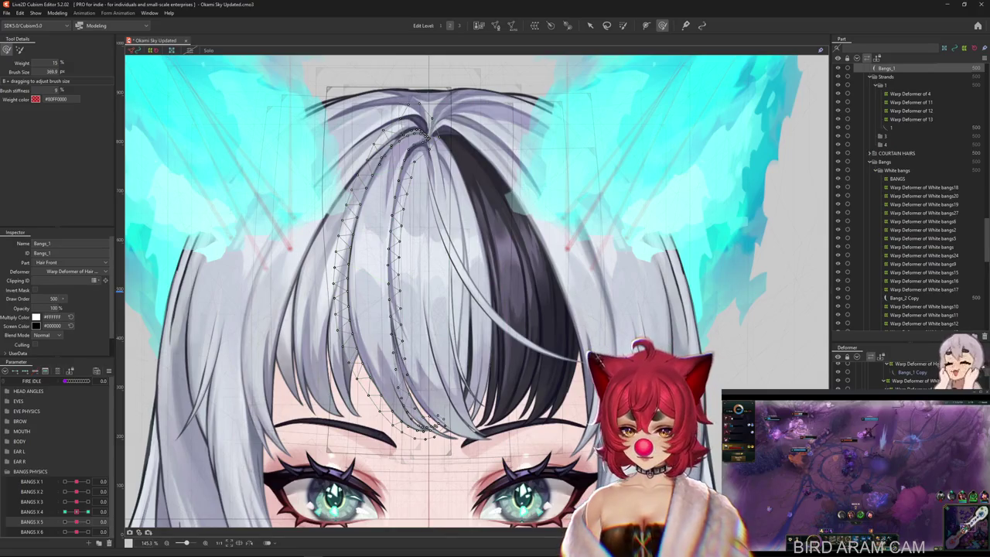
pyautogui.click(387, 263)
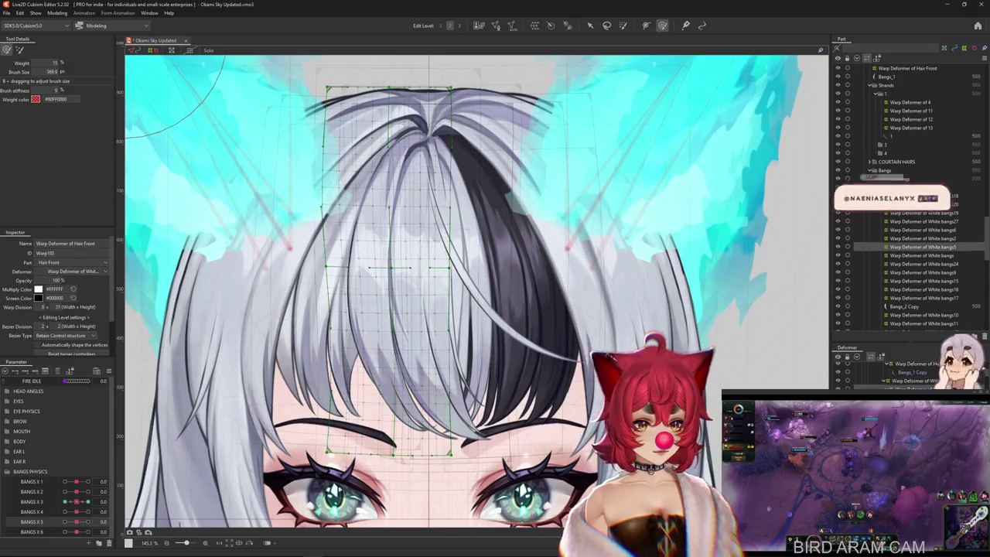
pyautogui.click(424, 138)
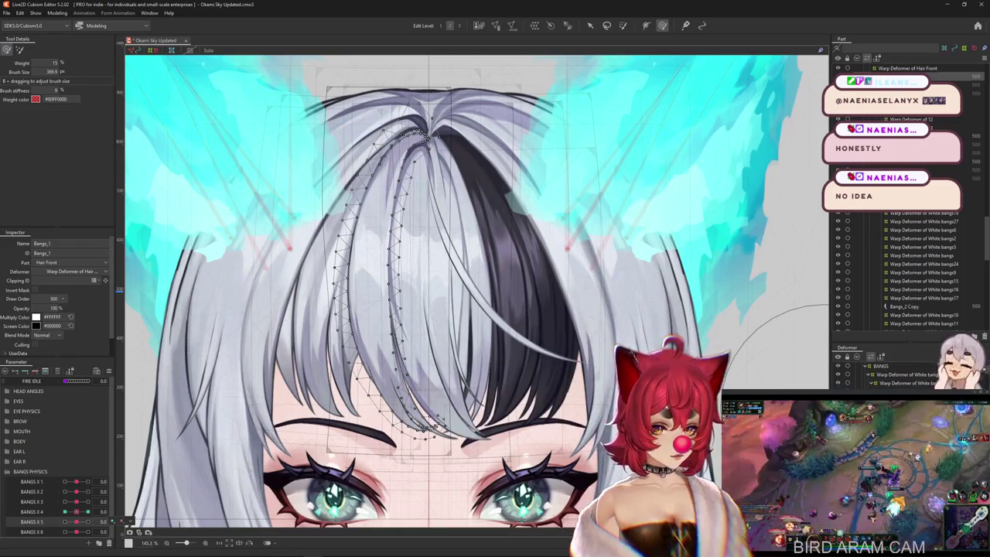
pyautogui.click(418, 375)
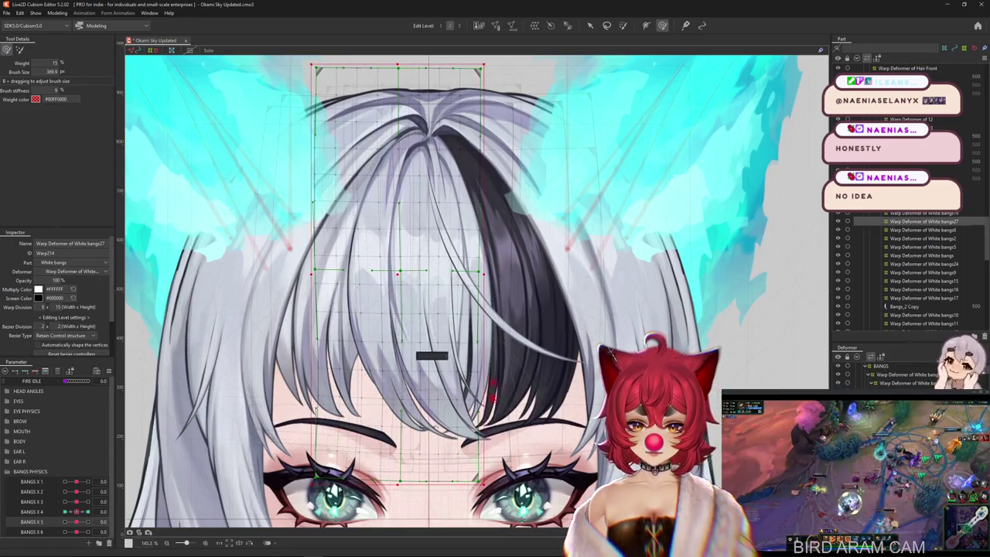
pyautogui.rightClick(402, 364)
pyautogui.click(425, 325)
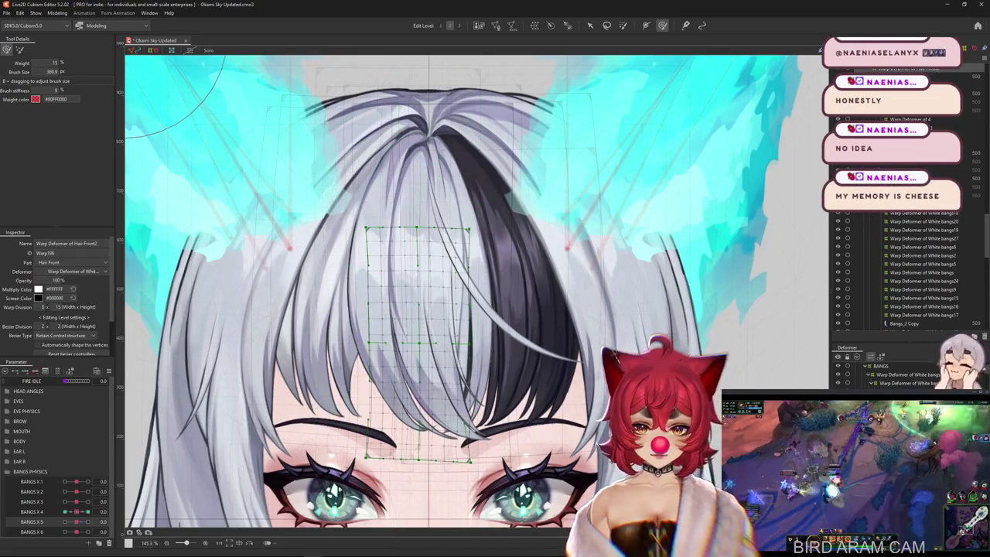
pyautogui.click(418, 340)
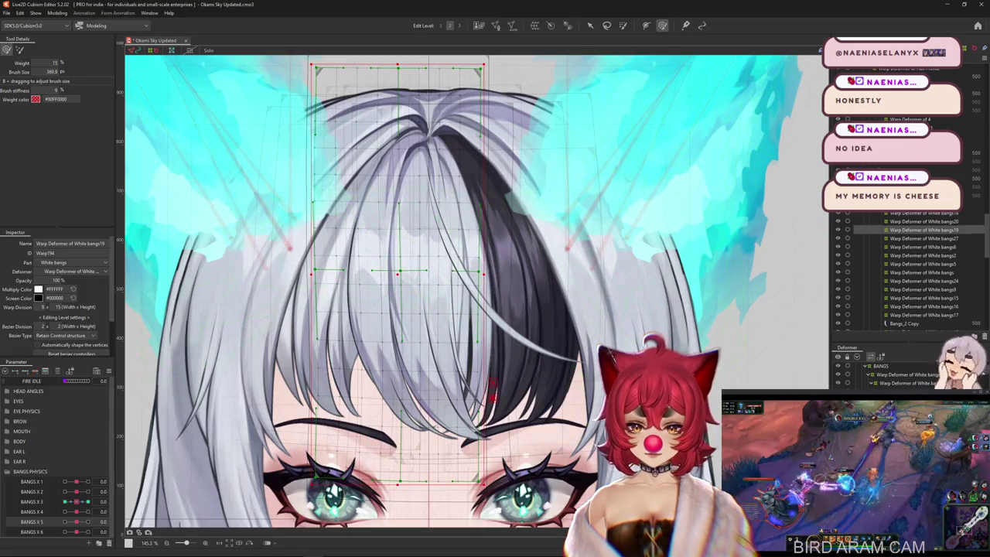
pyautogui.click(400, 277)
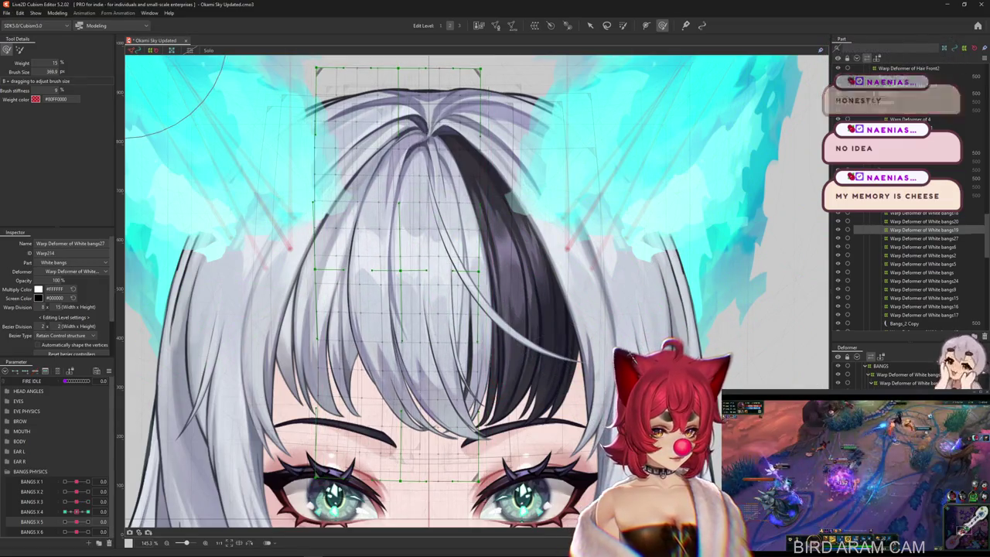
pyautogui.click(625, 278)
# Step: Swing BANGS X 4 between 1.0 and -1.0, then return it to 0.0
pyautogui.moveTo(495, 364)
pyautogui.mouseDown()
pyautogui.moveTo(429, 437)
pyautogui.moveTo(452, 429)
pyautogui.mouseUp()
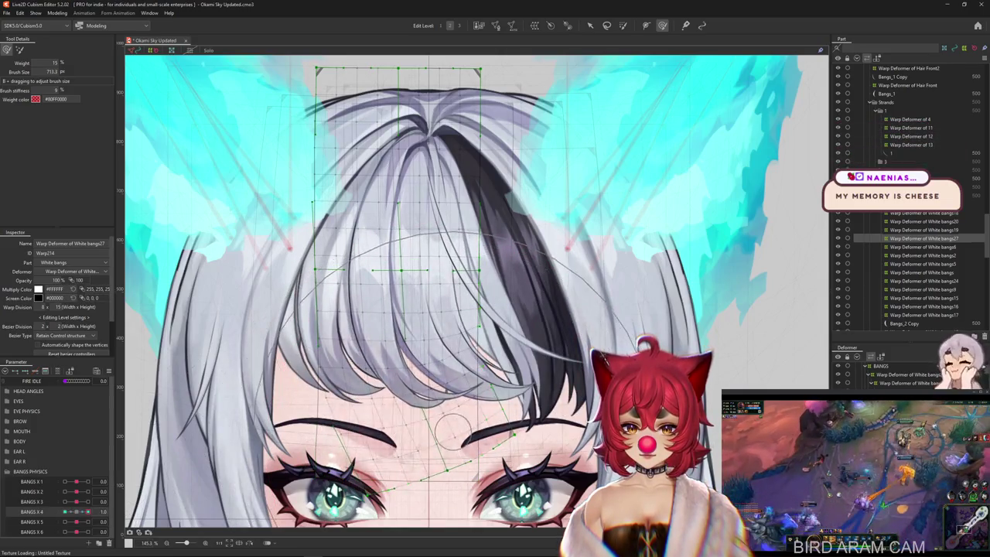
pyautogui.moveTo(87, 511)
pyautogui.mouseDown()
pyautogui.moveTo(66, 511)
pyautogui.moveTo(87, 511)
pyautogui.mouseUp()
pyautogui.moveTo(452, 433); pyautogui.dragTo(468, 457)
pyautogui.moveTo(87, 511); pyautogui.dragTo(77, 511)
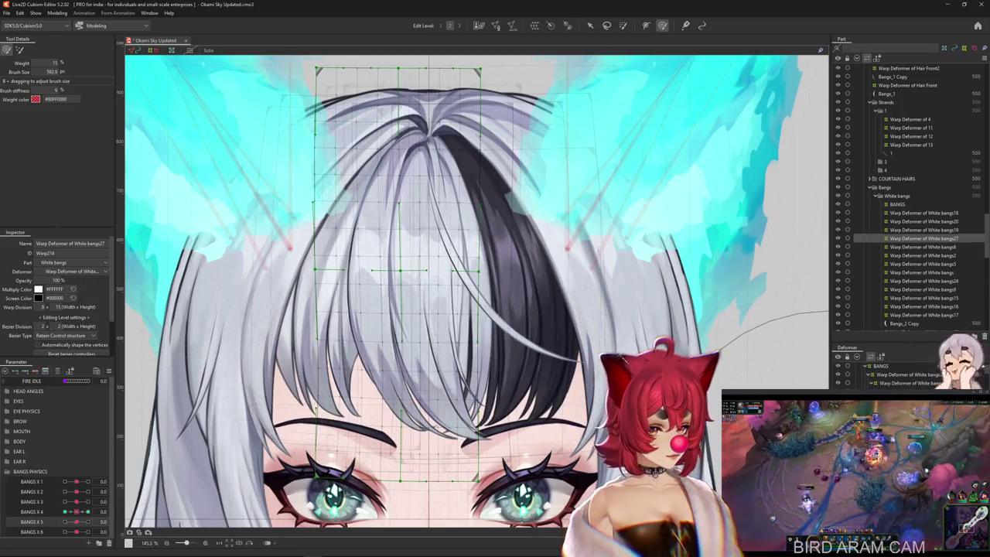
# Step: Reselect the White bangs6 and bangs5 deformers, then pick the White bangs25 deformer
pyautogui.click(924, 247)
pyautogui.click(924, 264)
pyautogui.keyDown('ctrl'); pyautogui.click(924, 247); pyautogui.keyUp('ctrl')
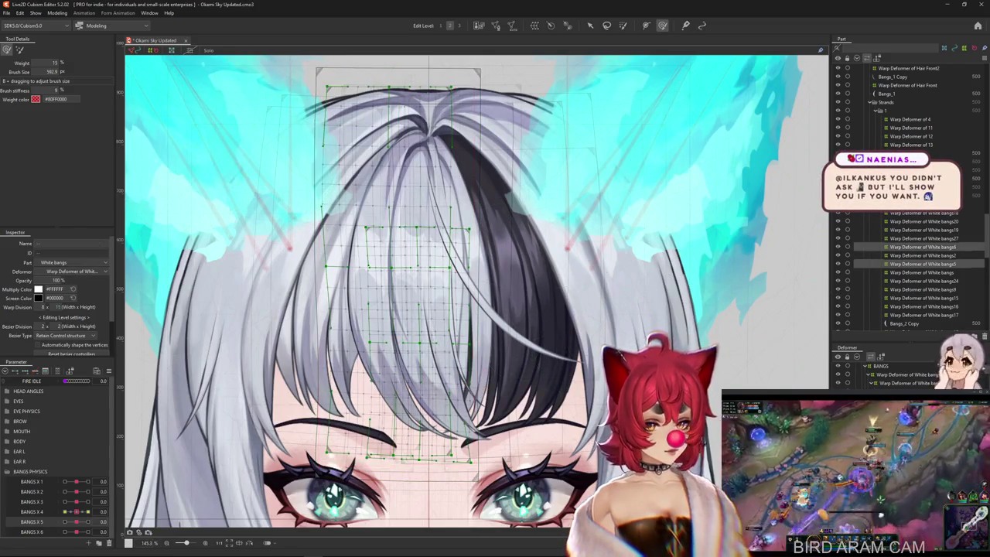
pyautogui.click(302, 232)
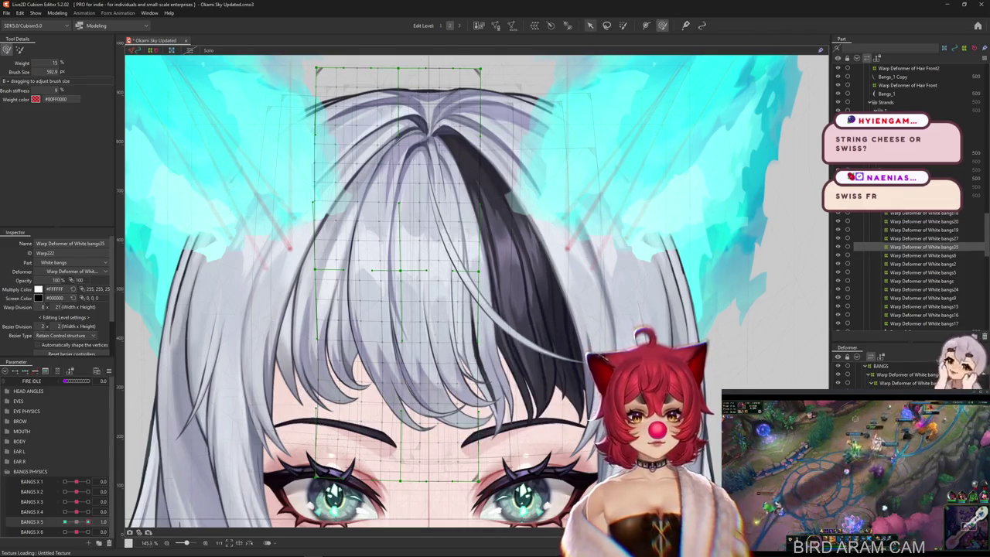
# Step: Bend the bangs with a temporary path deform curving toward the right eyebrow
pyautogui.press('q')
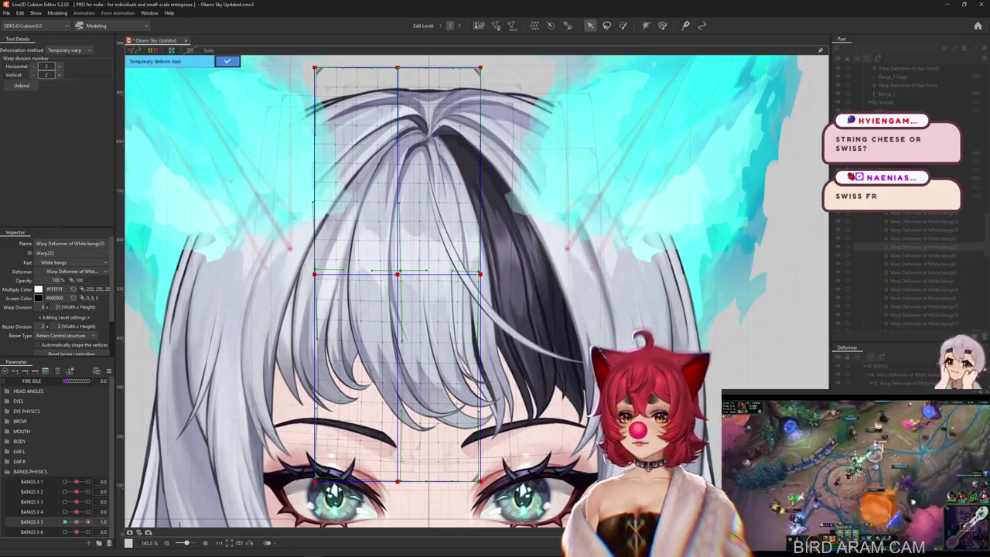
pyautogui.press('q')
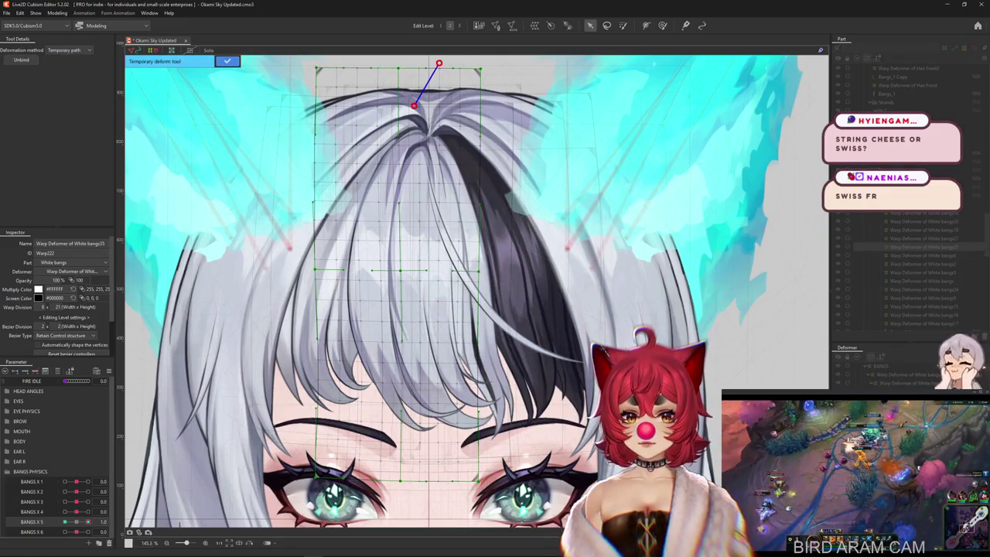
pyautogui.click(374, 283)
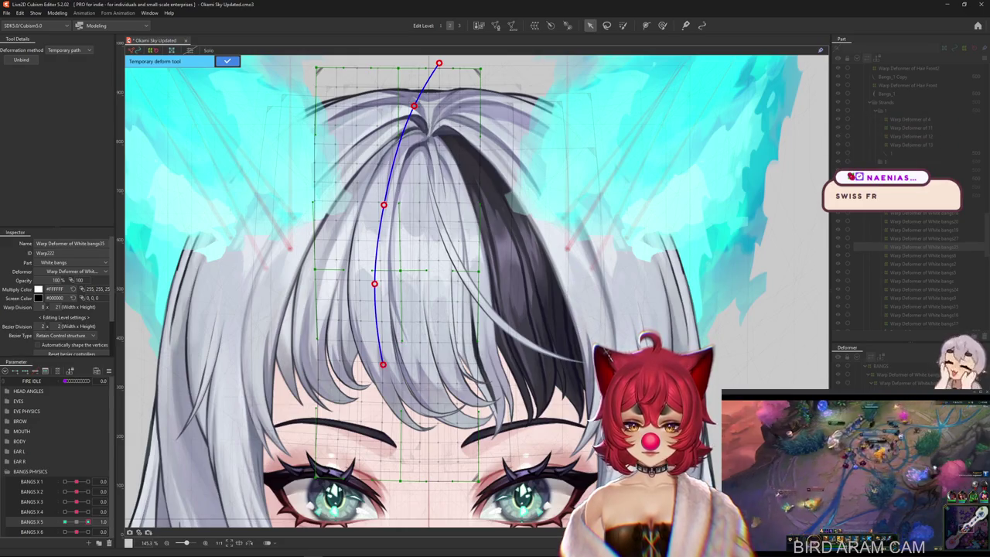
pyautogui.click(556, 436)
pyautogui.moveTo(556, 436); pyautogui.dragTo(561, 431)
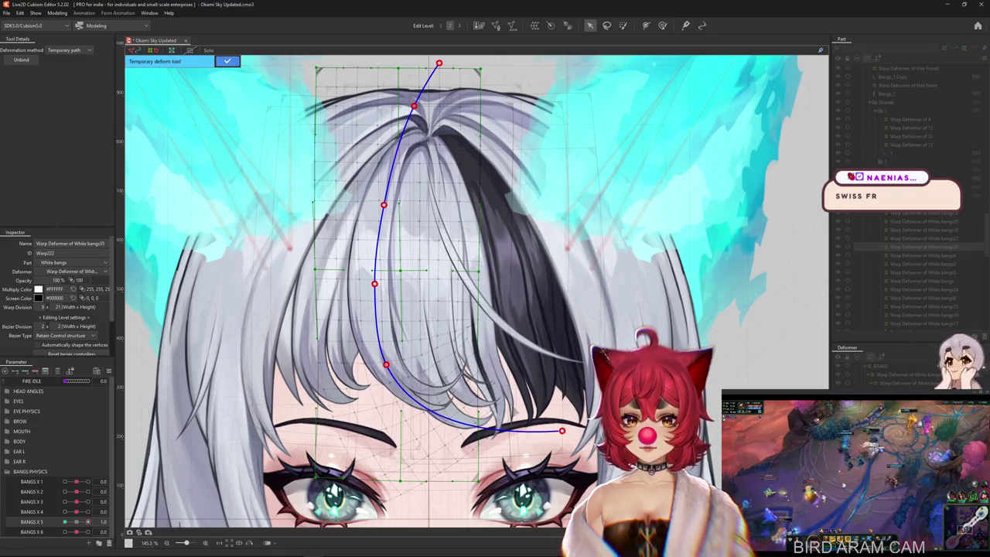
pyautogui.press('Return')
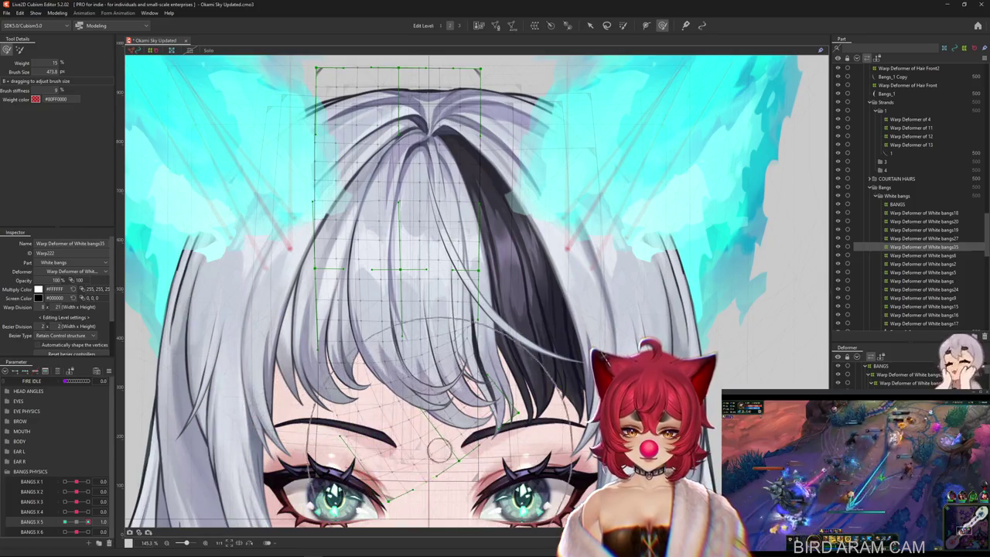
# Step: Undo the path bend and move BANGS X 5 to -1.0 to check the shape
pyautogui.moveTo(533, 376); pyautogui.dragTo(464, 402)
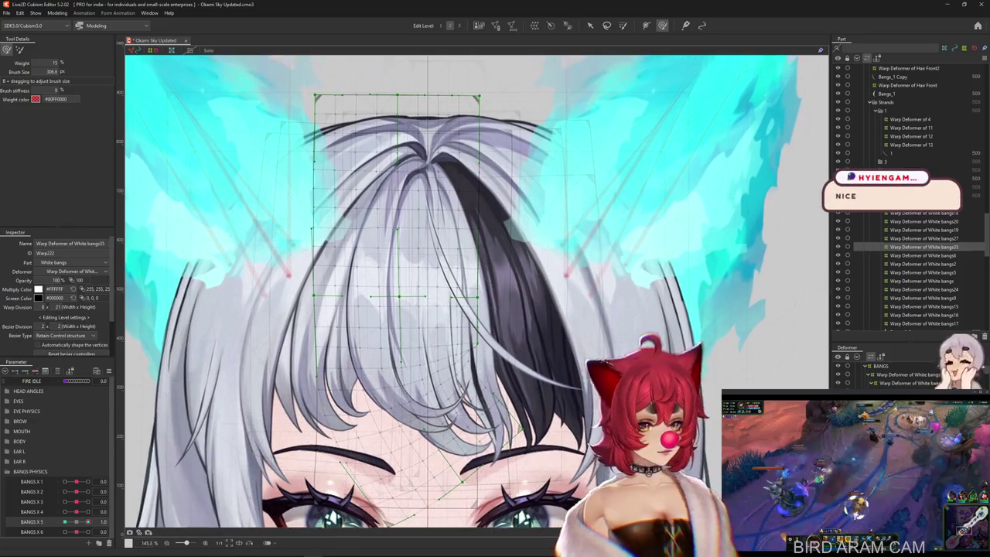
pyautogui.scroll(1, 295, 438)
pyautogui.hotkey('ctrl', 'z')
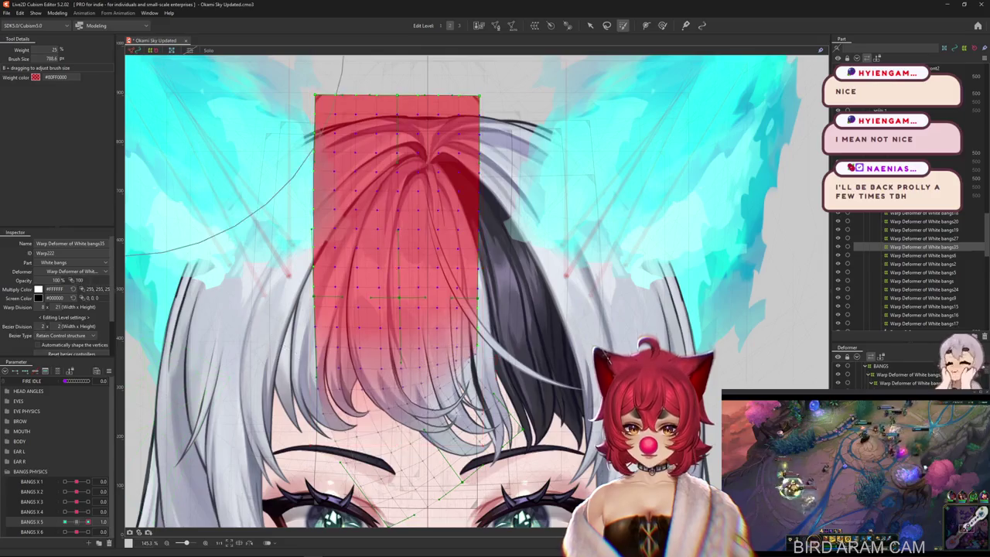
pyautogui.hotkey('ctrl', 'z')
pyautogui.press('b')
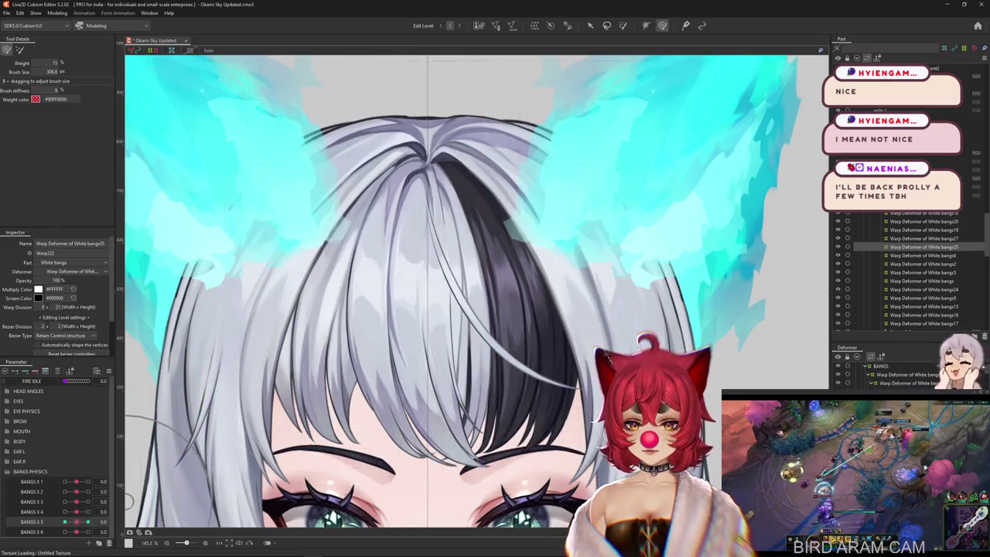
pyautogui.hotkey('ctrl', 'y')
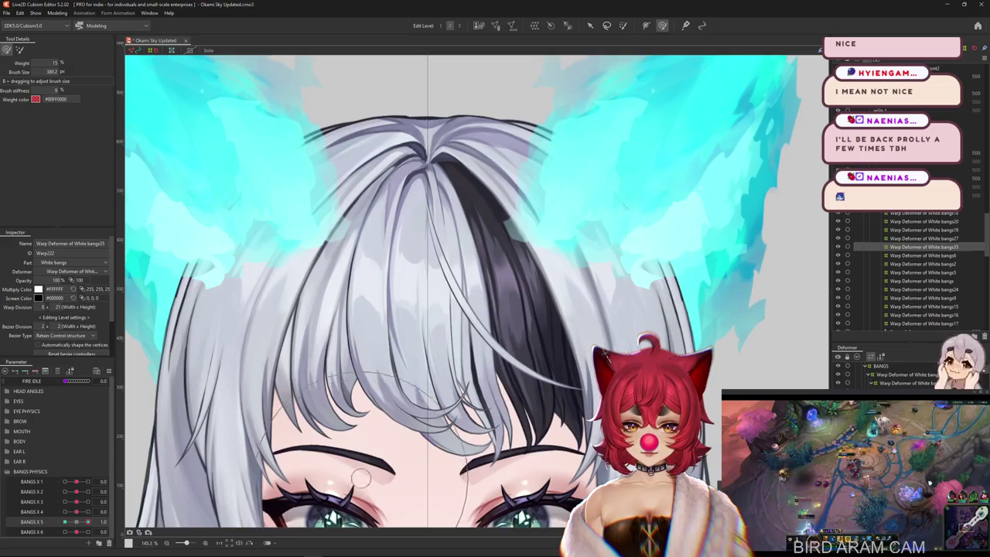
pyautogui.moveTo(87, 521); pyautogui.dragTo(65, 521)
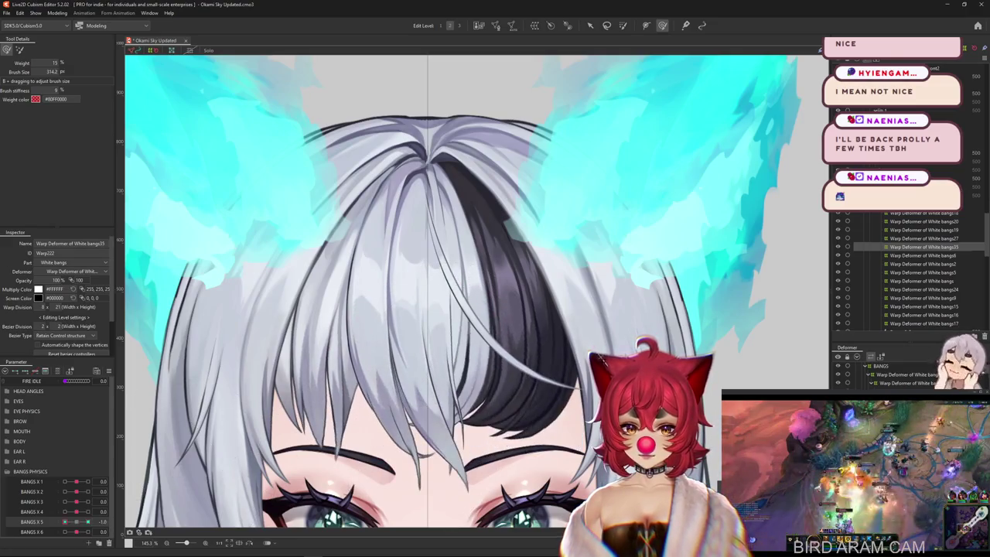
# Step: Bend the white bangs along a five-point temporary path down the fringe, then switch to weight painting
pyautogui.press('t')
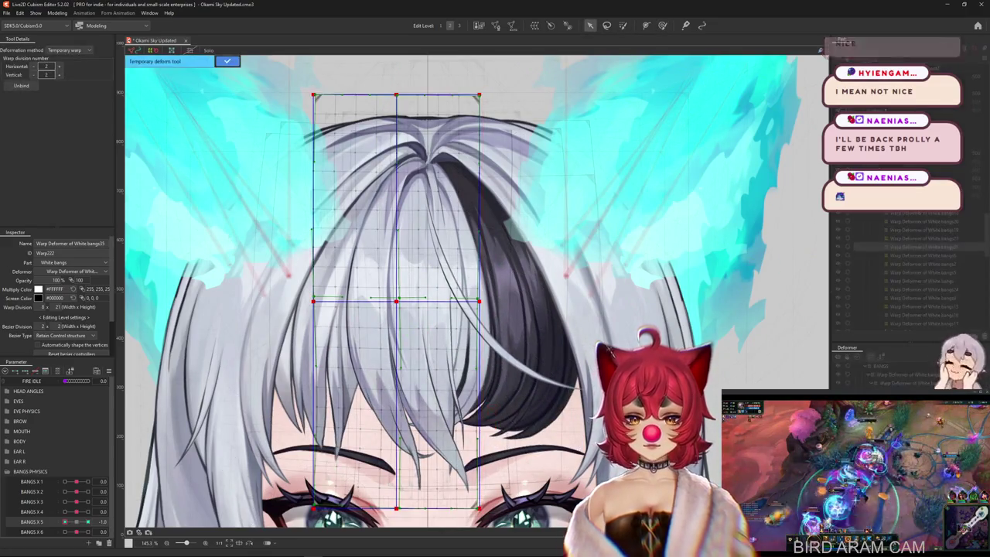
pyautogui.click(68, 49)
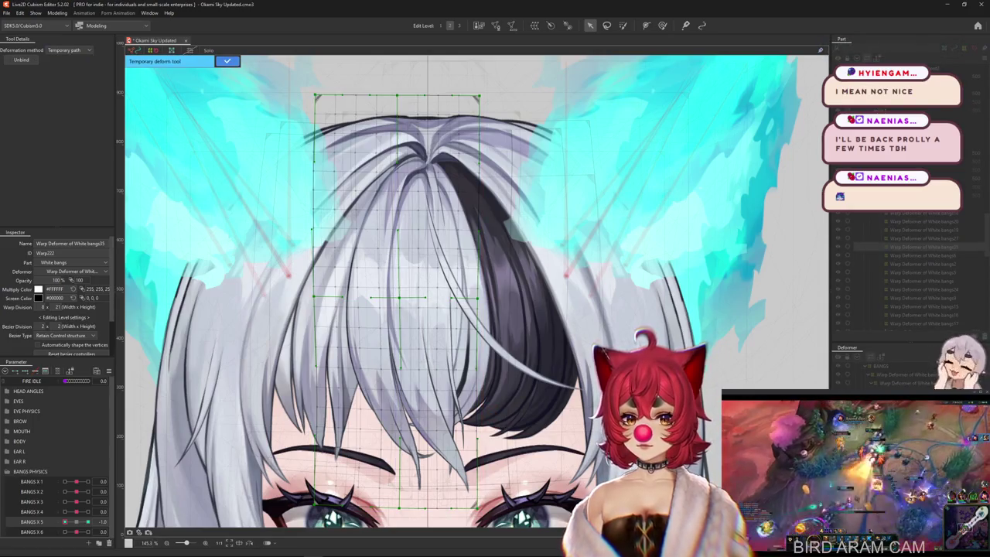
pyautogui.click(454, 77)
pyautogui.click(400, 173)
pyautogui.click(373, 275)
pyautogui.scroll(-2, 371, 309)
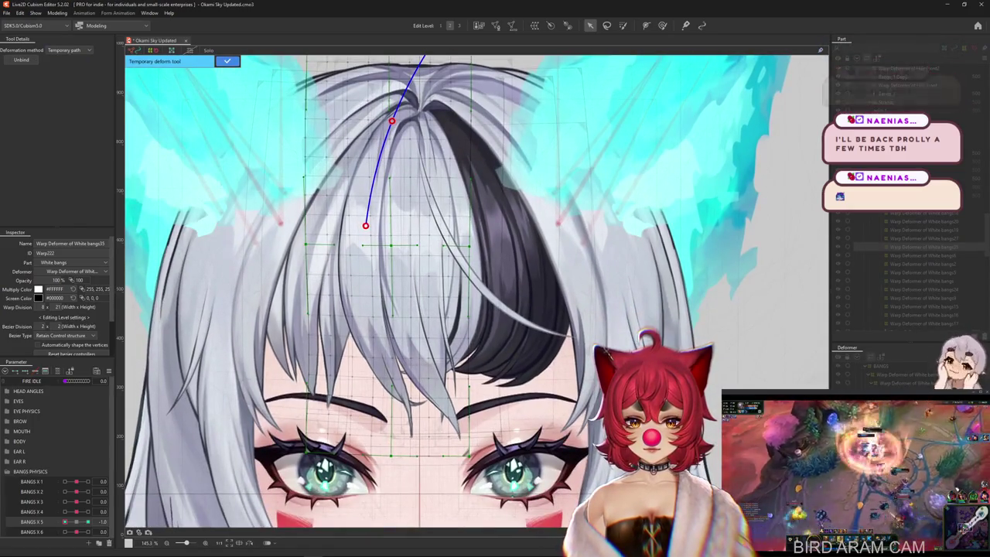
pyautogui.click(371, 320)
pyautogui.click(394, 510)
pyautogui.press('Return')
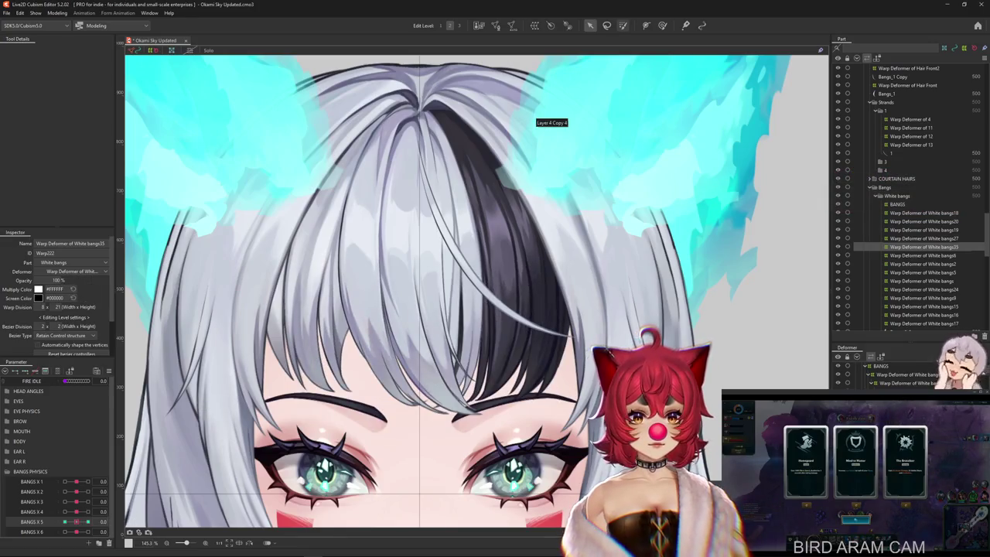
pyautogui.press('w')
pyautogui.scroll(2, 475, 294)
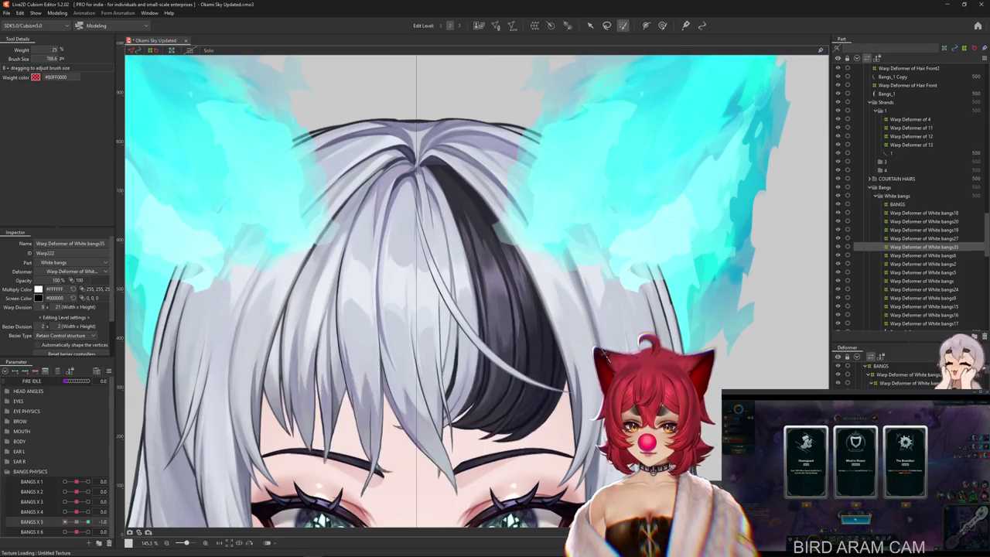
# Step: Open and close the Parameter panel's Extended Interpolation settings
pyautogui.click(110, 371)
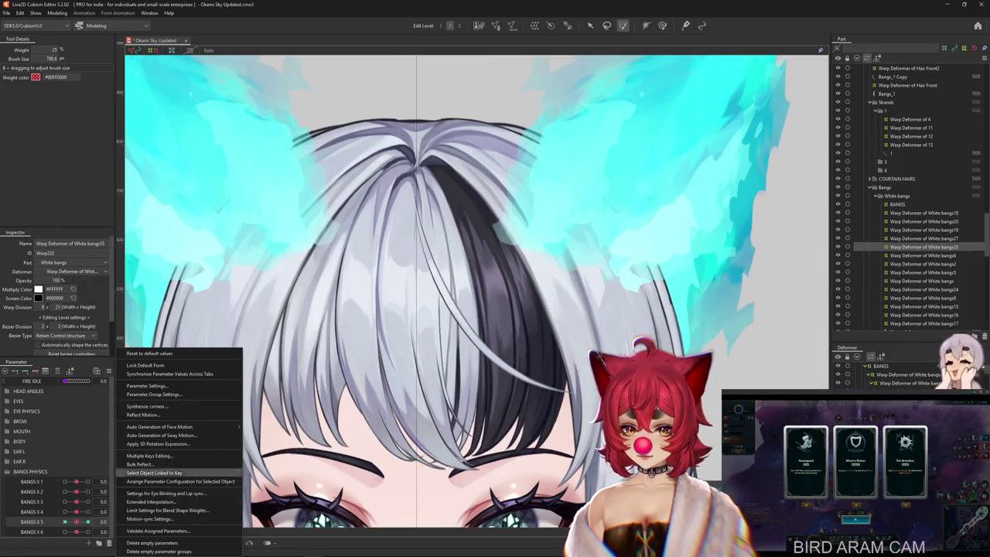
pyautogui.click(151, 501)
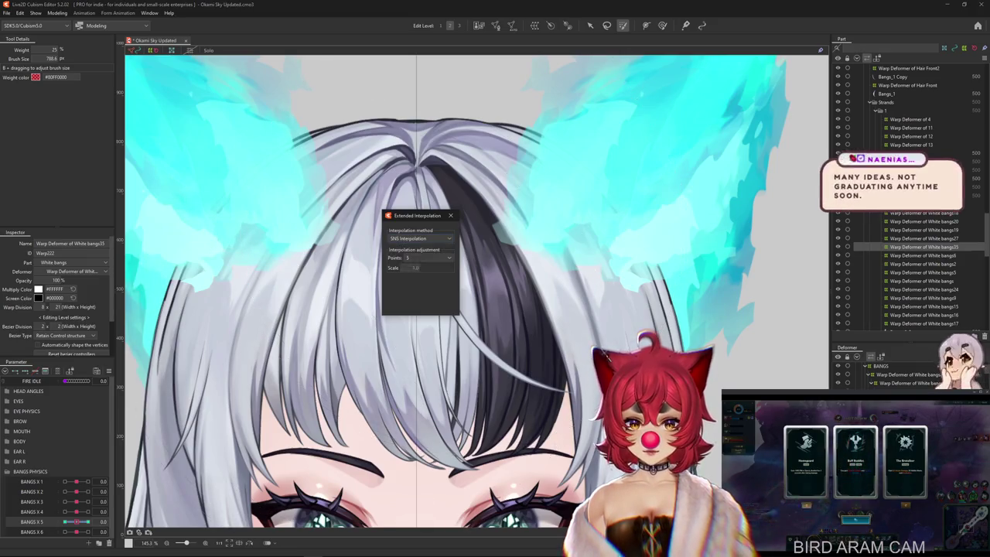
pyautogui.click(450, 215)
pyautogui.scroll(-5, 433, 294)
# Step: Open Modeling > Physics Settings and preview the bangs close up
pyautogui.click(57, 13)
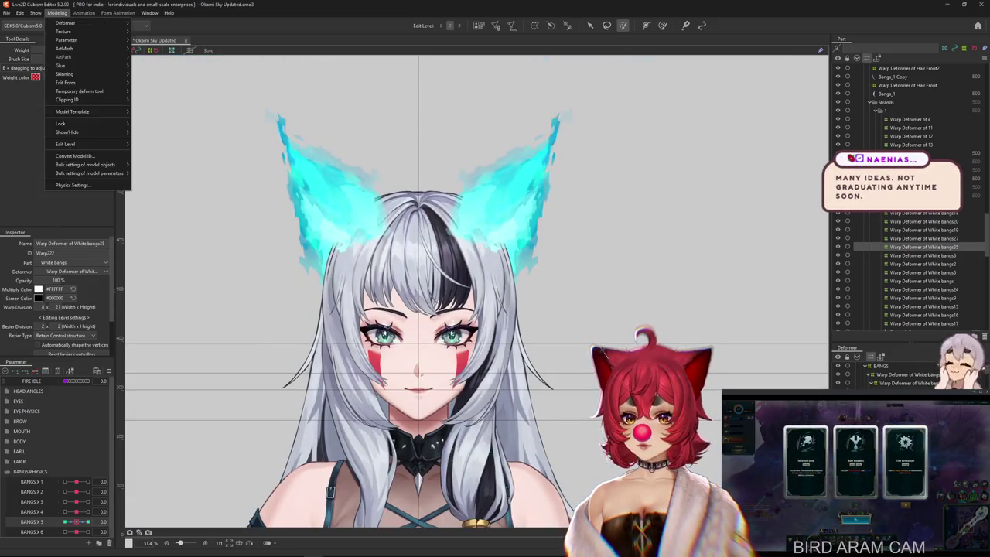
pyautogui.click(73, 185)
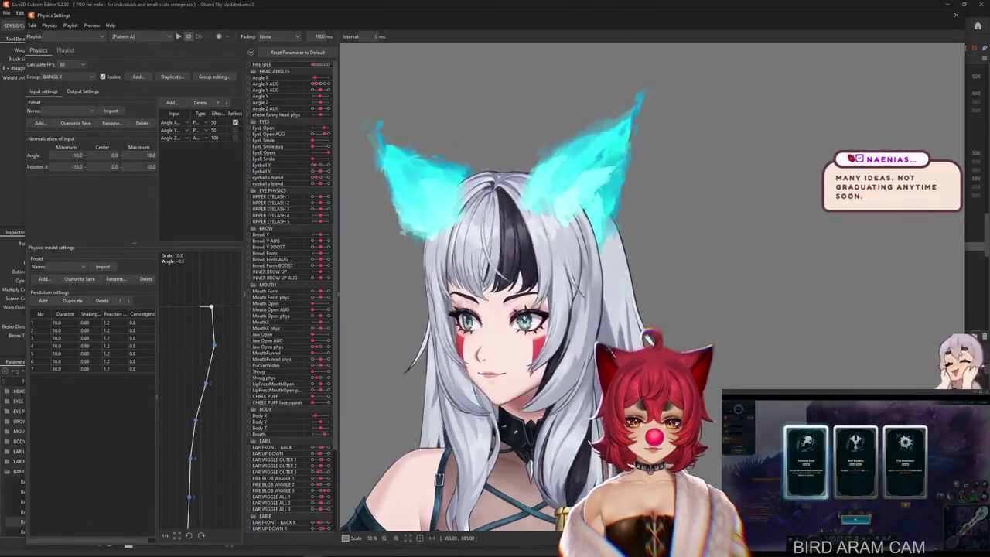
pyautogui.scroll(5, 453, 248)
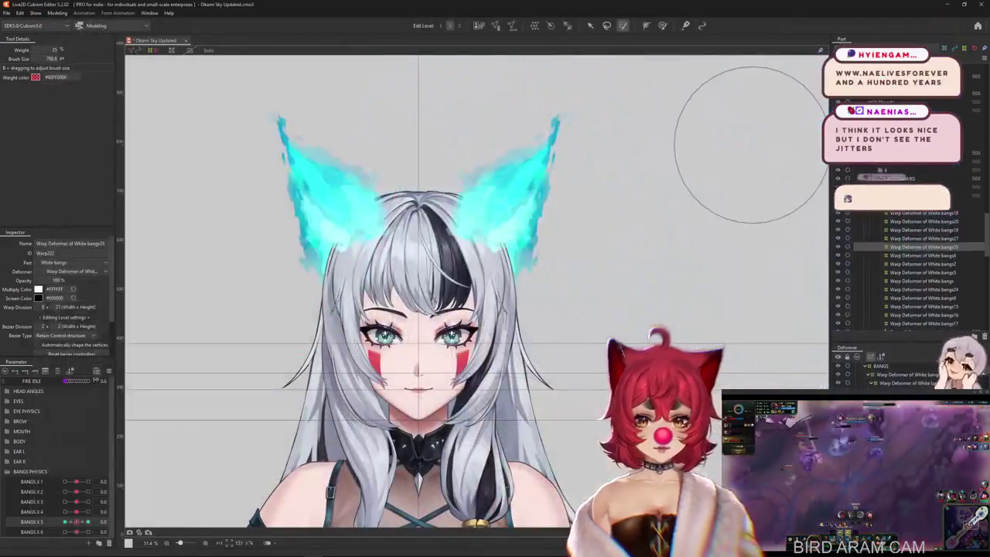
pyautogui.rightClick(123, 350)
pyautogui.click(136, 366)
# Step: Turn the head with Angle X AUG at -30 and preview BANGS X 1 and 2 swaying the bangs
pyautogui.rightClick(124, 350)
pyautogui.click(71, 410)
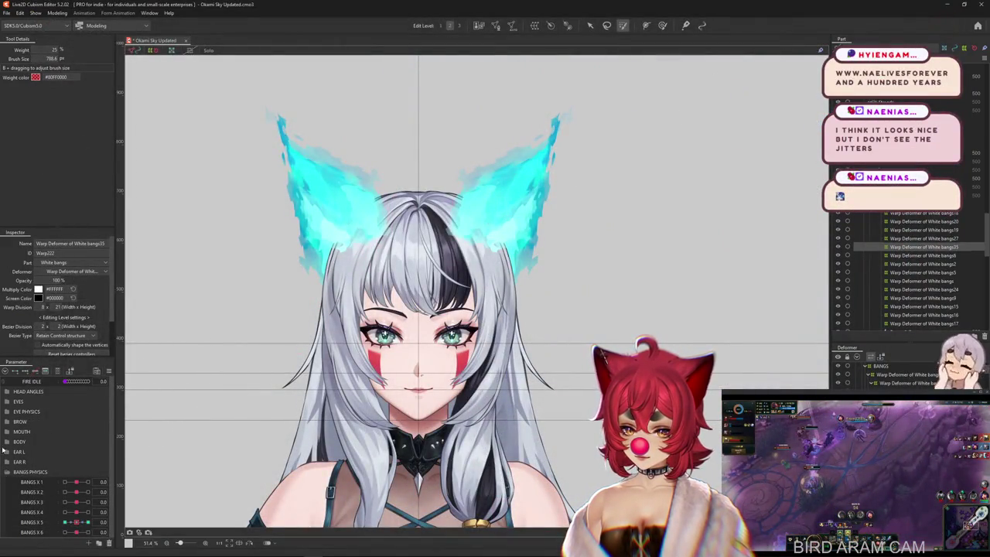
pyautogui.click(8, 391)
pyautogui.click(65, 411)
pyautogui.scroll(2, 263, 290)
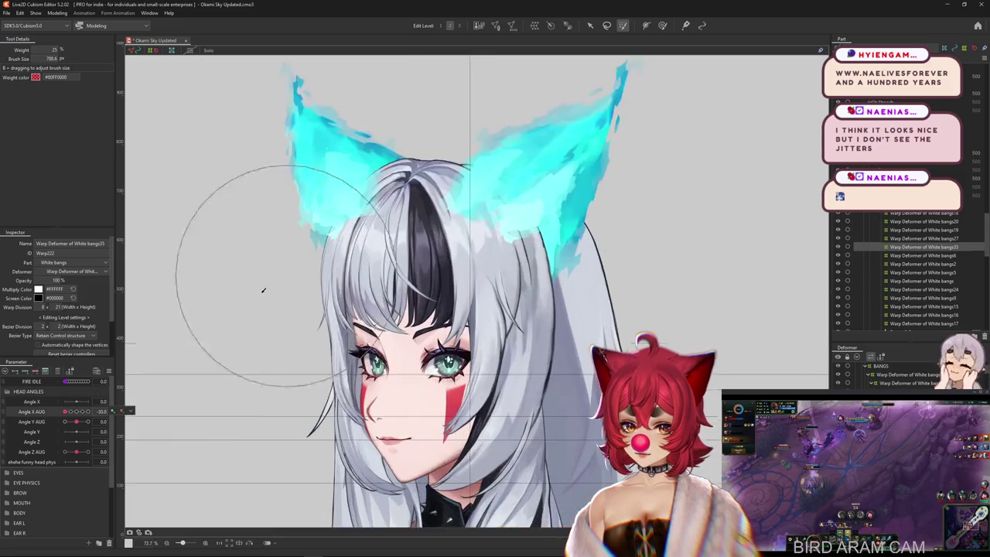
pyautogui.scroll(-3, 65, 465)
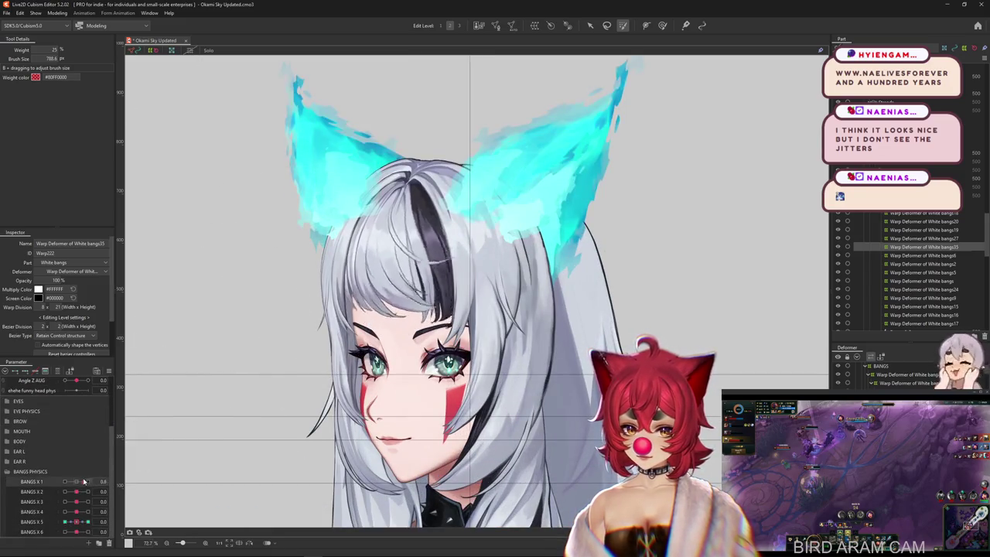
pyautogui.moveTo(74, 491)
pyautogui.mouseDown()
pyautogui.moveTo(89, 493)
pyautogui.moveTo(72, 506)
pyautogui.moveTo(84, 503)
pyautogui.moveTo(77, 535)
pyautogui.mouseUp()
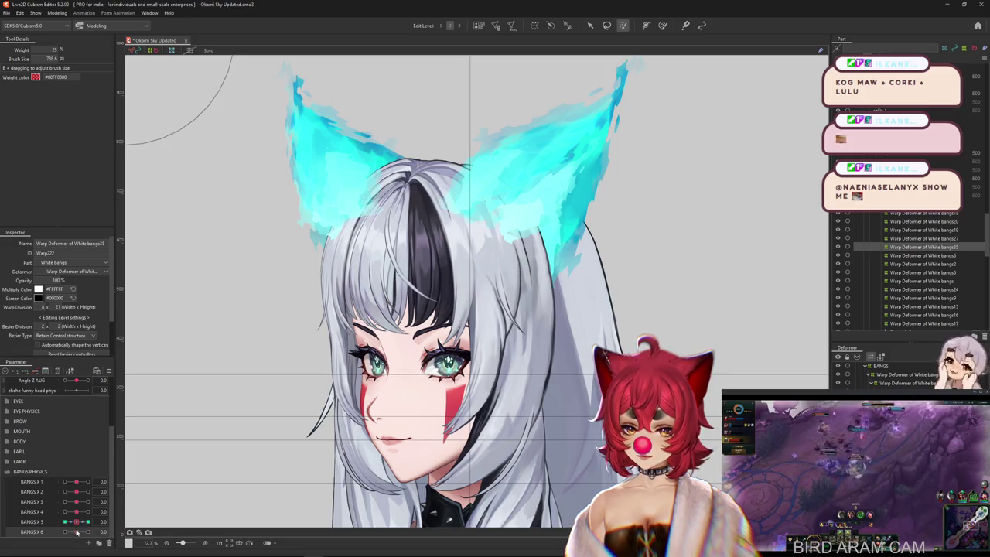
pyautogui.click(107, 375)
pyautogui.scroll(5, 347, 309)
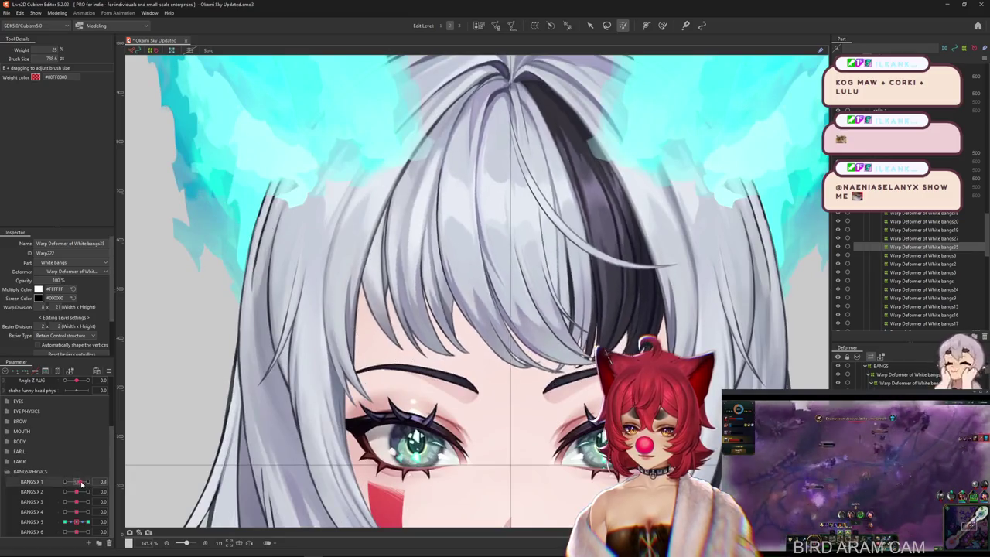
pyautogui.moveTo(81, 483); pyautogui.dragTo(80, 482)
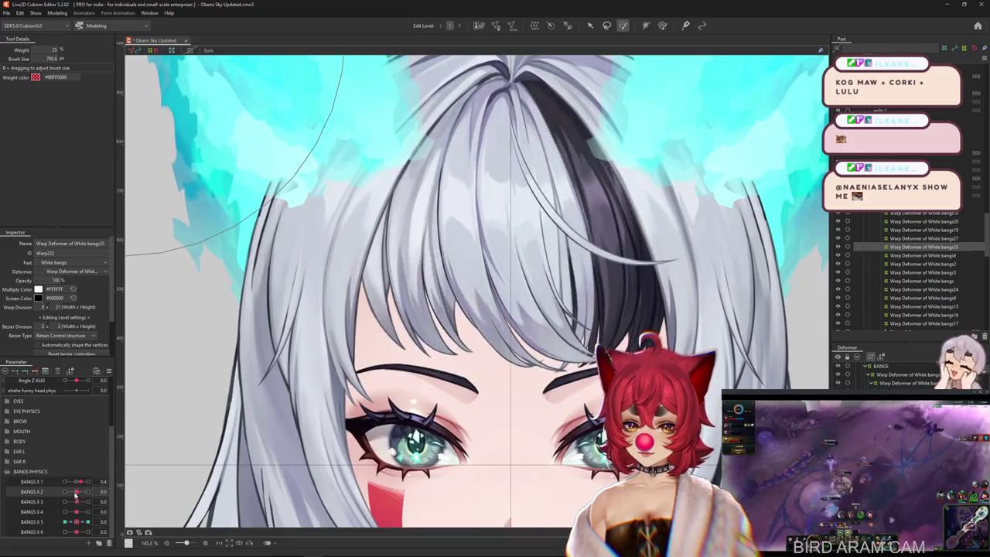
pyautogui.moveTo(75, 473); pyautogui.dragTo(76, 482)
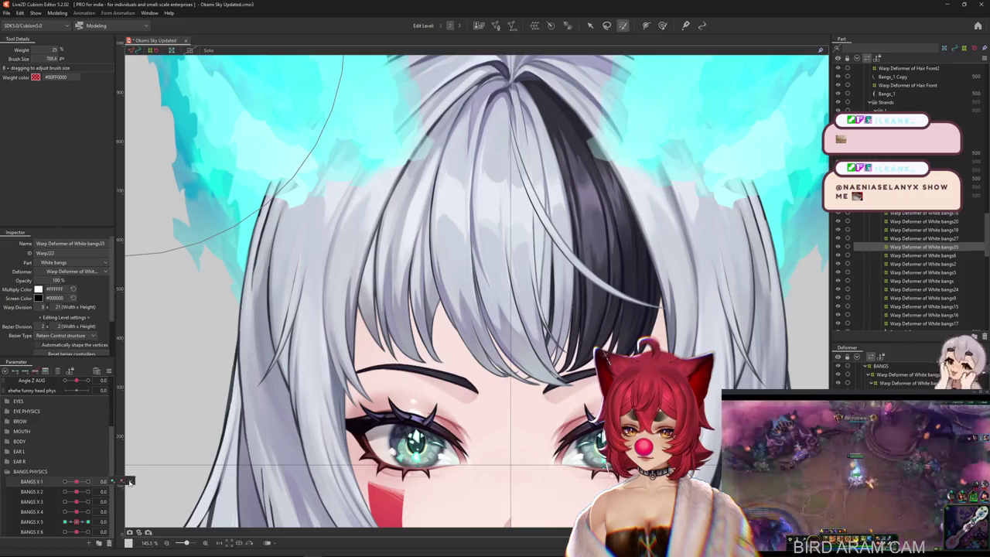
pyautogui.scroll(-5, 130, 481)
# Step: Keep SNS as the Extended Interpolation method and drag the BANGS X sliders to 1.0
pyautogui.click(109, 372)
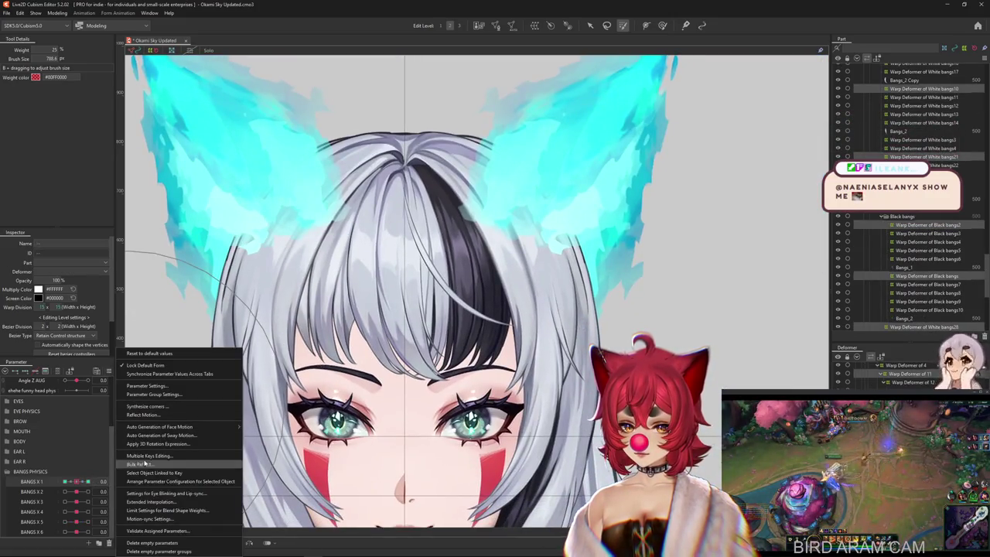
pyautogui.click(151, 501)
pyautogui.click(420, 238)
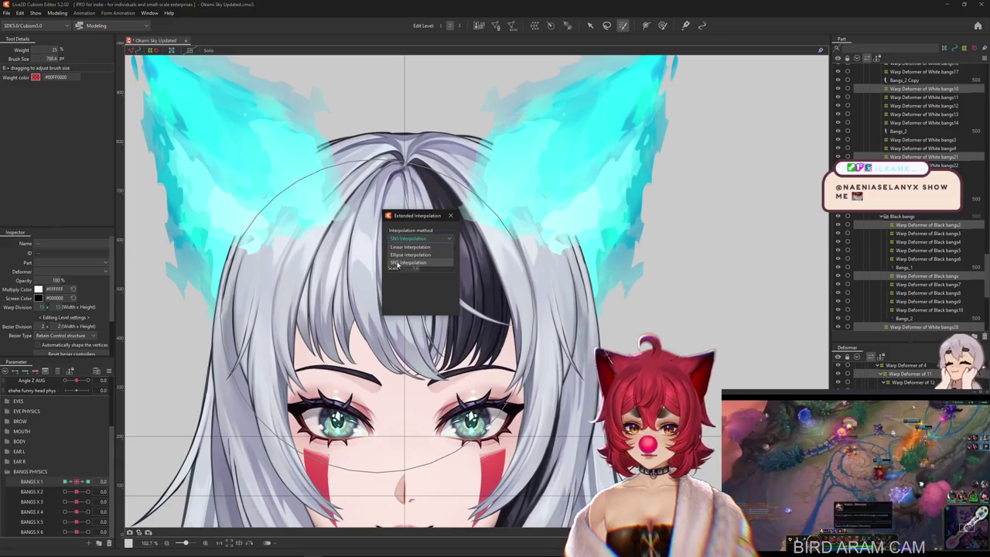
pyautogui.click(397, 264)
pyautogui.click(433, 305)
pyautogui.moveTo(75, 481); pyautogui.dragTo(80, 499)
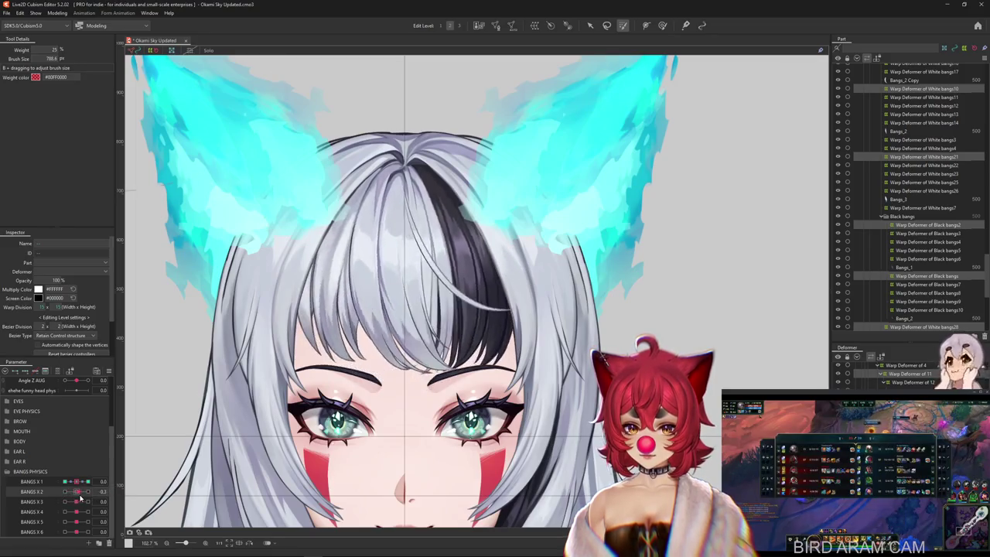
pyautogui.moveTo(80, 499)
pyautogui.mouseDown()
pyautogui.moveTo(84, 525)
pyautogui.moveTo(91, 491)
pyautogui.mouseUp()
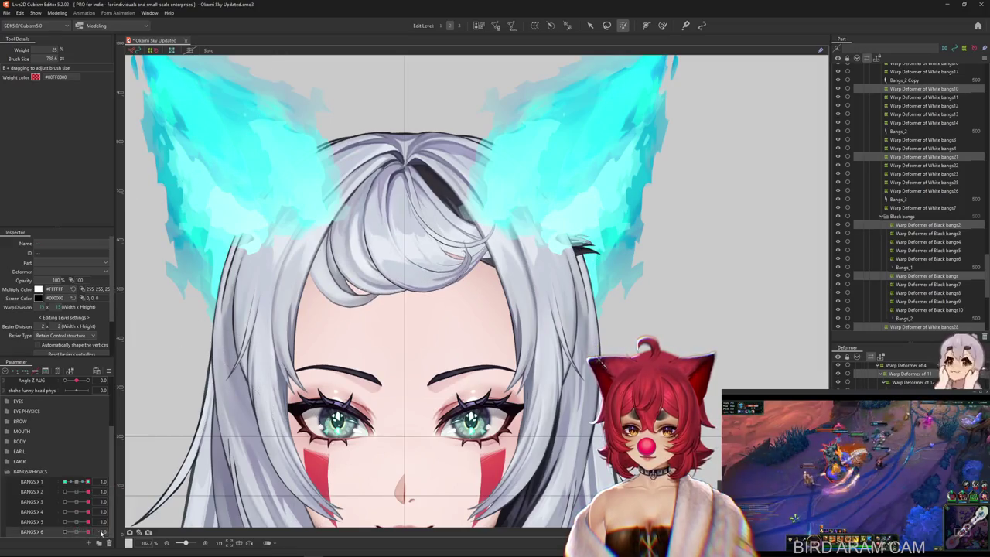
pyautogui.click(108, 371)
pyautogui.click(136, 389)
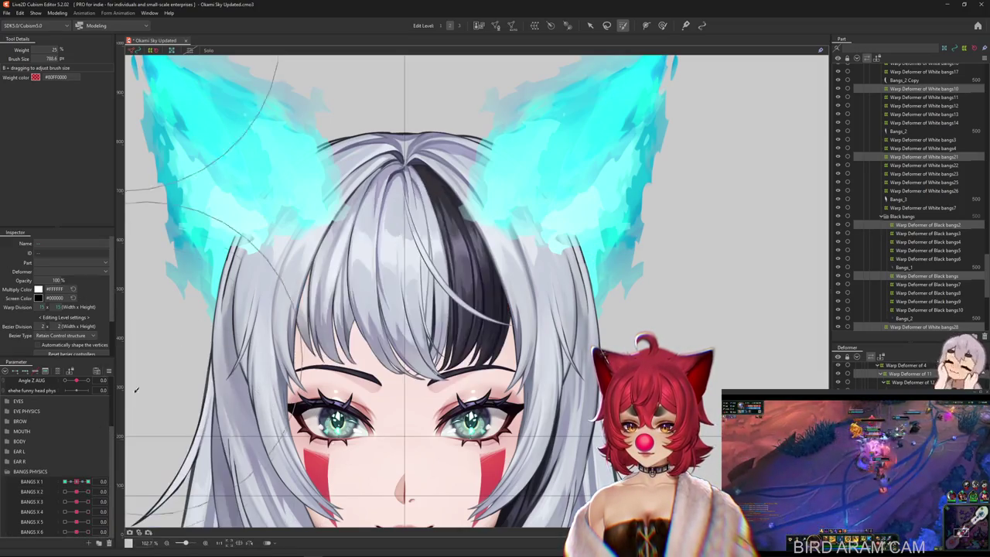
pyautogui.moveTo(78, 498); pyautogui.dragTo(78, 493)
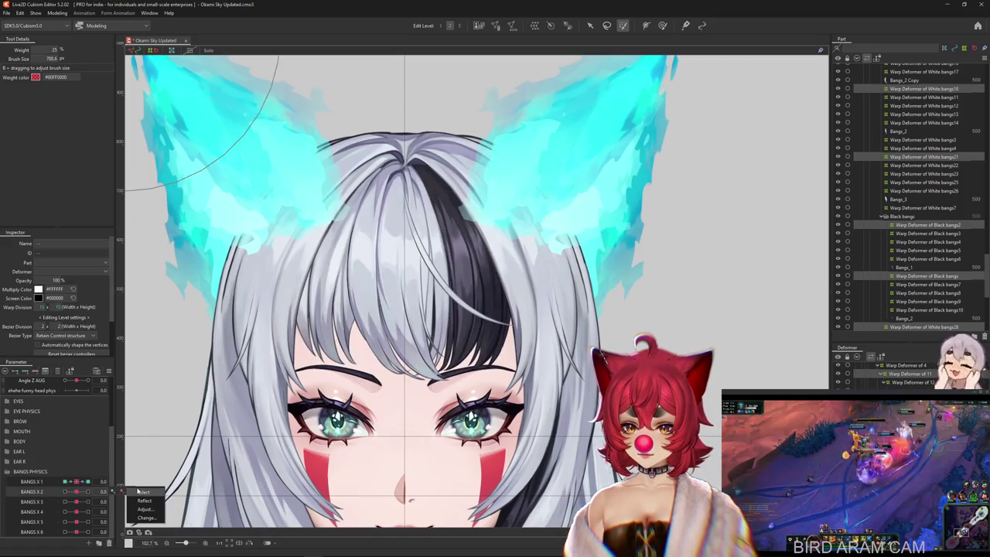
pyautogui.click(142, 492)
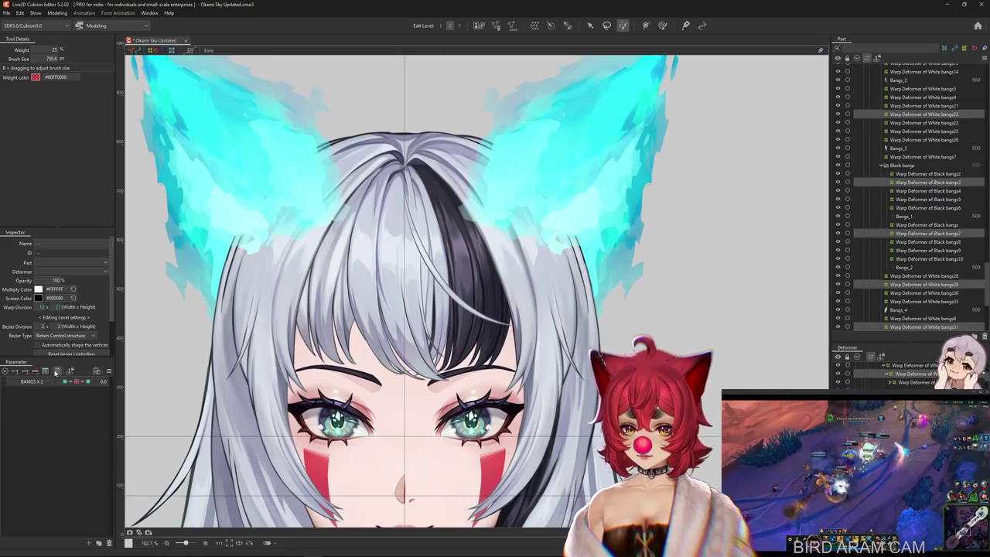
pyautogui.click(56, 372)
pyautogui.click(108, 372)
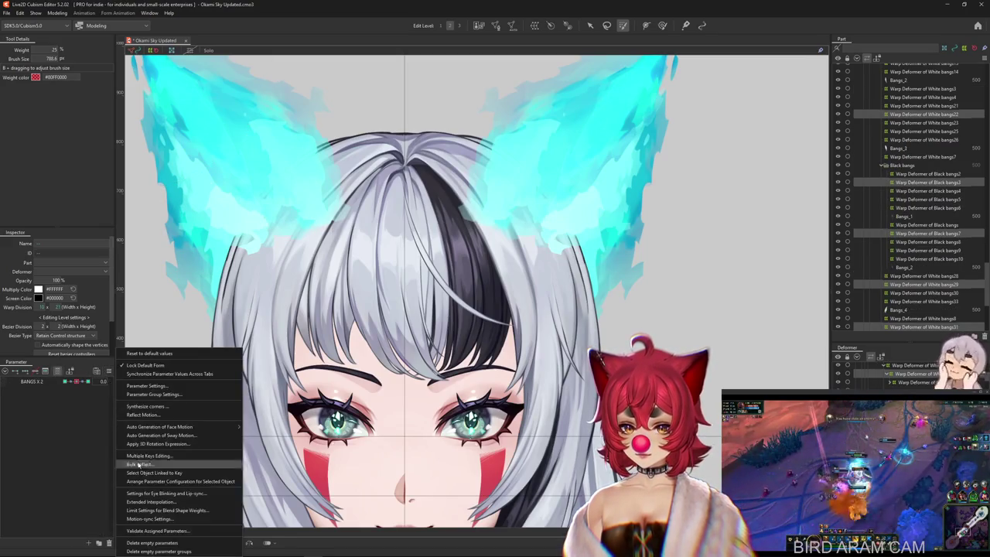
pyautogui.click(157, 502)
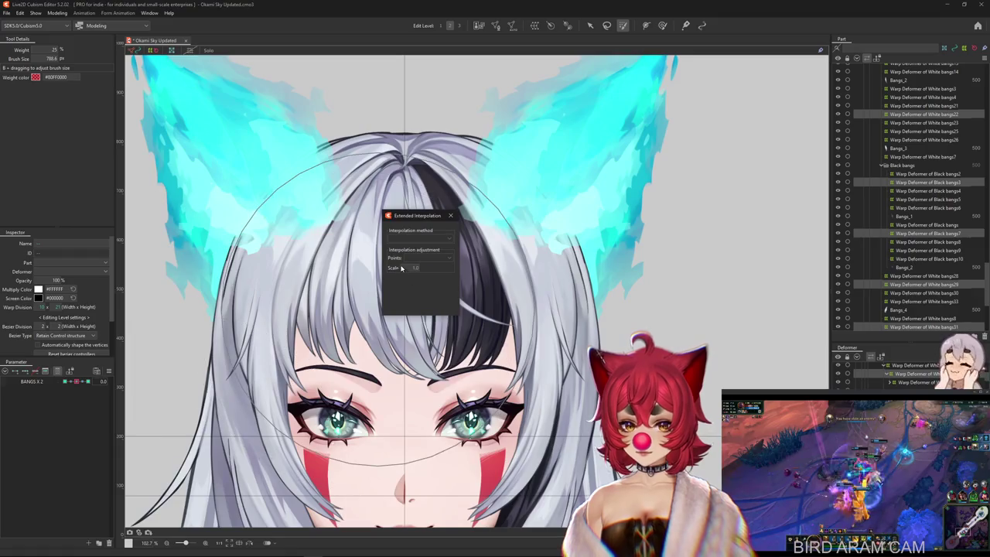
pyautogui.click(451, 216)
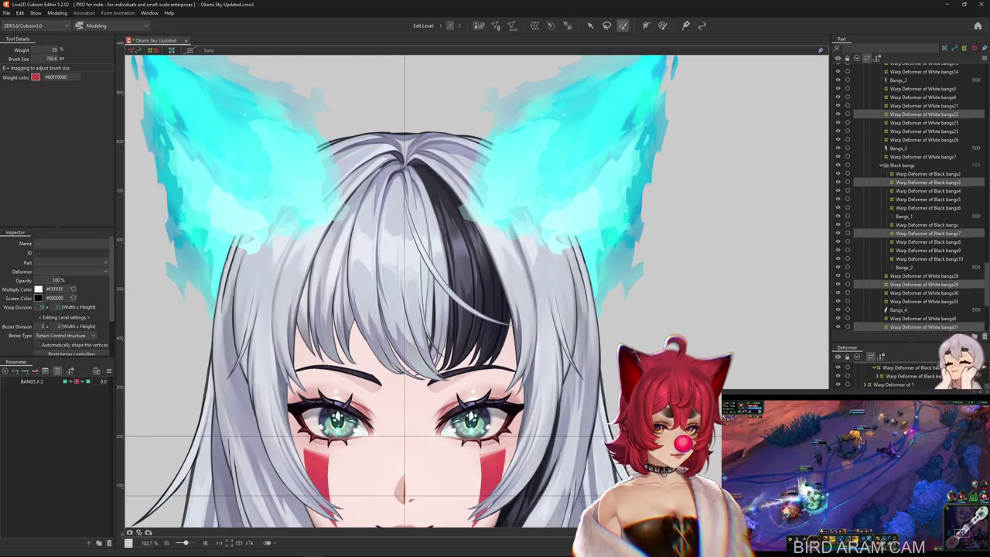
pyautogui.scroll(5, 914, 332)
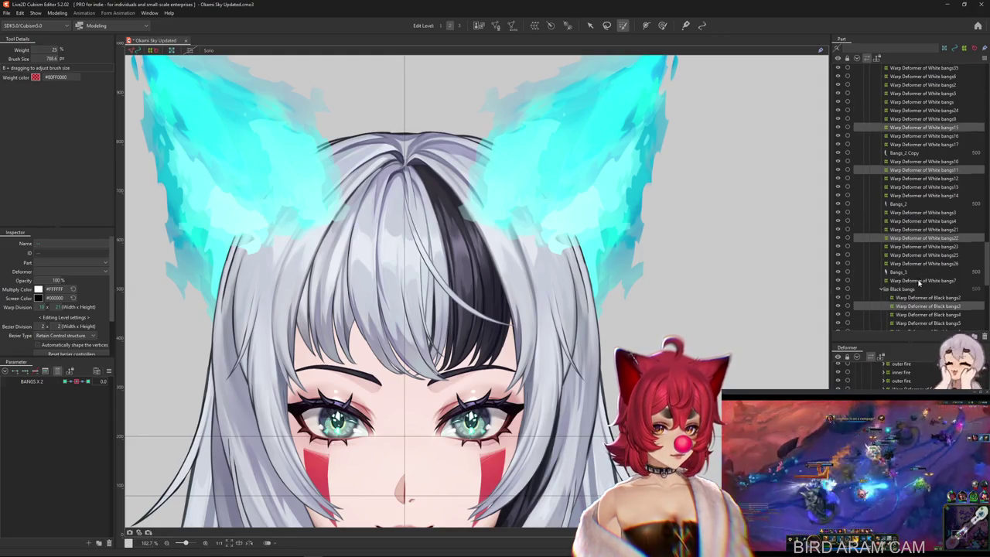
# Step: Set BANGS X 2 to SNS extended interpolation
pyautogui.scroll(5, 918, 283)
pyautogui.click(107, 371)
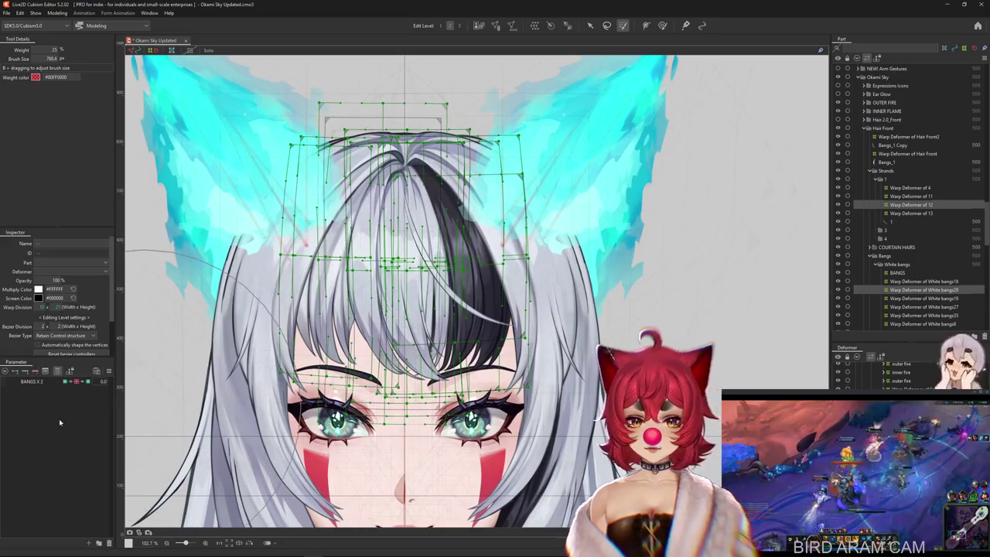
pyautogui.click(106, 370)
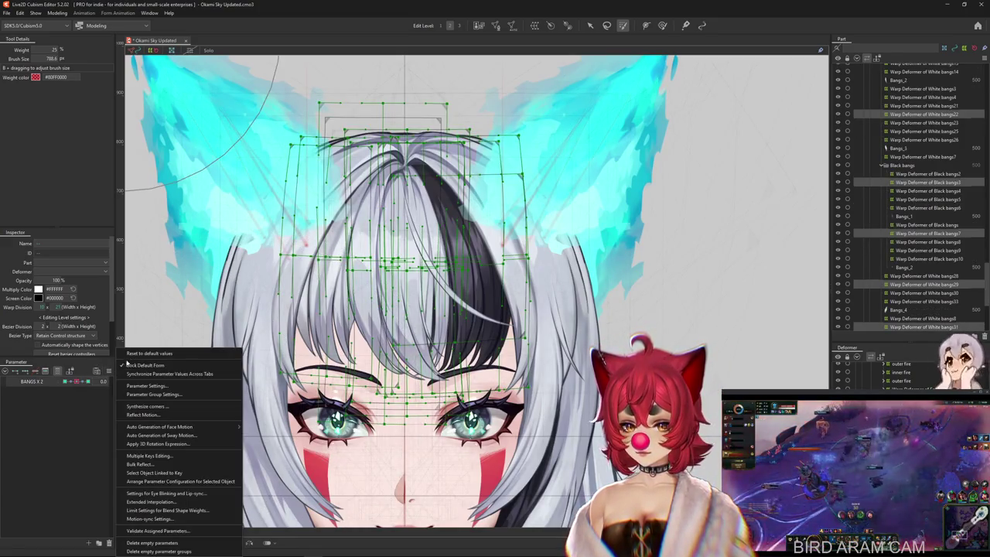
pyautogui.click(92, 369)
pyautogui.click(34, 371)
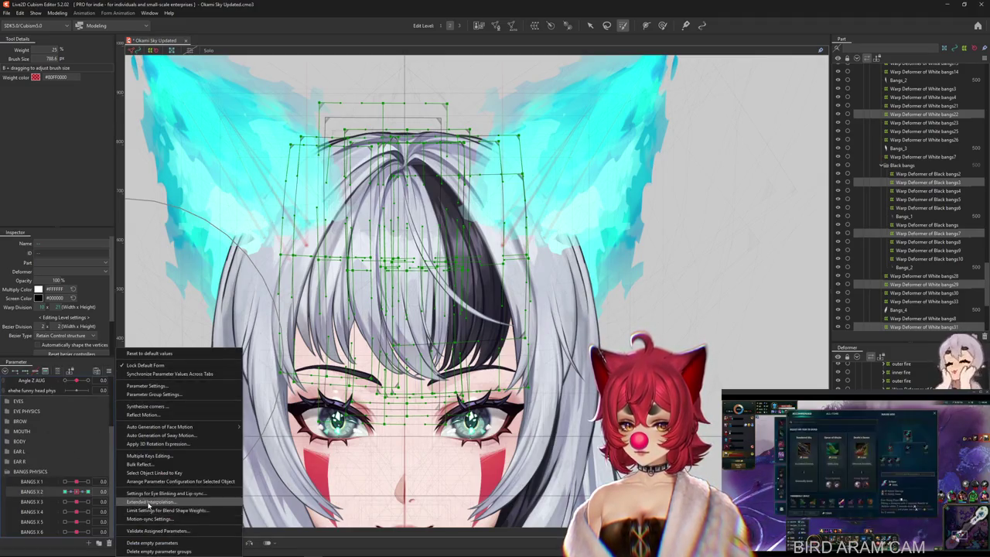
pyautogui.click(148, 501)
pyautogui.click(404, 263)
pyautogui.click(412, 257)
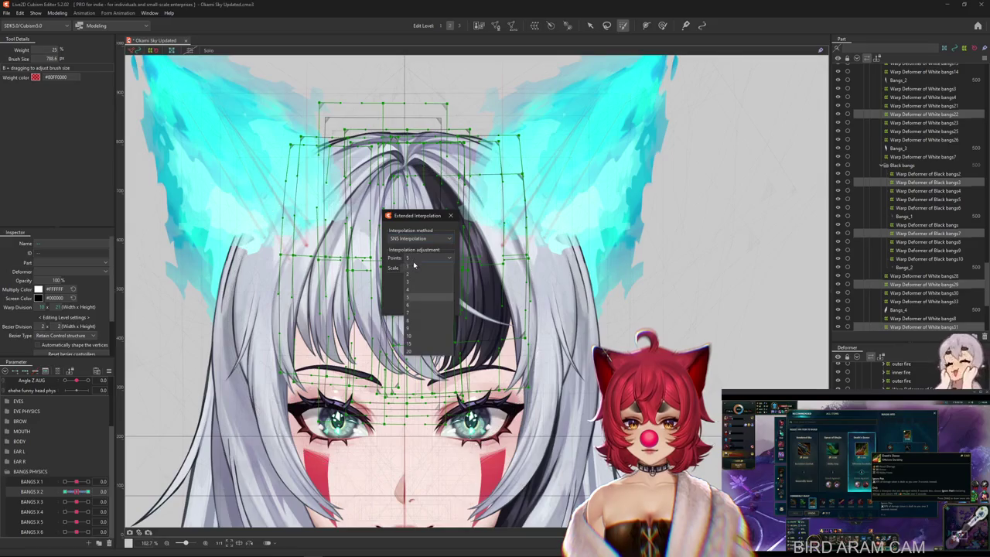
pyautogui.click(450, 216)
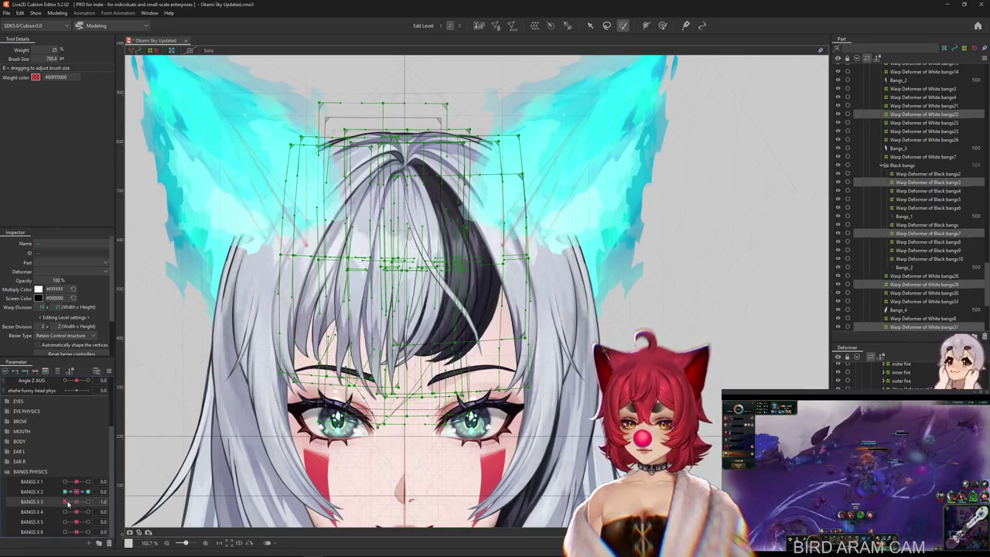
# Step: Set BANGS X 3 to SNS extended interpolation and select BANGS X 4's bangs deformer
pyautogui.click(141, 503)
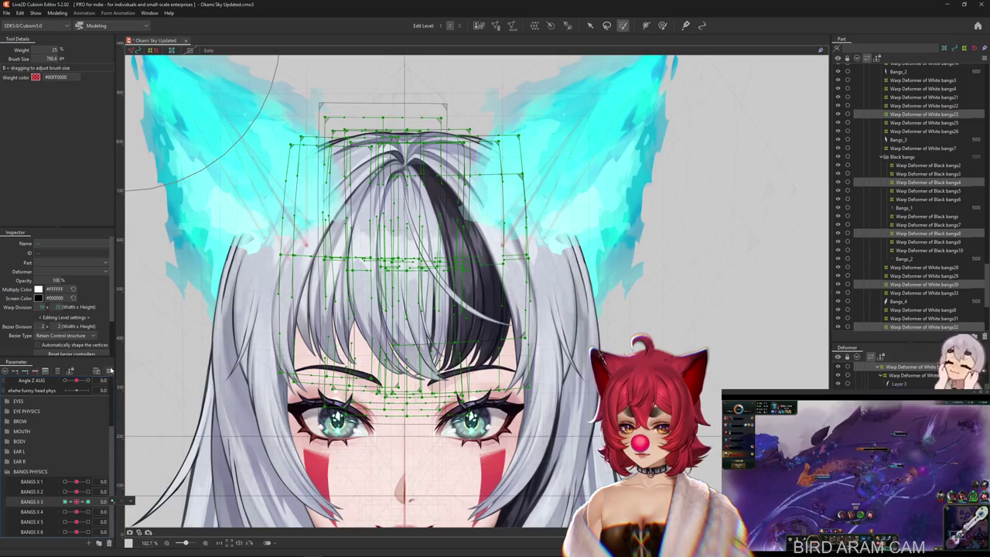
pyautogui.click(109, 372)
pyautogui.click(154, 502)
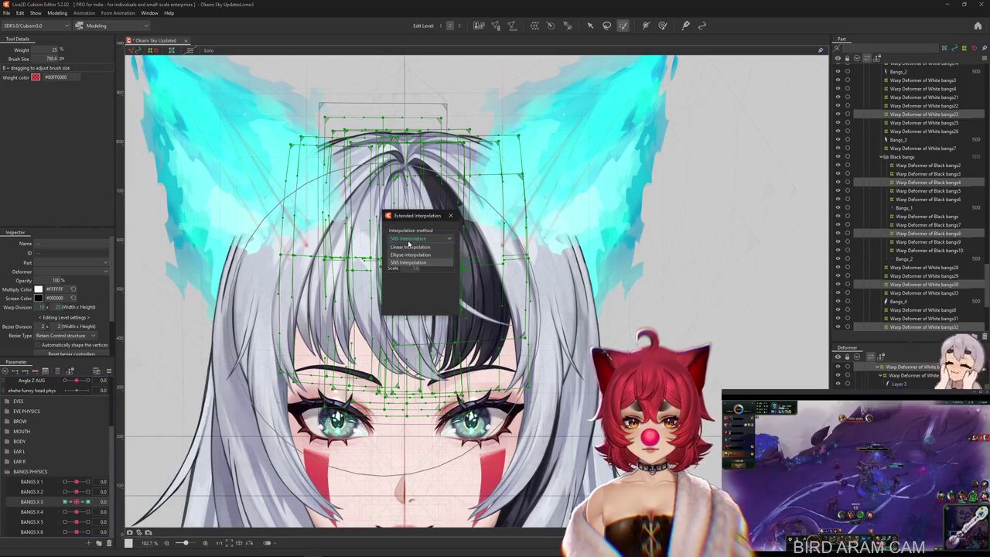
pyautogui.click(403, 263)
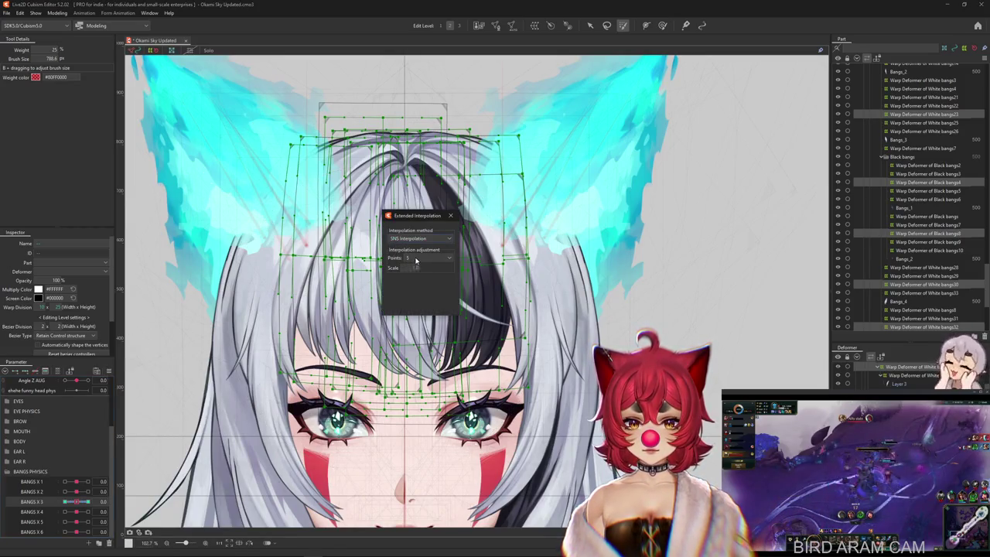
pyautogui.click(452, 215)
pyautogui.click(77, 512)
pyautogui.click(401, 165)
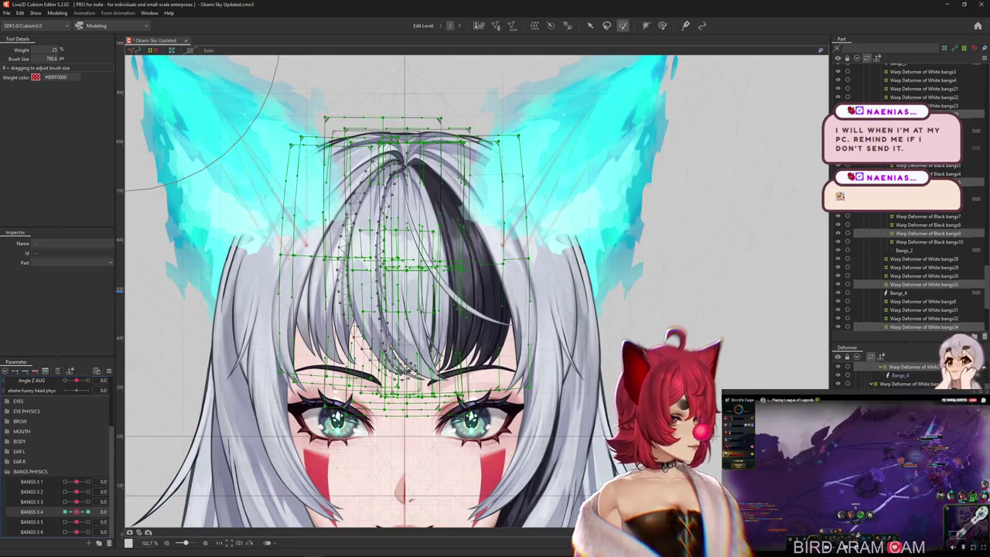
# Step: Set BANGS X 4 to SNS extended interpolation and test its deformation
pyautogui.click(108, 371)
pyautogui.click(151, 501)
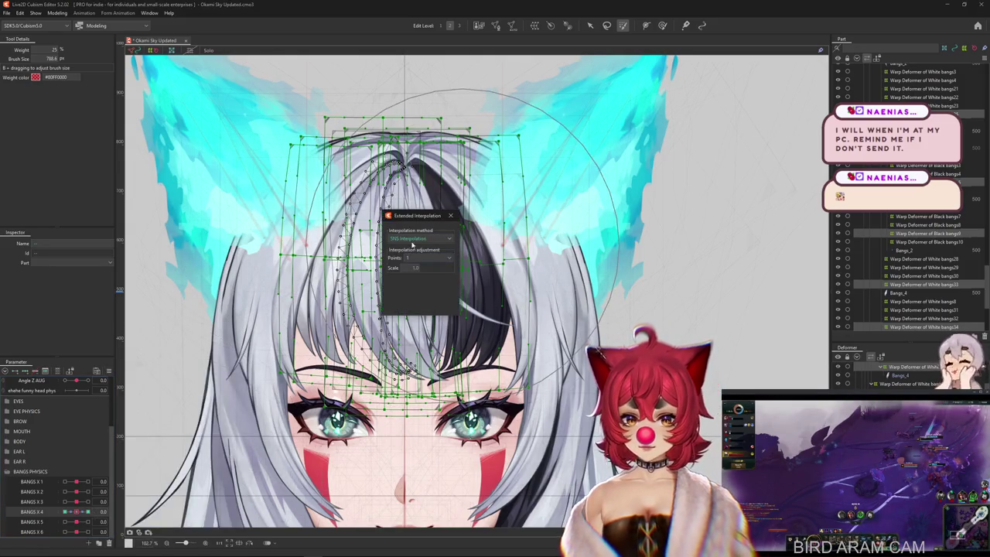
pyautogui.click(402, 264)
pyautogui.click(450, 215)
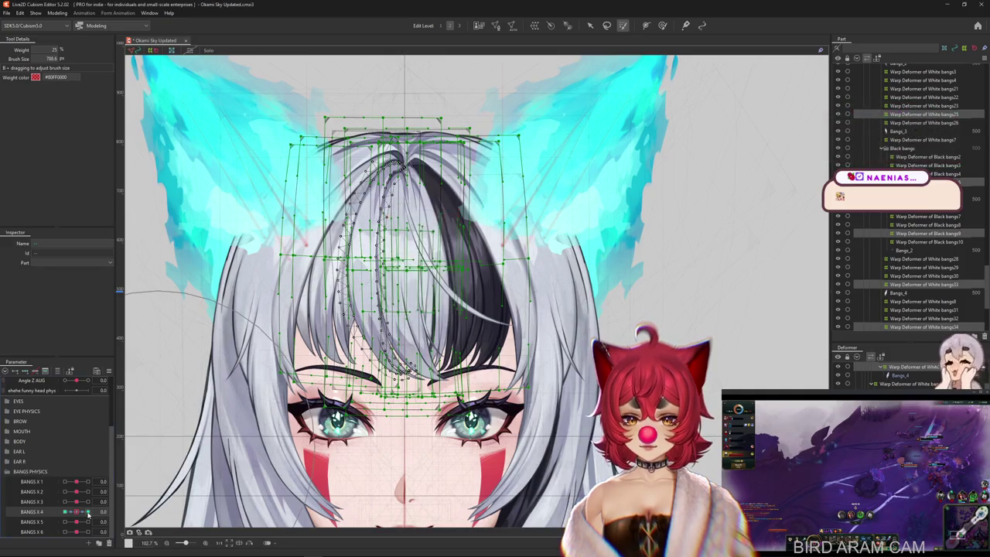
pyautogui.click(91, 511)
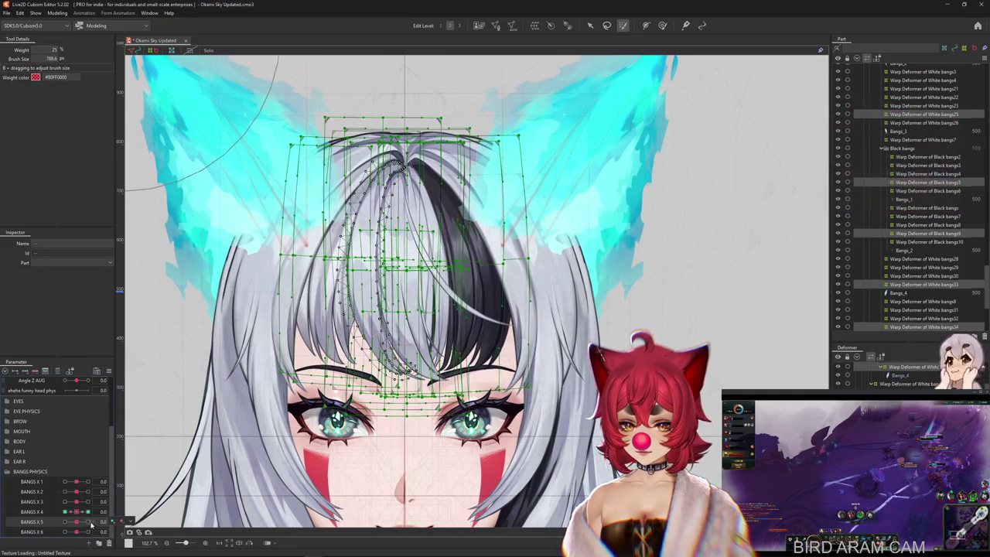
# Step: Reduce BANGS X 5's extended interpolation points from 5 to 1
pyautogui.click(140, 523)
pyautogui.click(109, 373)
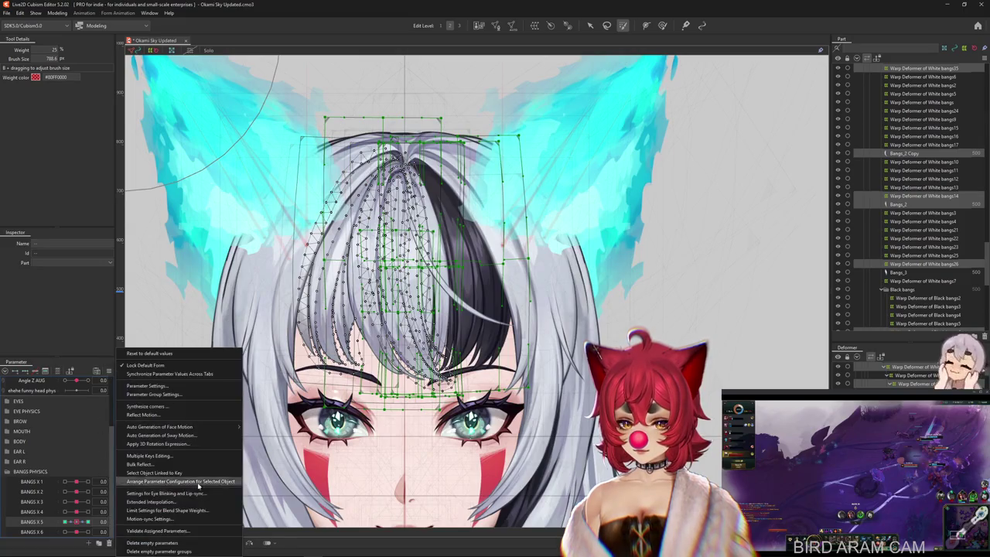
pyautogui.click(172, 503)
pyautogui.click(422, 257)
pyautogui.click(421, 267)
pyautogui.click(450, 218)
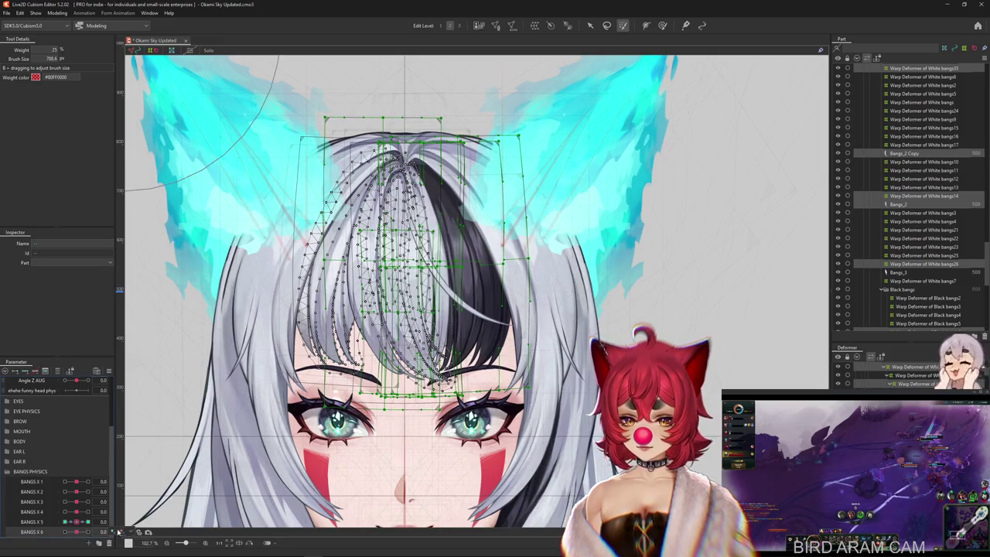
# Step: Apply SNS extended interpolation to BANGS X 6 and open Modeling > Physics Settings
pyautogui.click(109, 372)
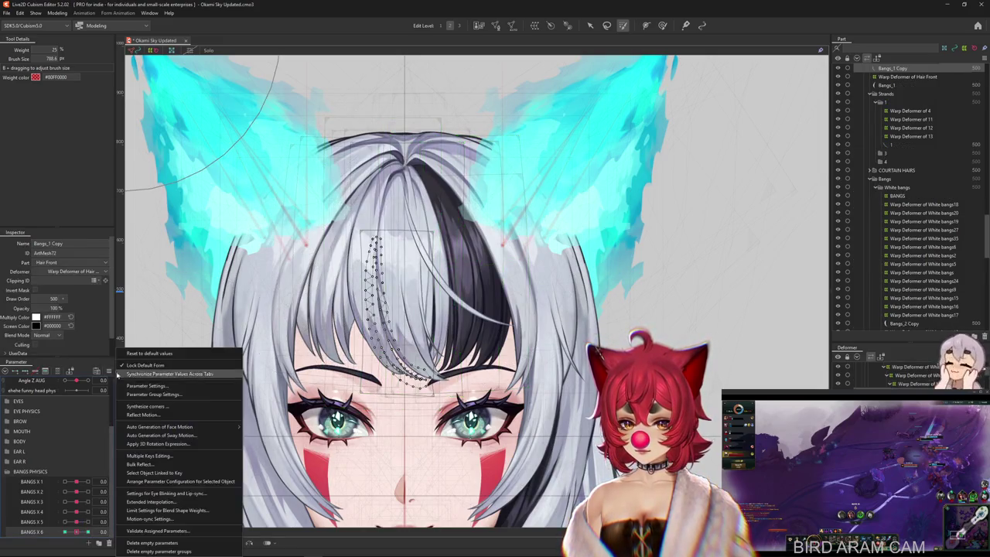
pyautogui.click(147, 502)
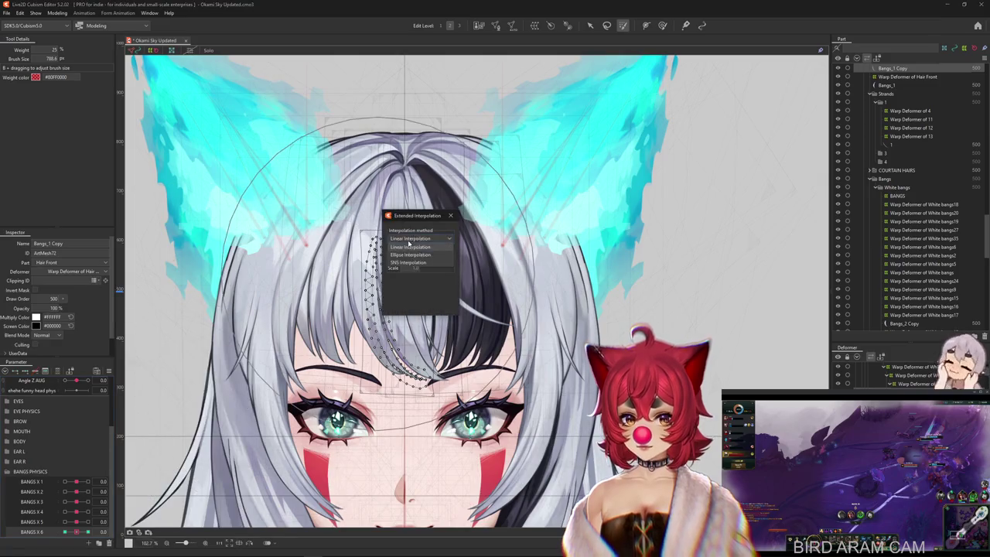
pyautogui.click(450, 216)
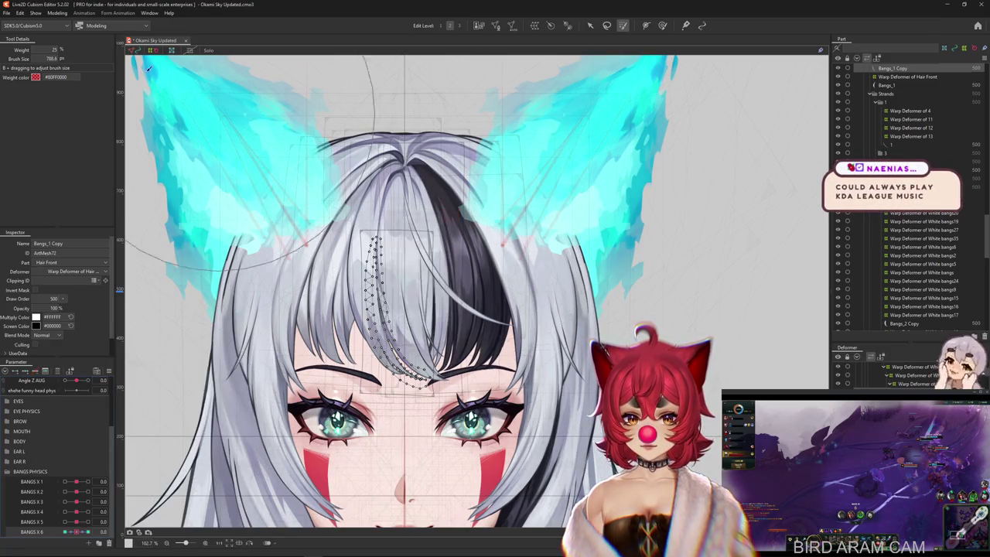
pyautogui.click(59, 13)
pyautogui.click(74, 185)
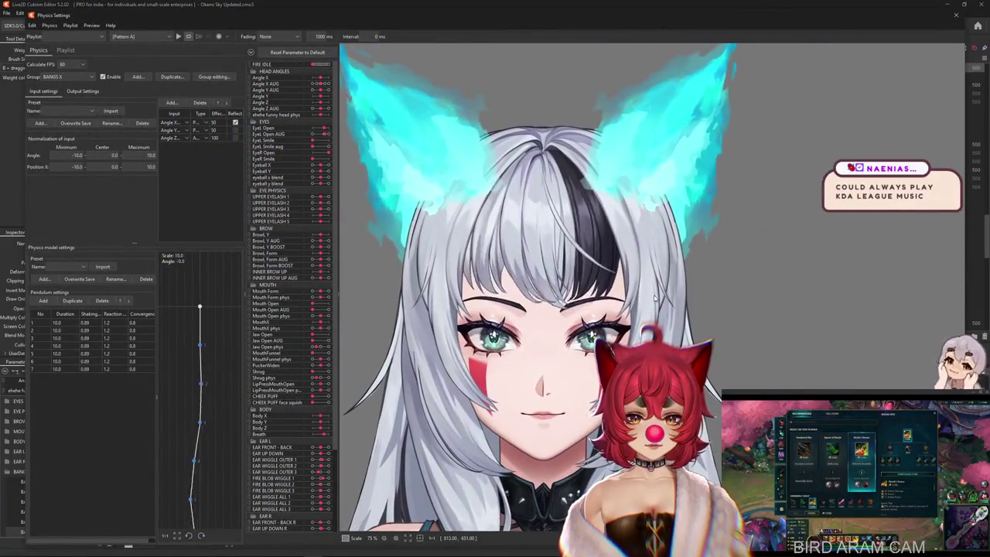
# Step: In Output Settings, set BANGS X 1 effect to 100, test the sway, and edit pendulum convergence
pyautogui.click(84, 90)
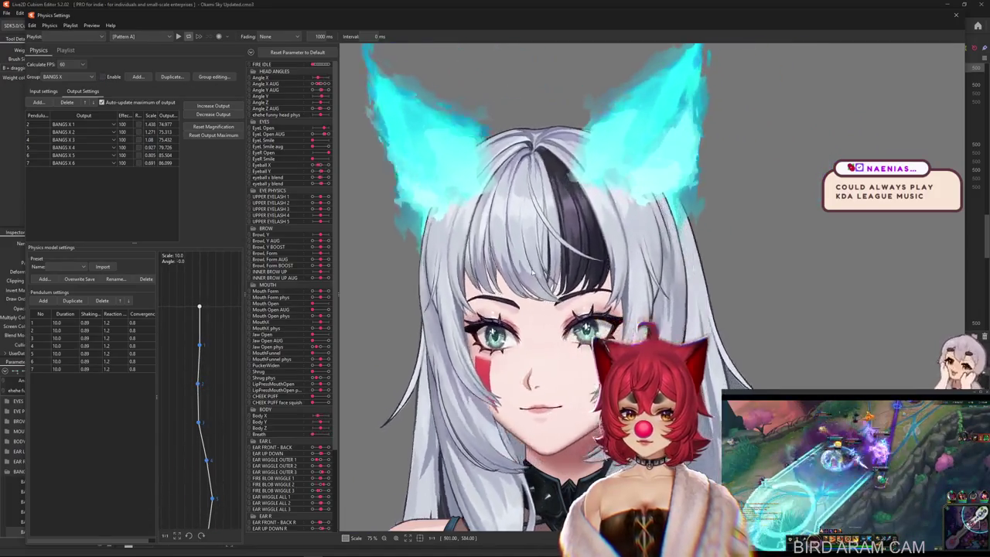
pyautogui.moveTo(609, 261); pyautogui.dragTo(425, 293)
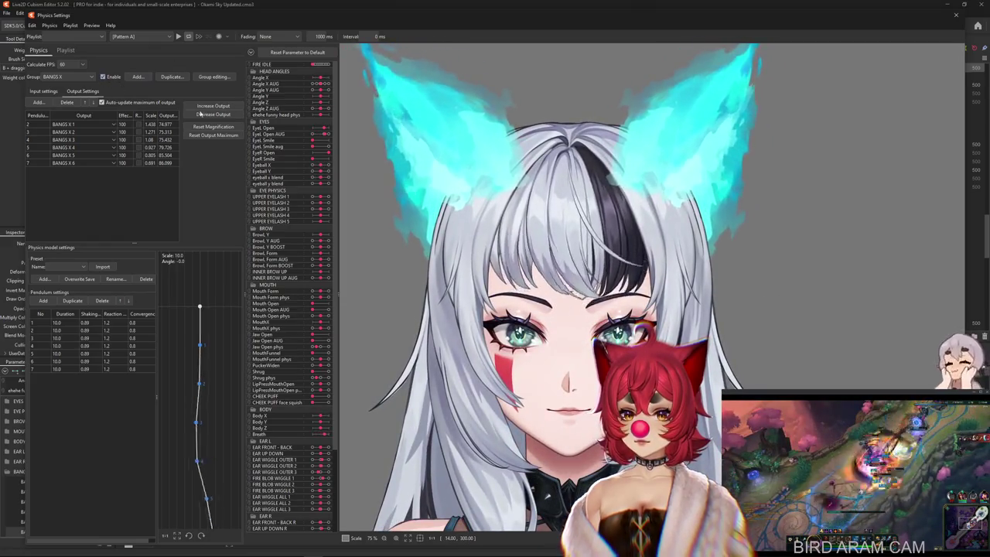
pyautogui.moveTo(618, 263); pyautogui.dragTo(675, 293)
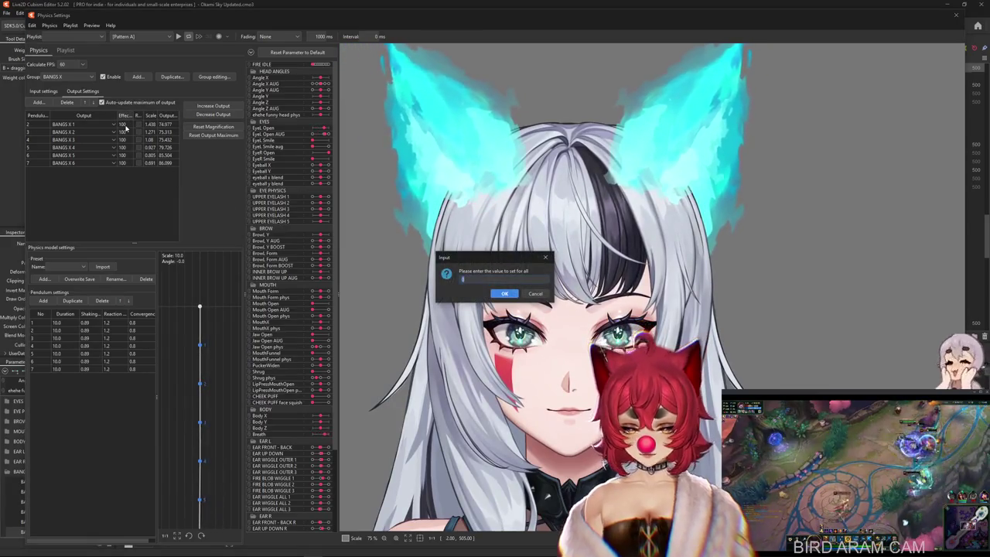
pyautogui.write('100')
pyautogui.press('Return')
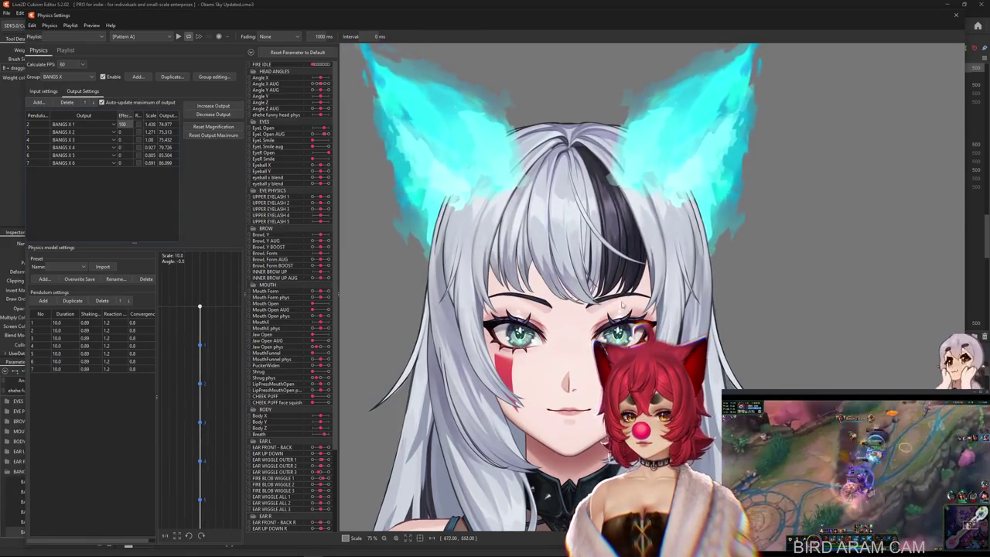
pyautogui.moveTo(755, 299); pyautogui.dragTo(464, 306)
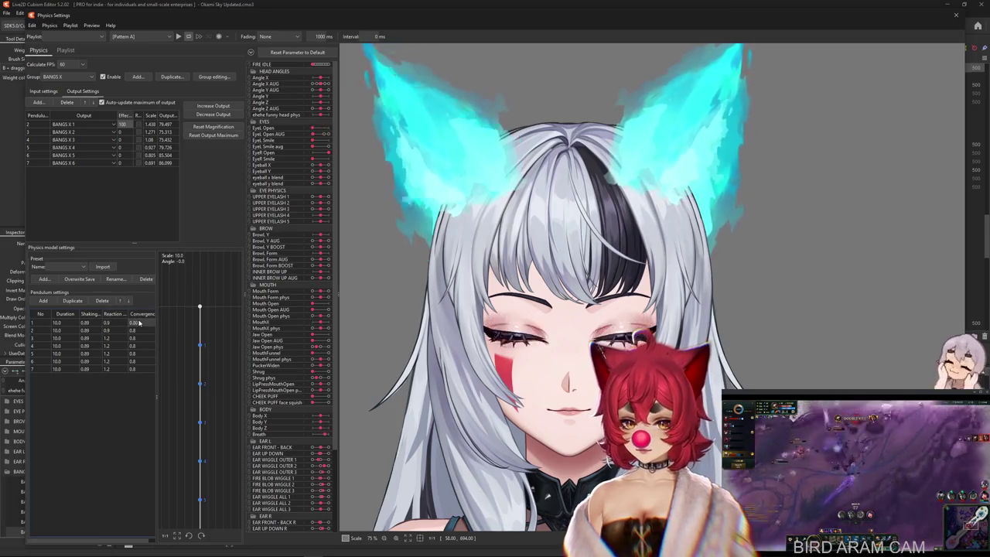
pyautogui.doubleClick(134, 329)
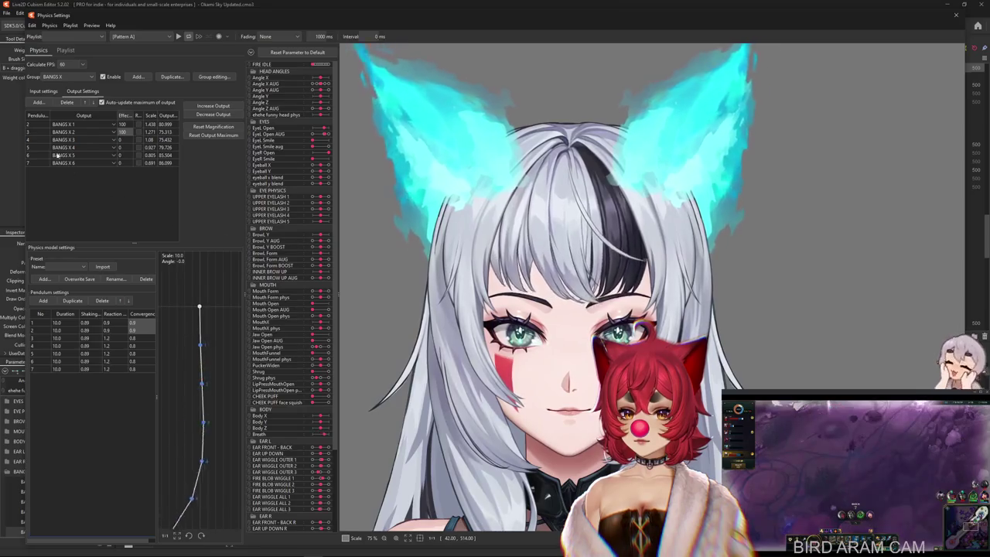
pyautogui.press('Escape')
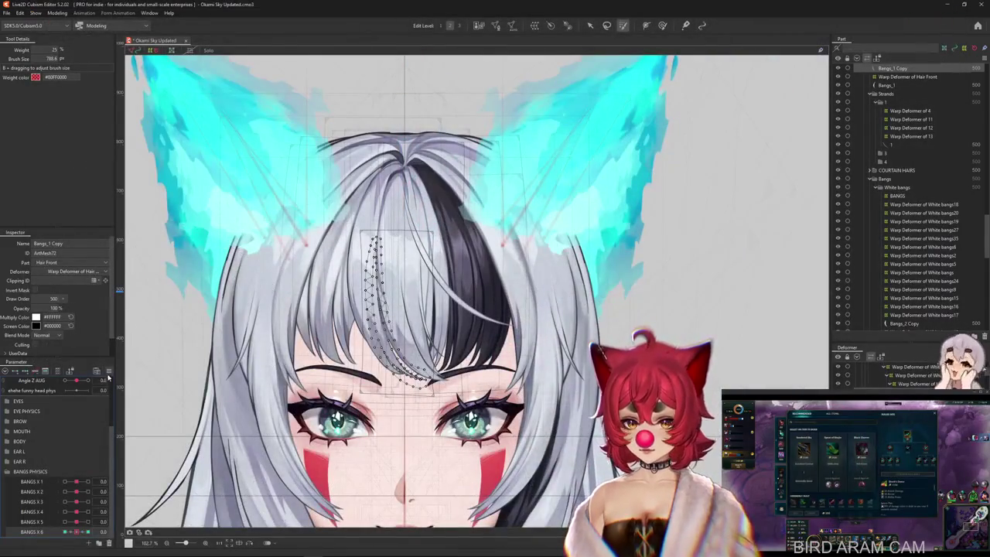
pyautogui.click(108, 371)
pyautogui.click(76, 503)
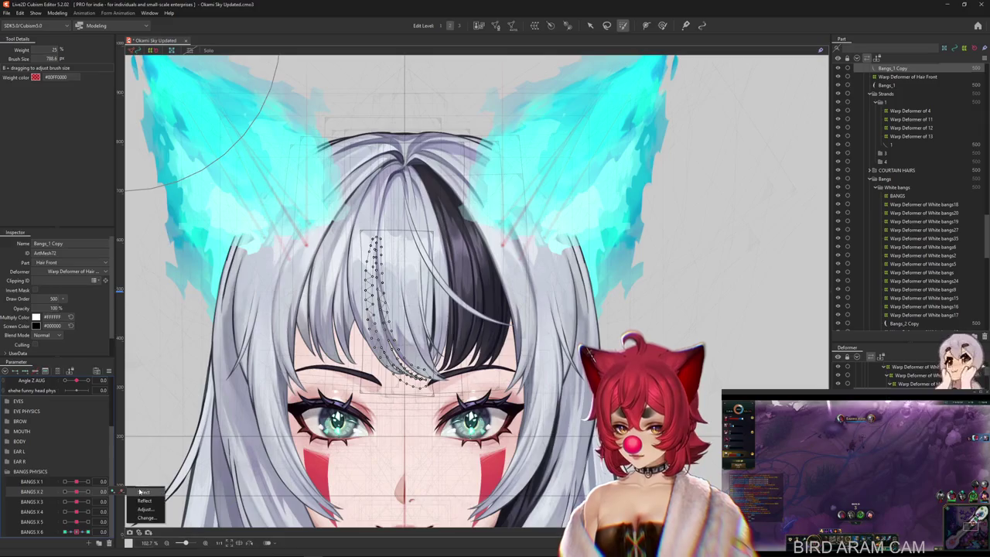
pyautogui.click(142, 492)
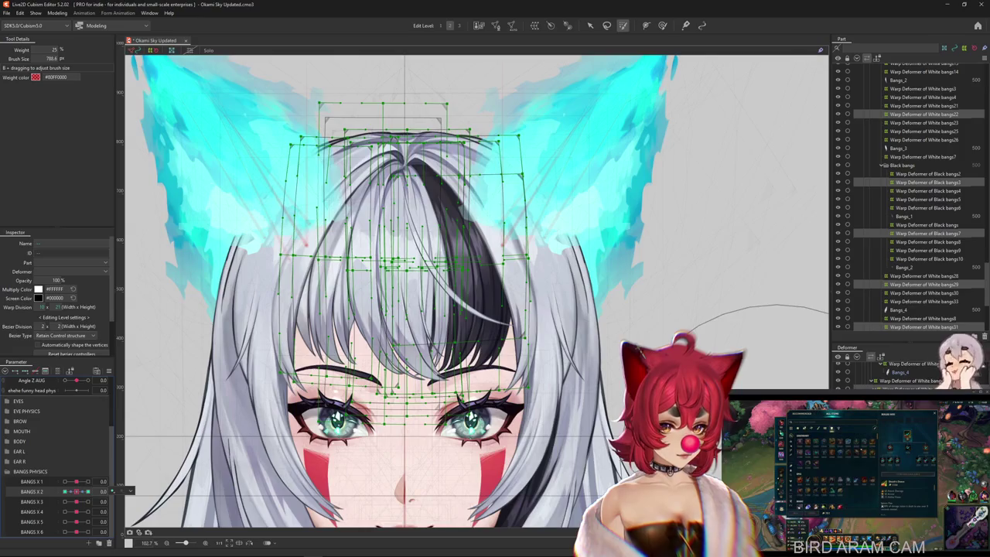
pyautogui.moveTo(76, 492); pyautogui.dragTo(72, 492)
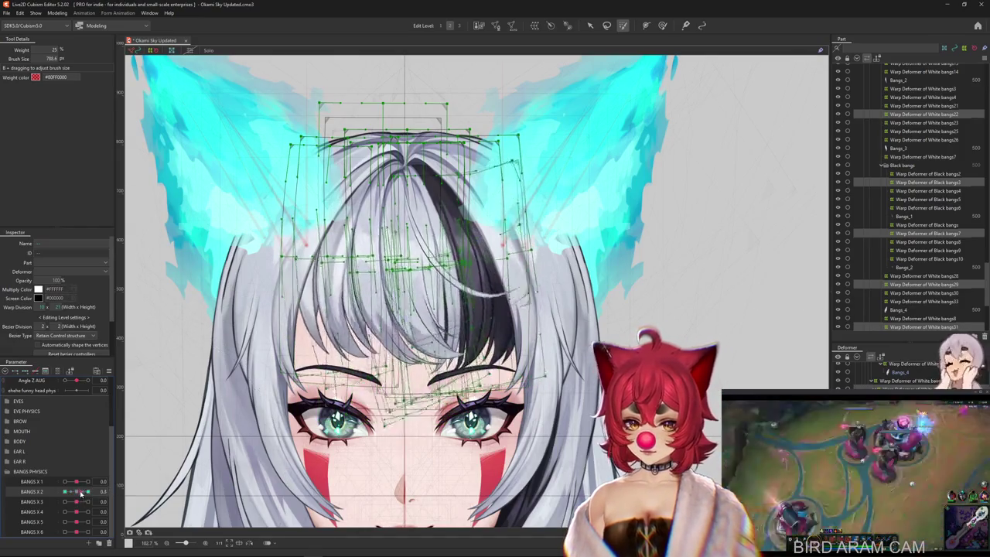
pyautogui.scroll(3, 402, 310)
pyautogui.rightClick(333, 298)
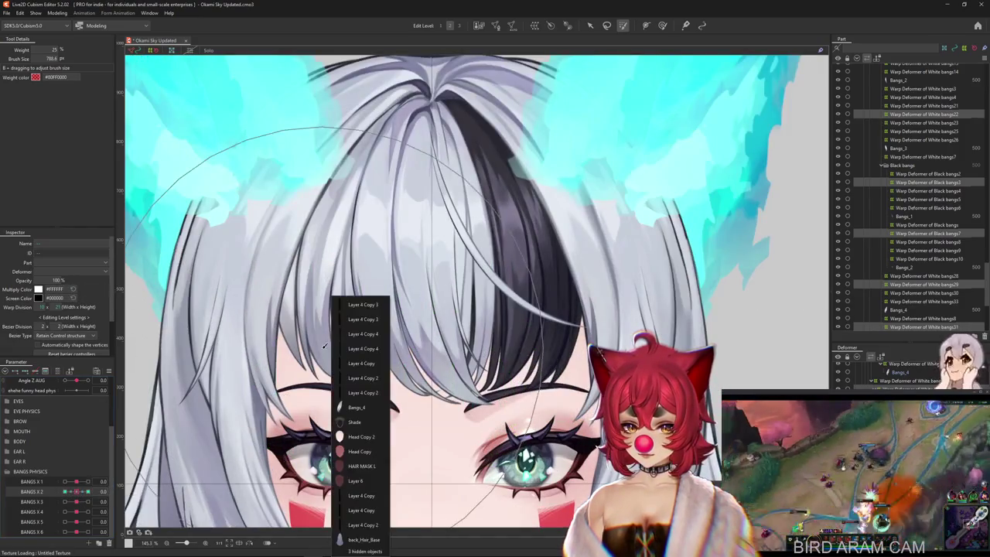
# Step: Select the Bangs_4 mesh and White bangs warp deformers, testing BANGS X 2 up to 1.0
pyautogui.click(354, 403)
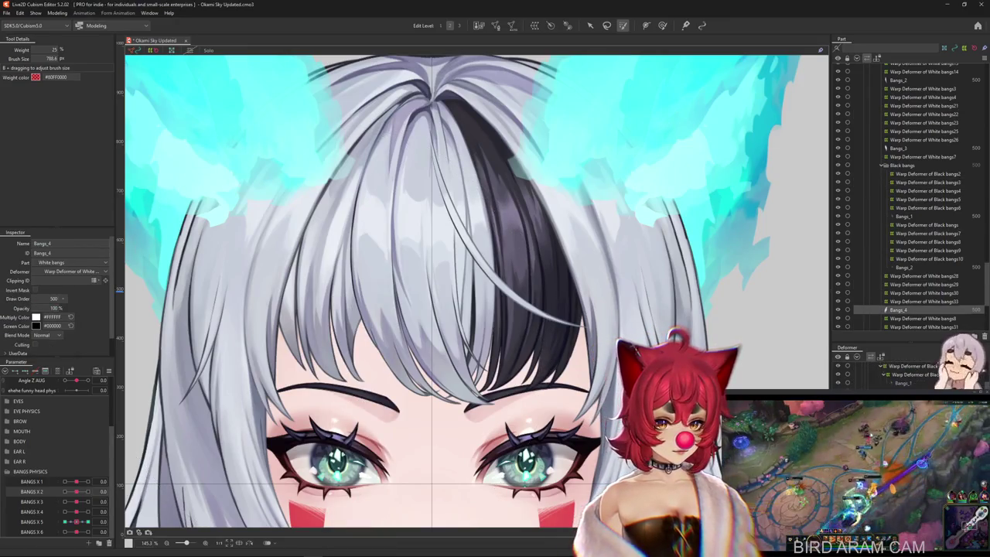
pyautogui.click(923, 276)
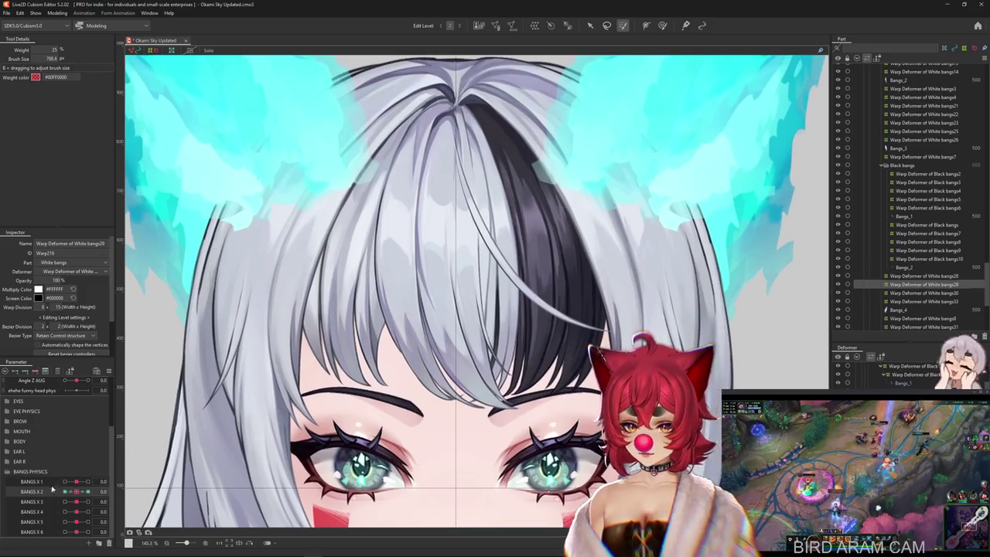
pyautogui.moveTo(76, 492); pyautogui.dragTo(77, 490)
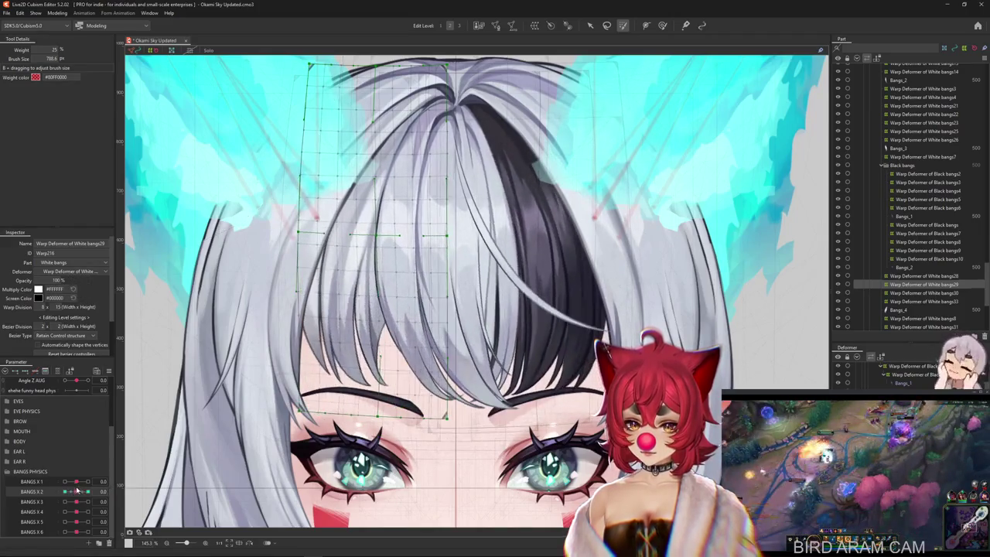
pyautogui.click(363, 325)
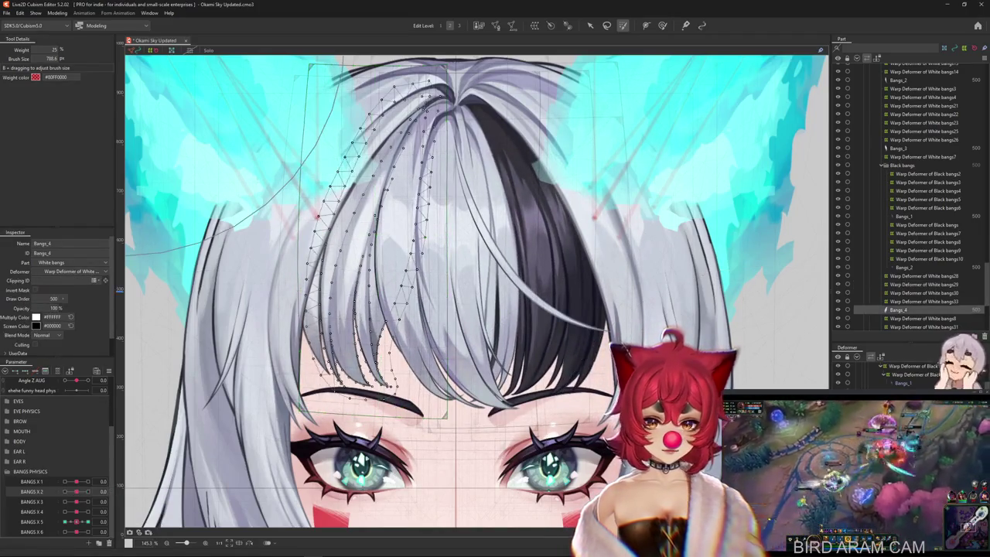
pyautogui.click(924, 293)
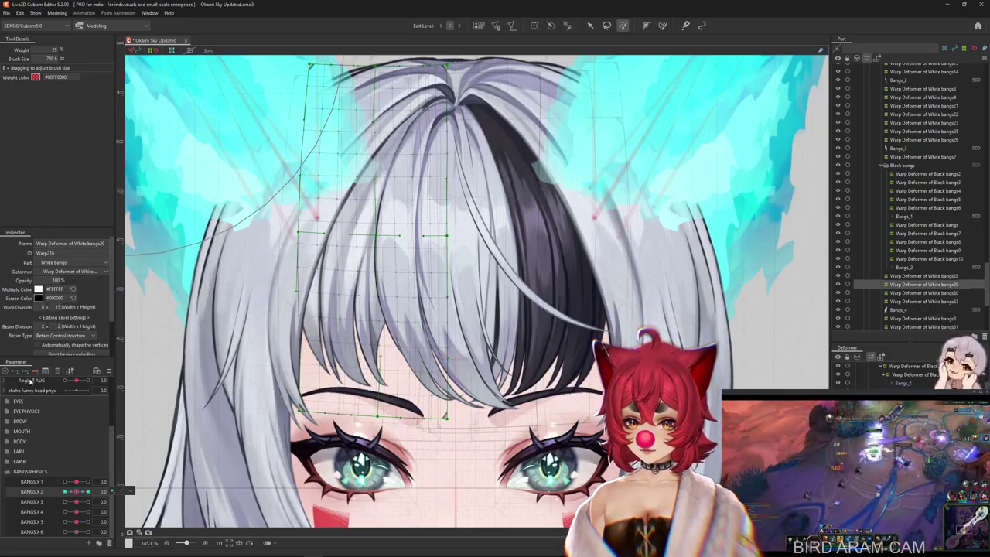
pyautogui.moveTo(77, 492); pyautogui.dragTo(75, 495)
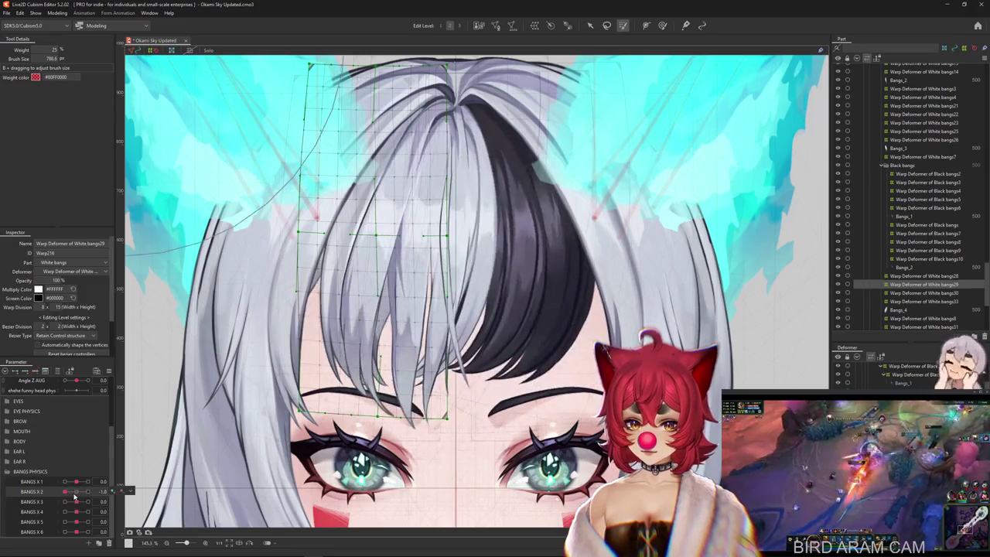
pyautogui.moveTo(75, 430); pyautogui.dragTo(97, 418)
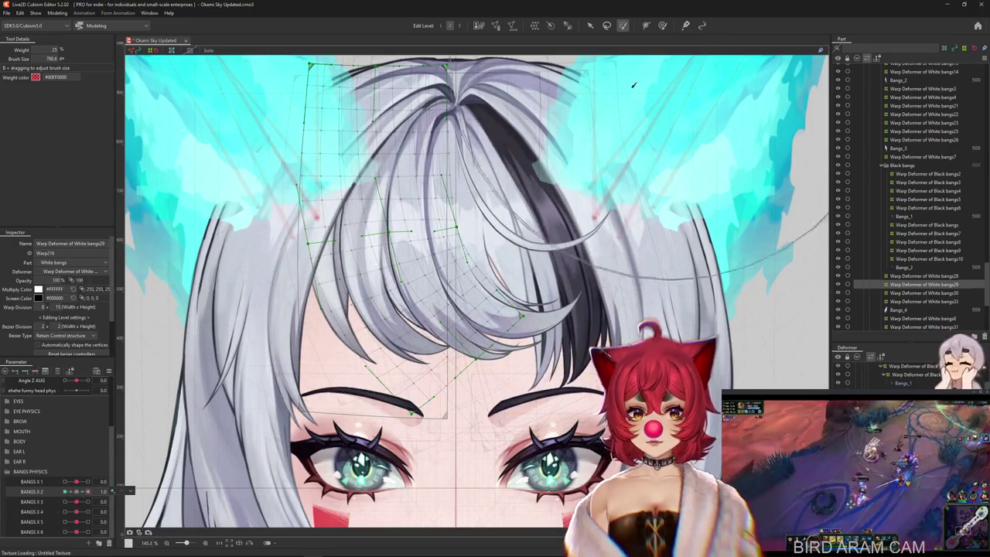
# Step: Check the BANGS X 2 extremes with the deformation brush at about 624, then reset to 0.0
pyautogui.press('b')
pyautogui.moveTo(88, 492)
pyautogui.mouseDown()
pyautogui.moveTo(113, 492)
pyautogui.moveTo(263, 365)
pyautogui.mouseUp()
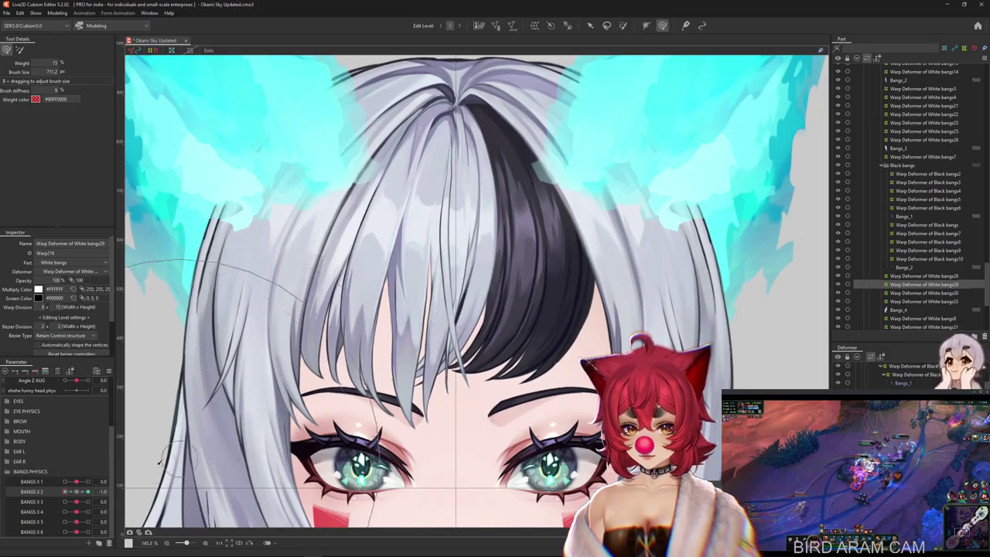
pyautogui.moveTo(338, 261); pyautogui.dragTo(254, 316)
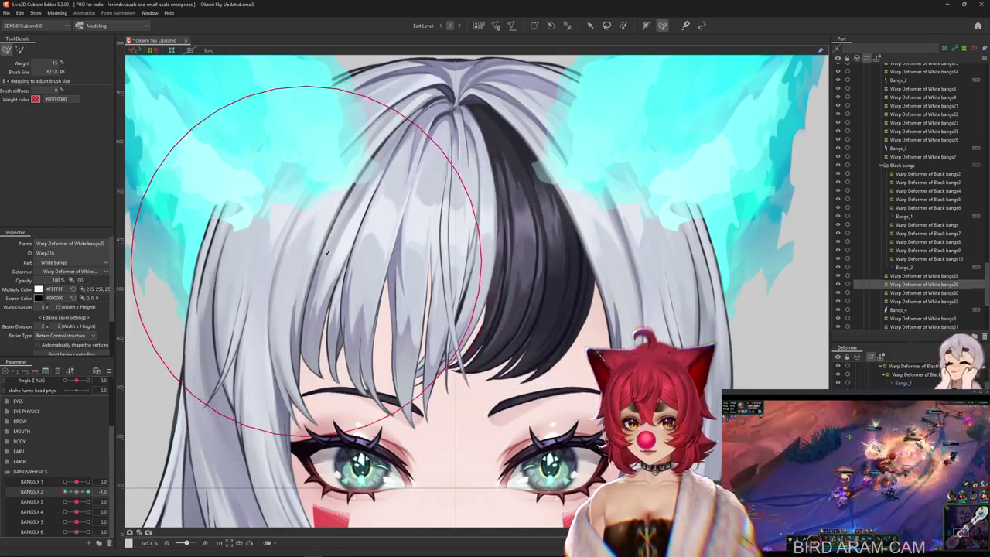
pyautogui.moveTo(78, 493); pyautogui.dragTo(114, 491)
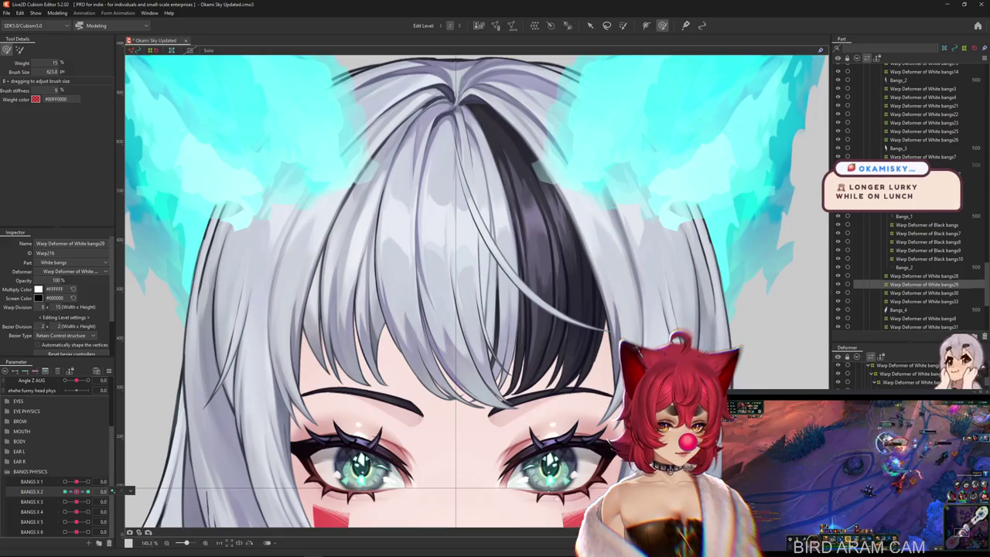
# Step: Select Bangs_3 and White bangs13, 9, 5, 27, 2, 20 deformers, then open Physics Settings
pyautogui.click(898, 148)
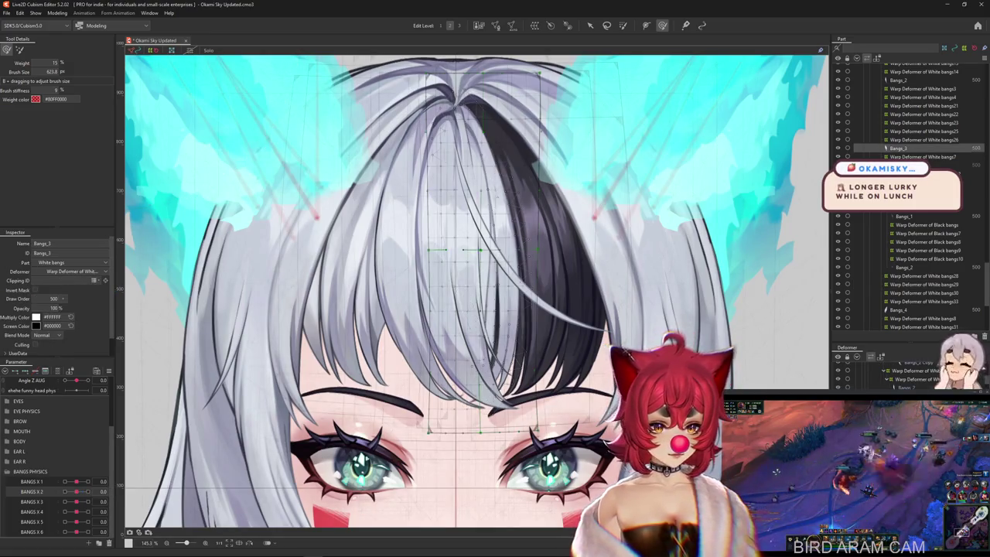
pyautogui.click(921, 64)
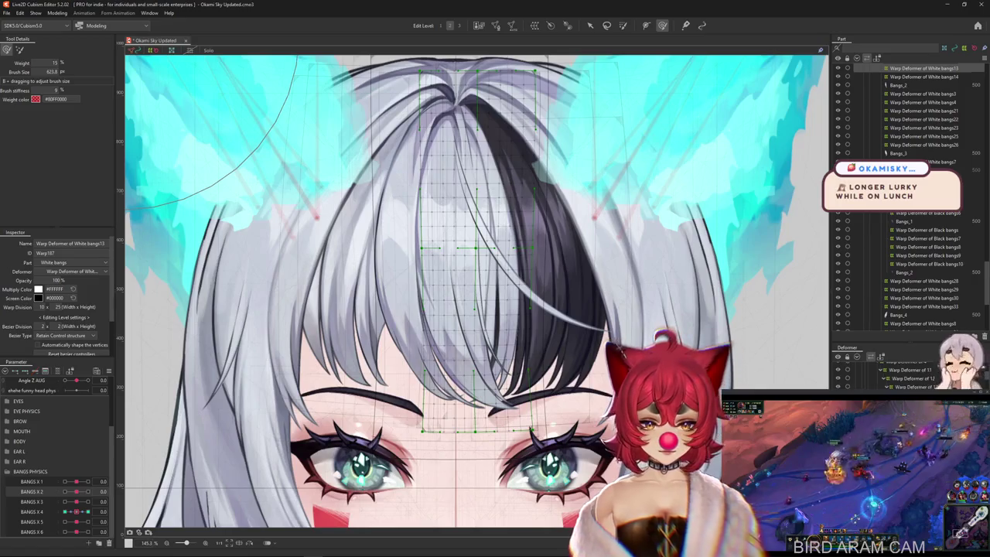
pyautogui.click(893, 386)
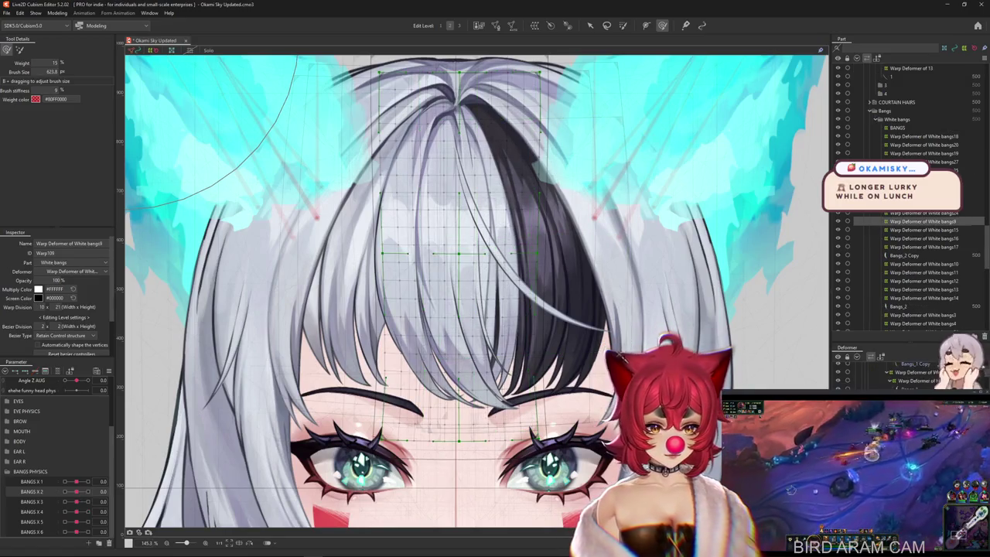
pyautogui.click(894, 387)
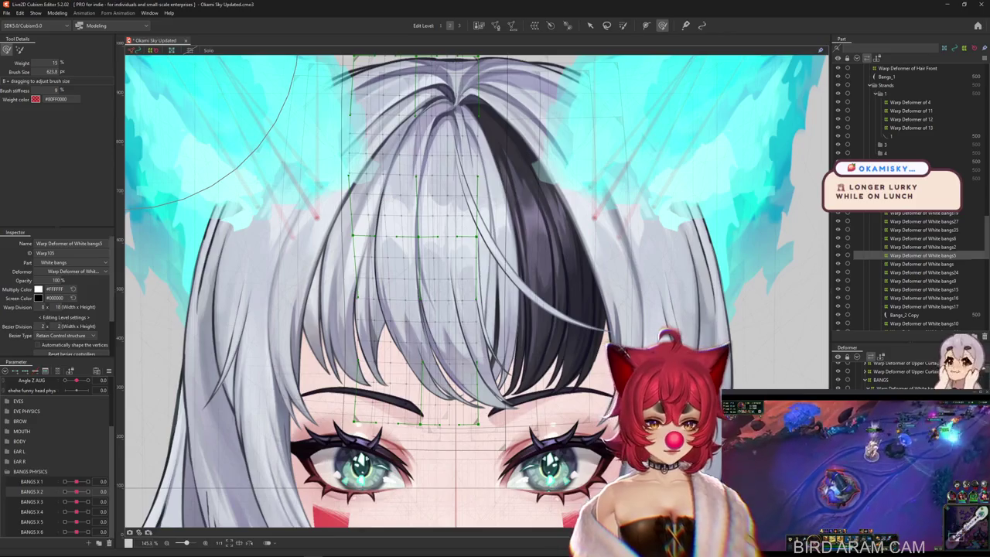
pyautogui.click(920, 221)
pyautogui.click(884, 384)
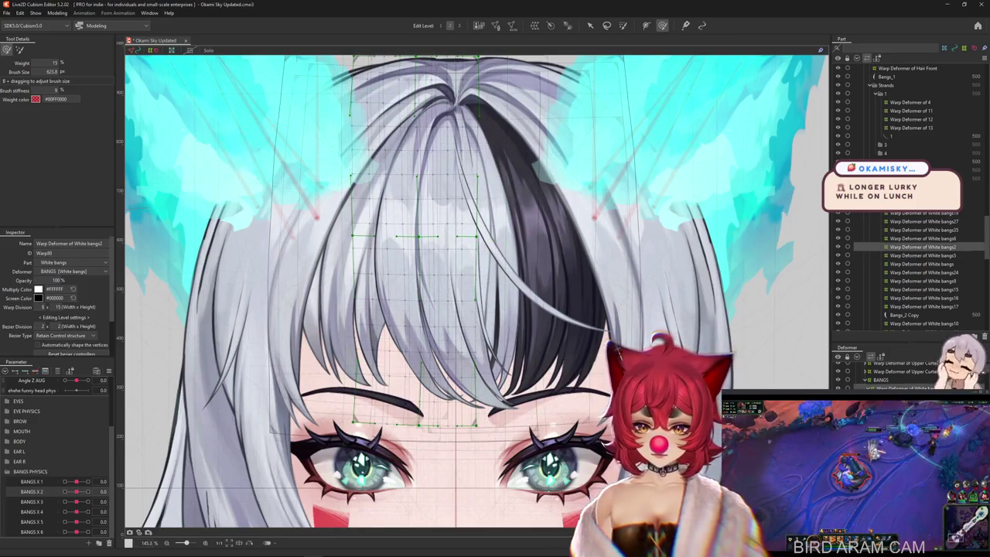
pyautogui.click(921, 204)
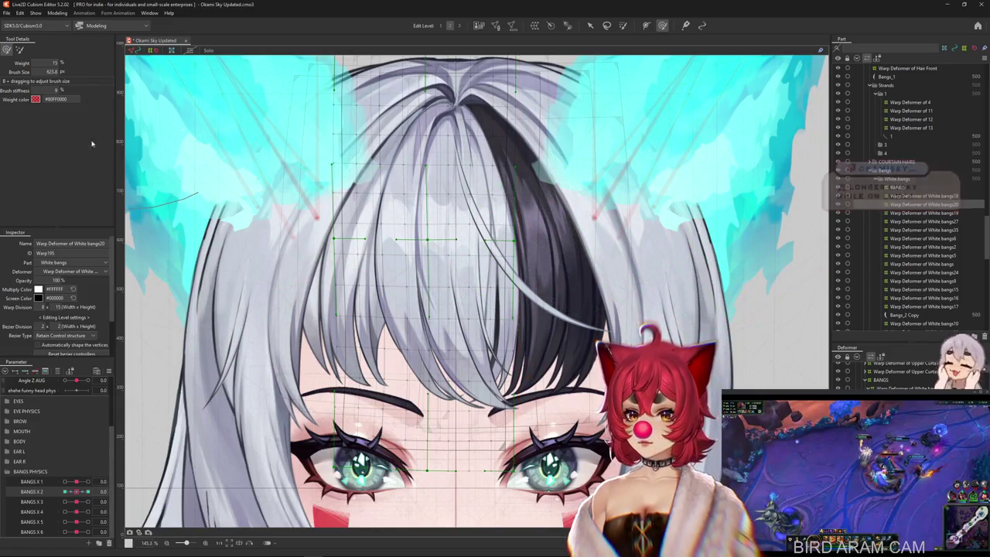
pyautogui.click(57, 13)
pyautogui.click(71, 186)
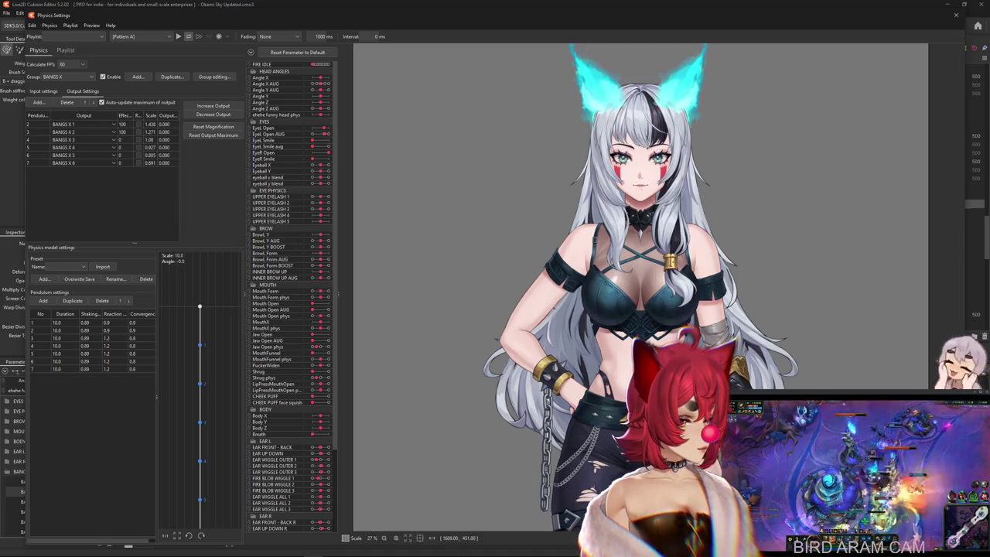
# Step: Scroll up the physics outputs and shake the preview head to test the bangs sway
pyautogui.scroll(3, 631, 116)
pyautogui.scroll(3, 619, 193)
pyautogui.scroll(3, 611, 255)
pyautogui.scroll(3, 605, 302)
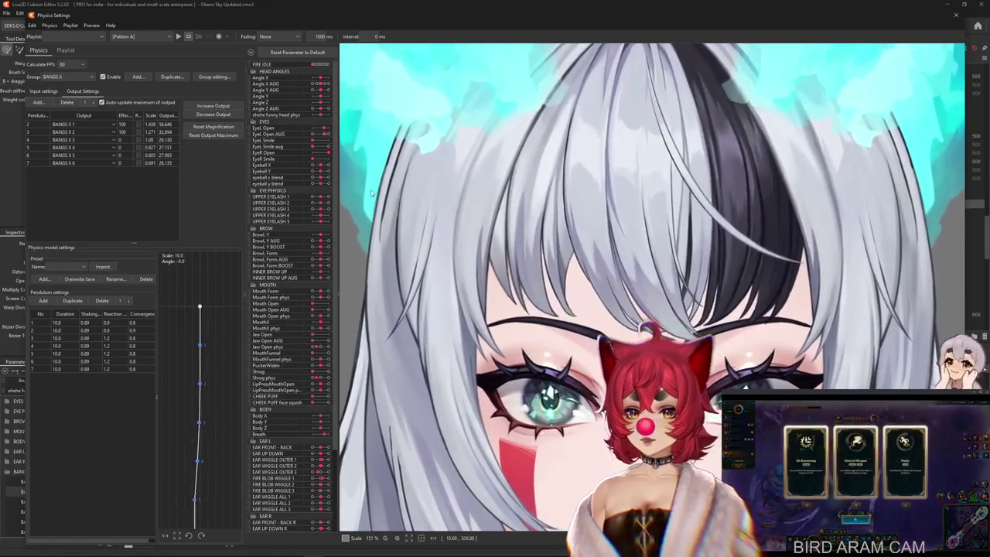
pyautogui.moveTo(372, 194); pyautogui.dragTo(768, 259)
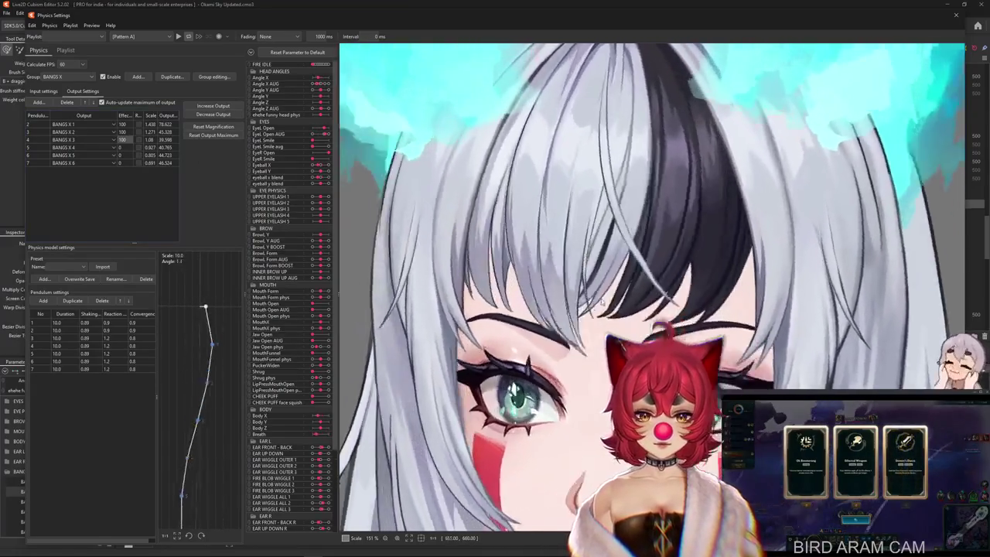
pyautogui.moveTo(588, 255); pyautogui.dragTo(694, 301)
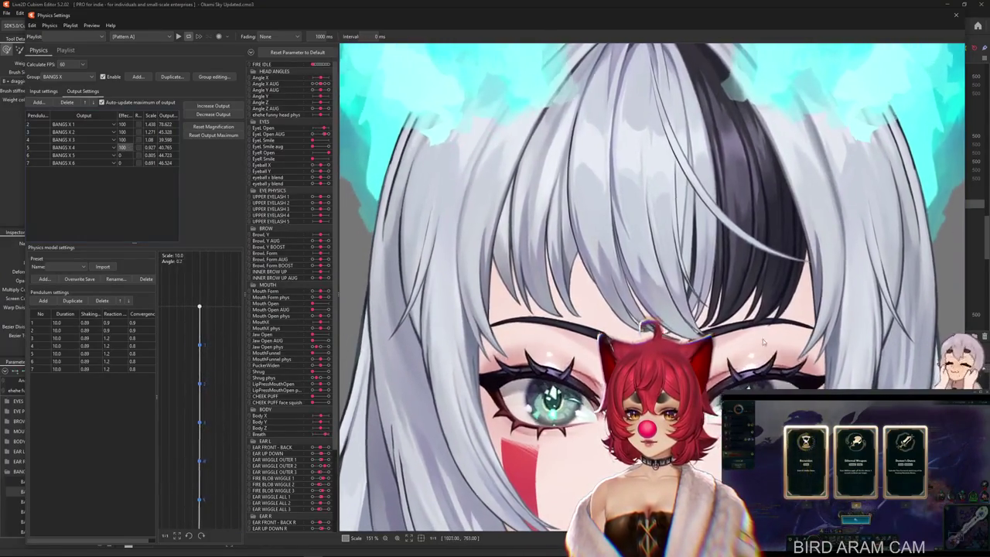
pyautogui.moveTo(763, 341)
pyautogui.mouseDown()
pyautogui.moveTo(763, 296)
pyautogui.moveTo(771, 300)
pyautogui.moveTo(589, 325)
pyautogui.mouseUp()
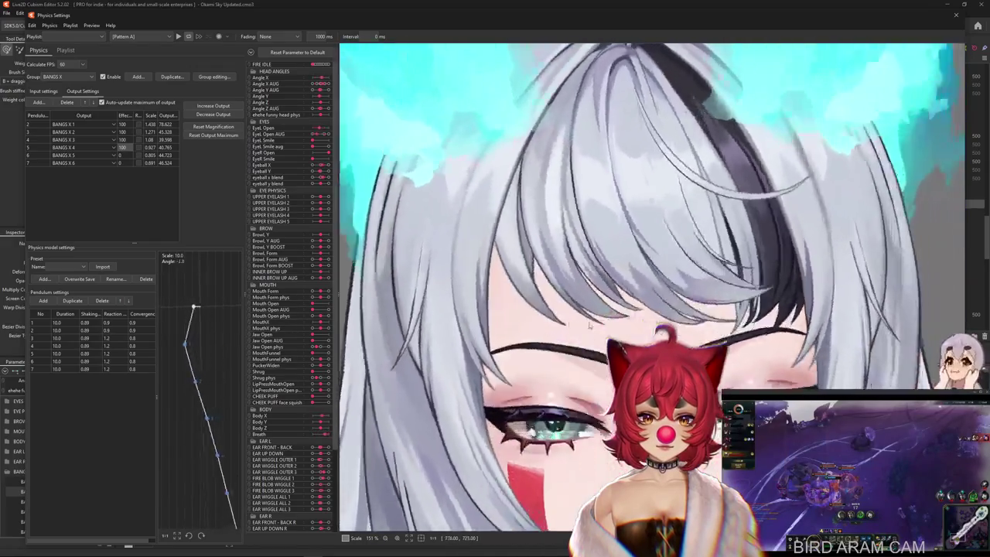
pyautogui.moveTo(590, 324)
pyautogui.mouseDown()
pyautogui.moveTo(874, 324)
pyautogui.moveTo(314, 280)
pyautogui.moveTo(531, 287)
pyautogui.moveTo(344, 309)
pyautogui.moveTo(703, 308)
pyautogui.mouseUp()
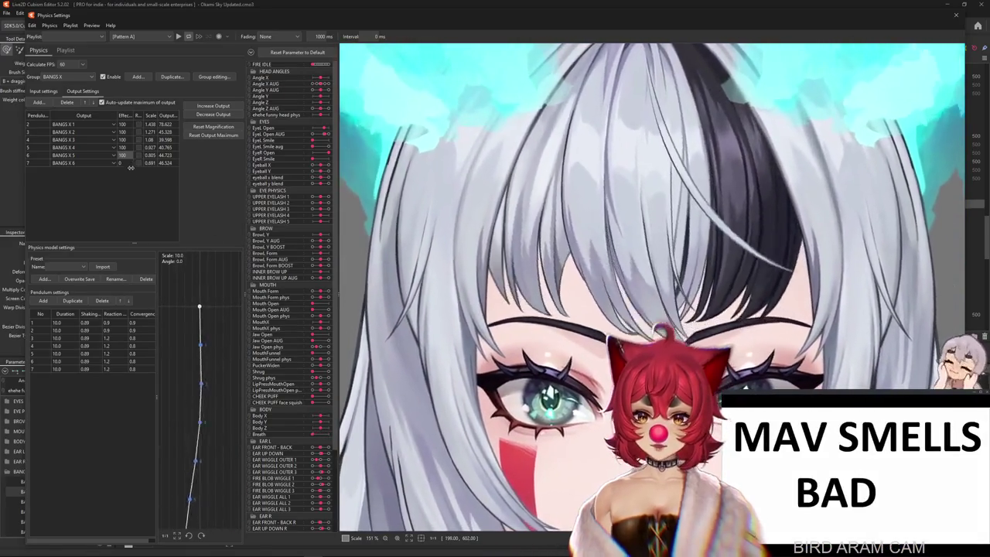
pyautogui.moveTo(512, 330); pyautogui.dragTo(837, 244)
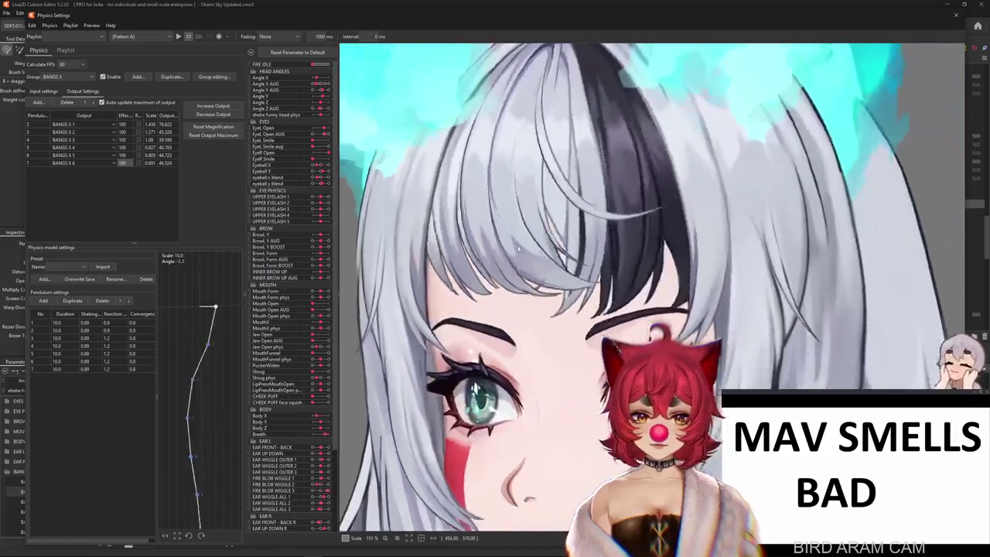
# Step: Swing the preview head forward, left and up-left to watch the bangs physics
pyautogui.scroll(-2, 679, 267)
pyautogui.scroll(-2, 679, 268)
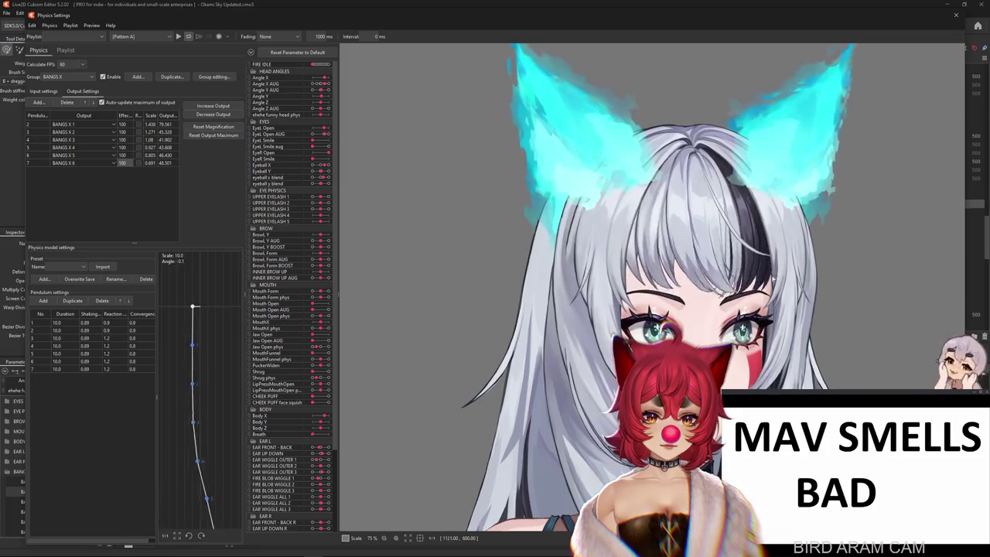
pyautogui.moveTo(452, 278)
pyautogui.mouseDown()
pyautogui.moveTo(599, 285)
pyautogui.moveTo(603, 264)
pyautogui.mouseUp()
pyautogui.moveTo(774, 268); pyautogui.dragTo(525, 282)
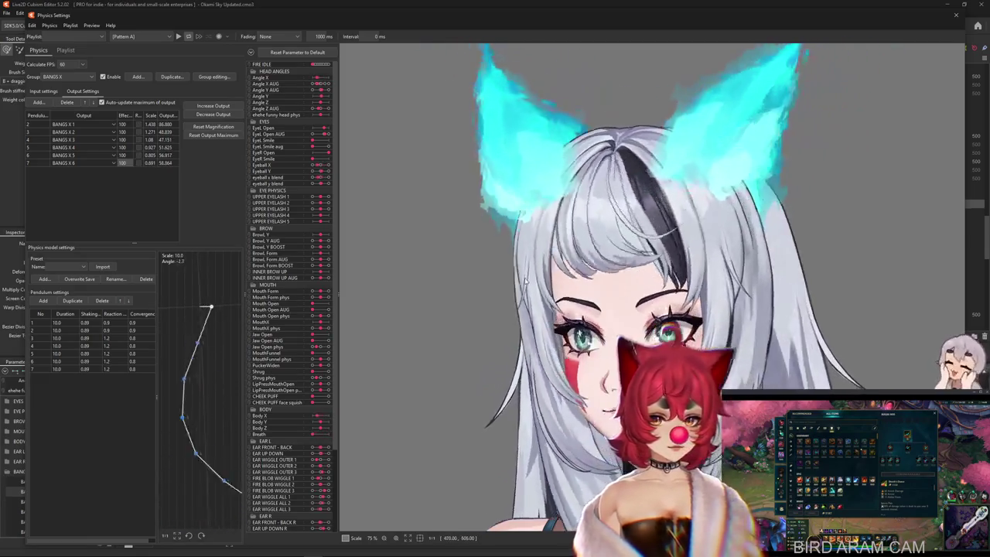
pyautogui.moveTo(823, 283)
pyautogui.mouseDown()
pyautogui.moveTo(496, 141)
pyautogui.moveTo(570, 100)
pyautogui.mouseUp()
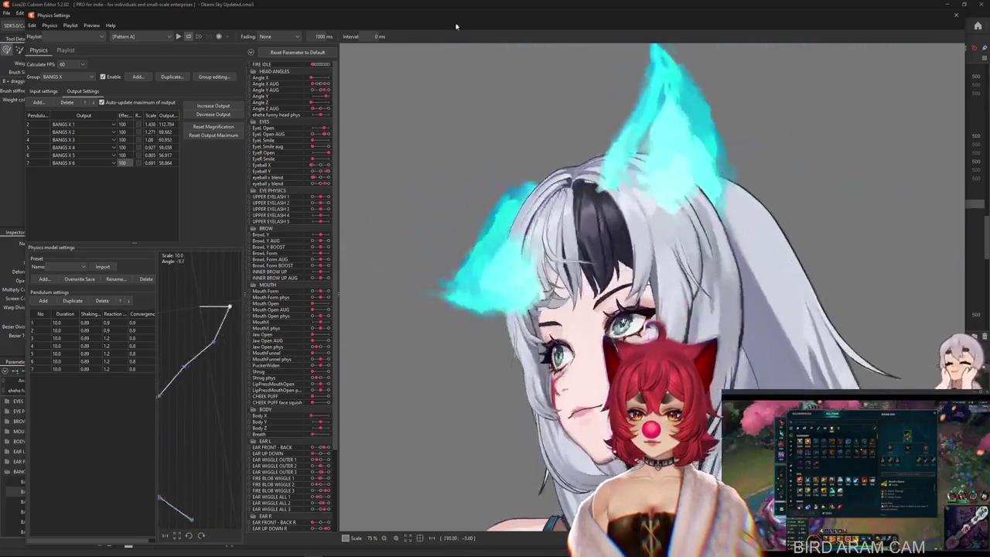
pyautogui.moveTo(570, 99)
pyautogui.mouseDown()
pyautogui.moveTo(696, 108)
pyautogui.moveTo(512, 295)
pyautogui.mouseUp()
# Step: Reset the output maximum values and swing the preview head left and right to test
pyautogui.click(512, 294)
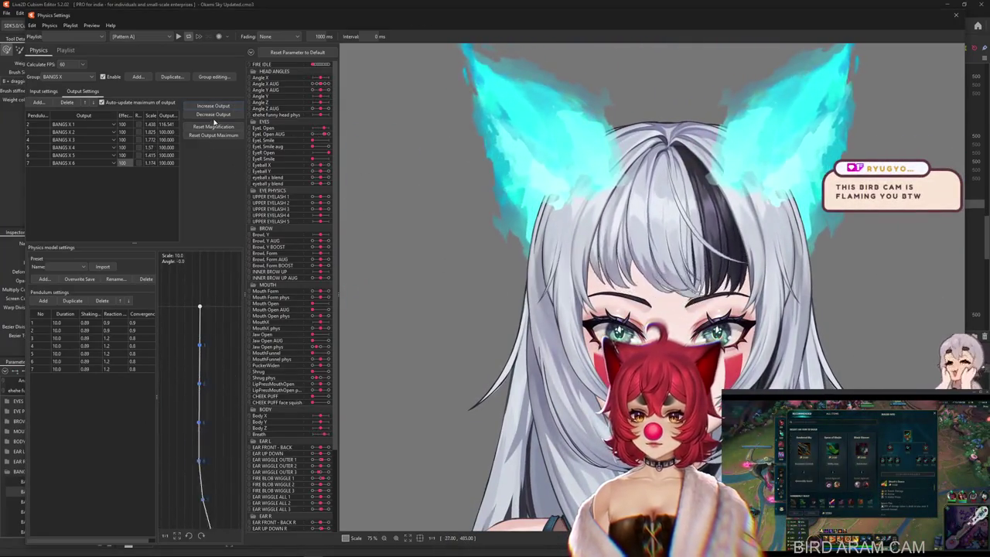
pyautogui.click(512, 295)
pyautogui.moveTo(677, 294); pyautogui.dragTo(887, 298)
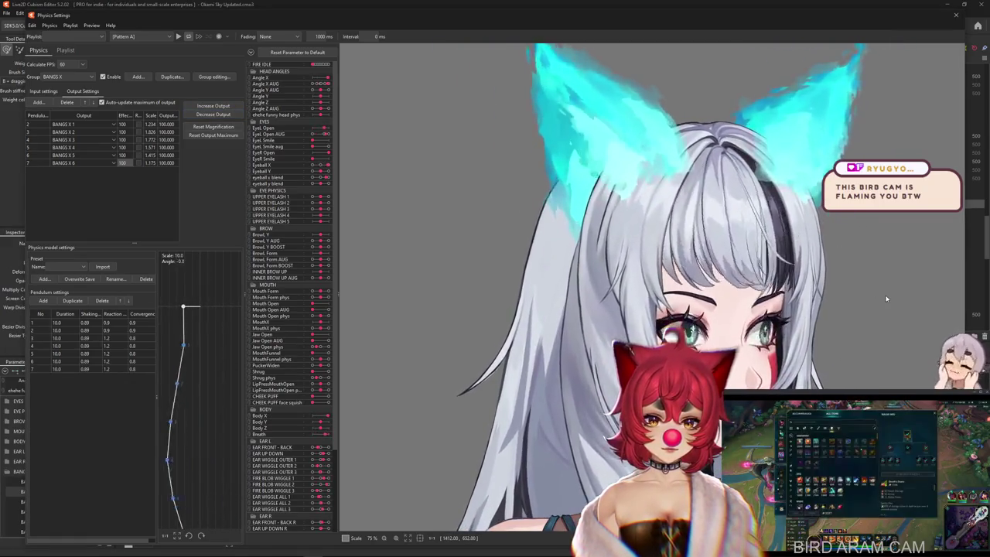
pyautogui.moveTo(887, 299); pyautogui.dragTo(546, 298)
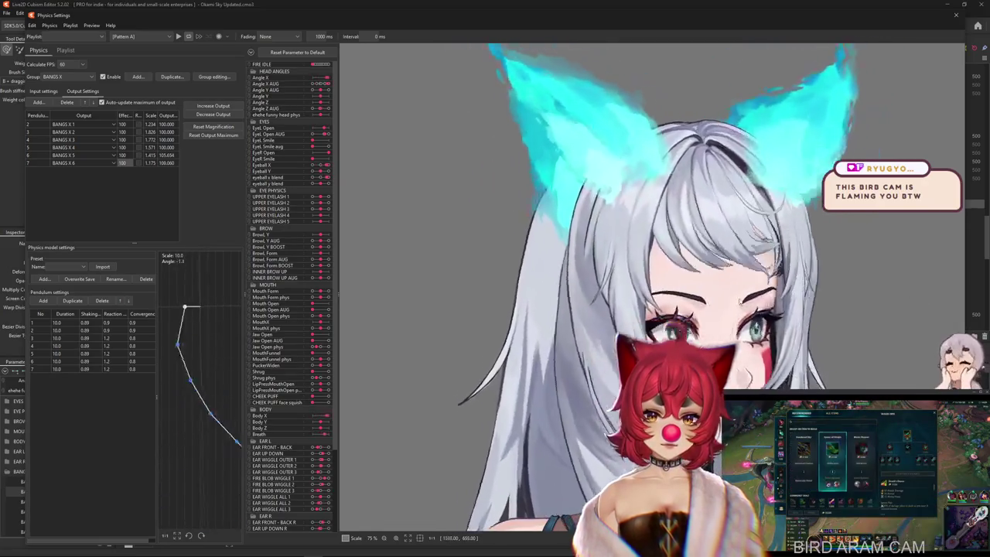
pyautogui.scroll(-2, 585, 299)
pyautogui.moveTo(597, 317); pyautogui.dragTo(369, 299)
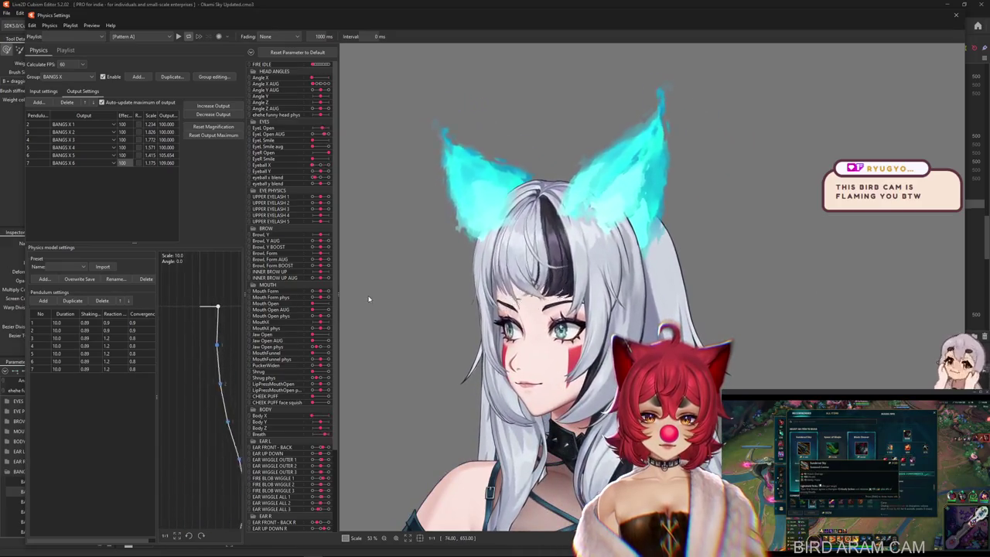
pyautogui.moveTo(369, 299)
pyautogui.mouseDown()
pyautogui.moveTo(741, 291)
pyautogui.moveTo(465, 293)
pyautogui.mouseUp()
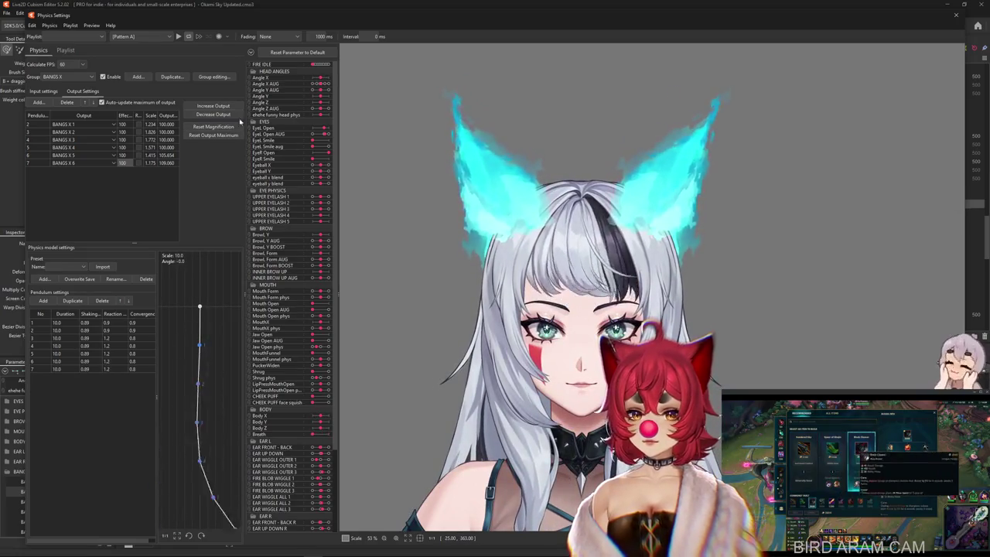
# Step: Decrease the BANGS X5 and X6 output scales to 1.34 and 1.078 and preview the sway
pyautogui.click(213, 115)
pyautogui.click(514, 287)
pyautogui.moveTo(514, 287); pyautogui.dragTo(876, 301)
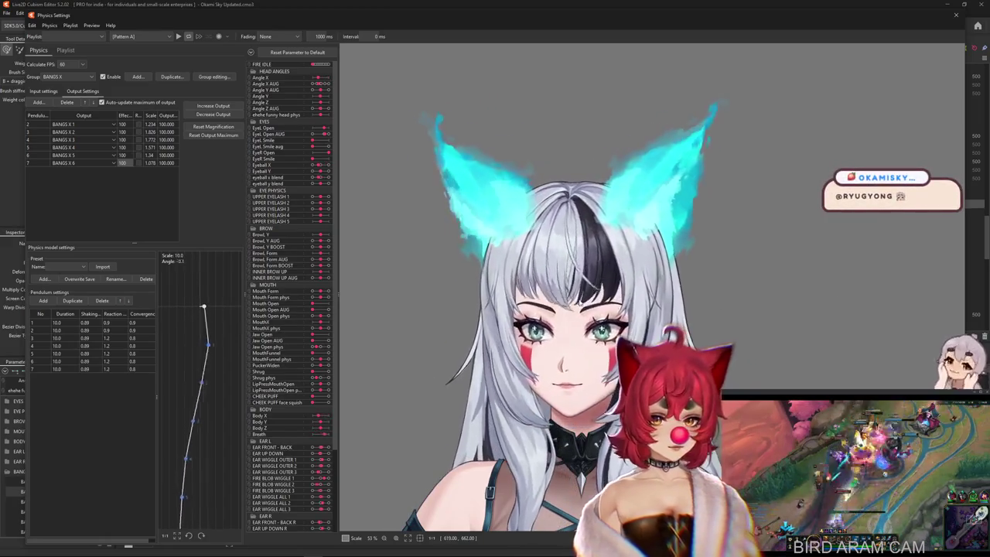
pyautogui.moveTo(801, 301); pyautogui.dragTo(667, 303)
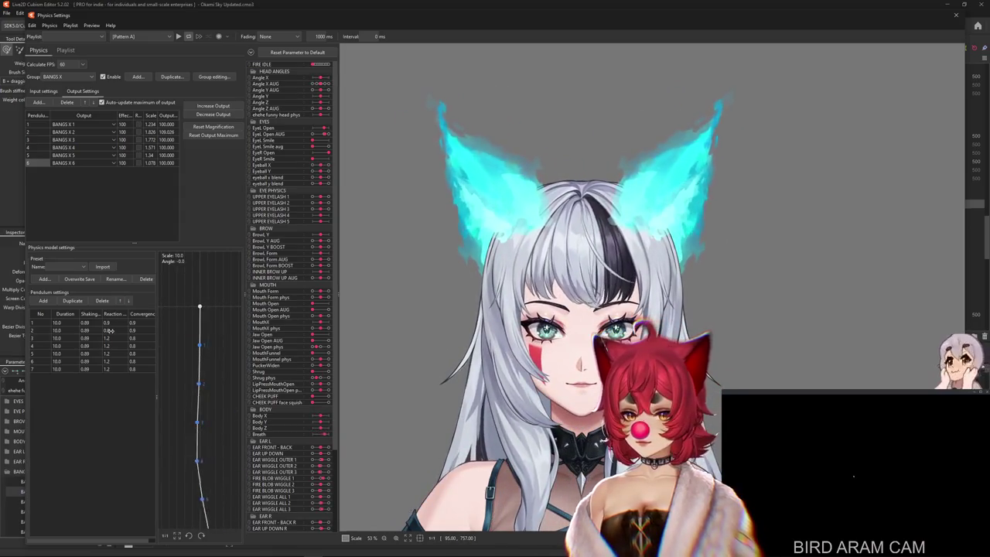
# Step: Set the reaction of pendulums 2–7 to 1.2 and swing the preview head to check
pyautogui.click(115, 365)
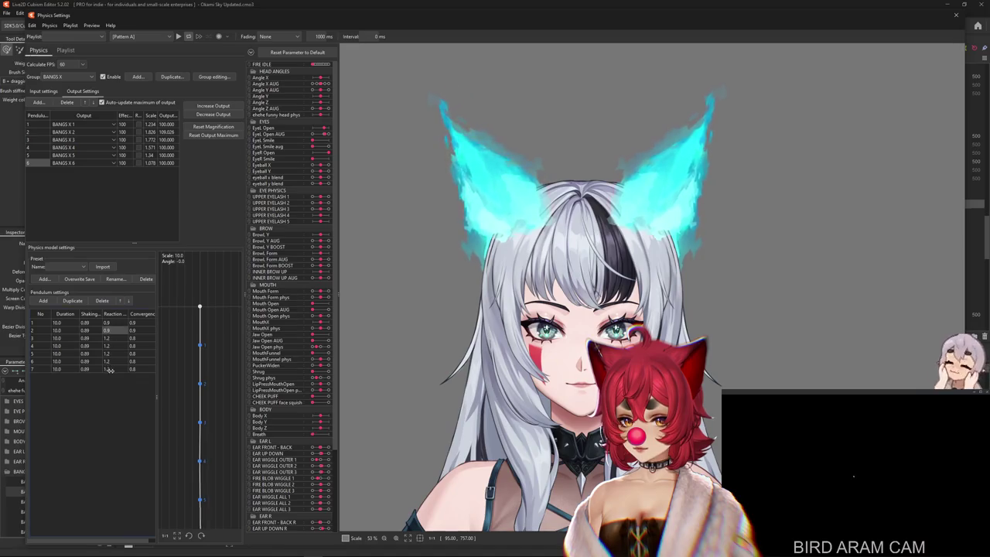
pyautogui.moveTo(113, 375); pyautogui.dragTo(112, 330)
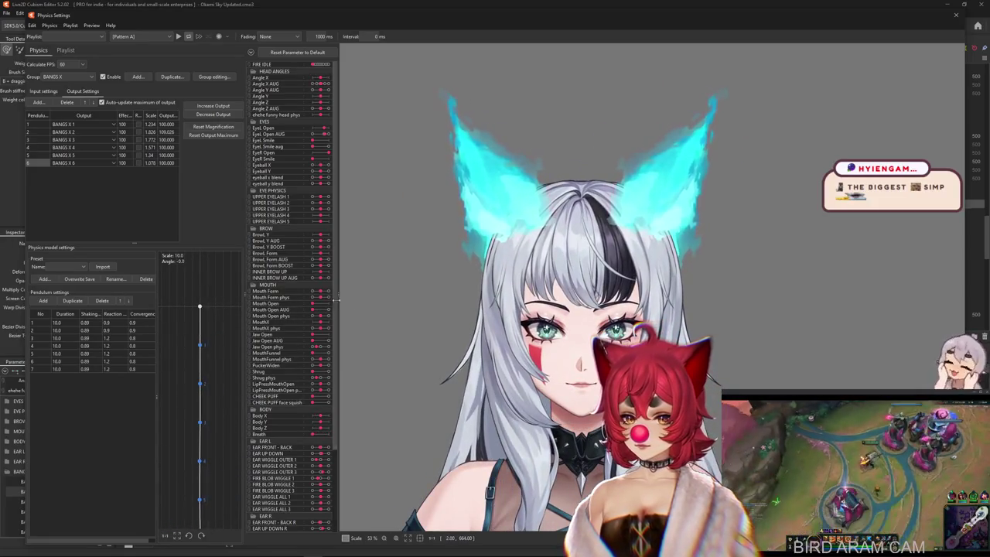
pyautogui.moveTo(402, 294)
pyautogui.mouseDown()
pyautogui.moveTo(657, 268)
pyautogui.moveTo(590, 357)
pyautogui.mouseUp()
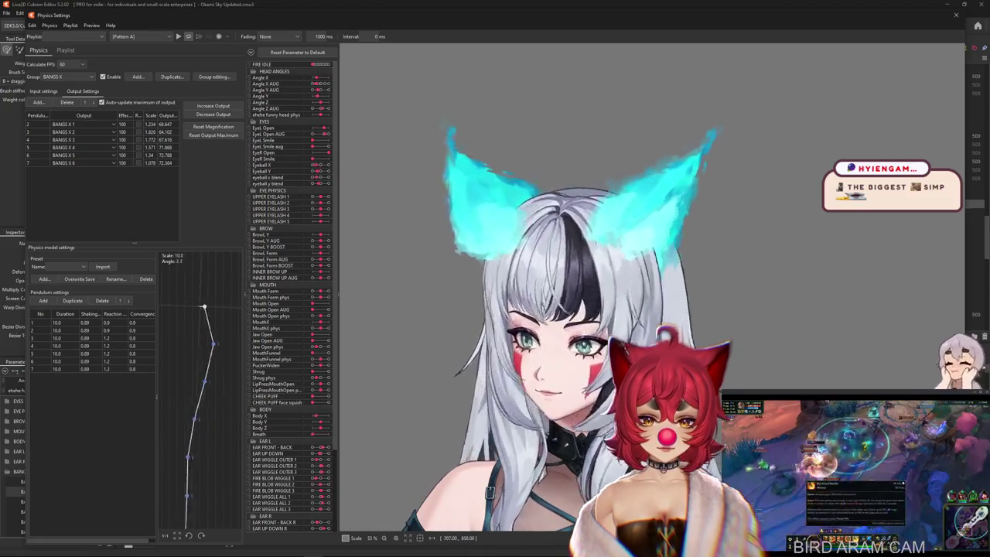
pyautogui.moveTo(590, 356)
pyautogui.mouseDown()
pyautogui.moveTo(369, 322)
pyautogui.moveTo(771, 316)
pyautogui.moveTo(458, 312)
pyautogui.mouseUp()
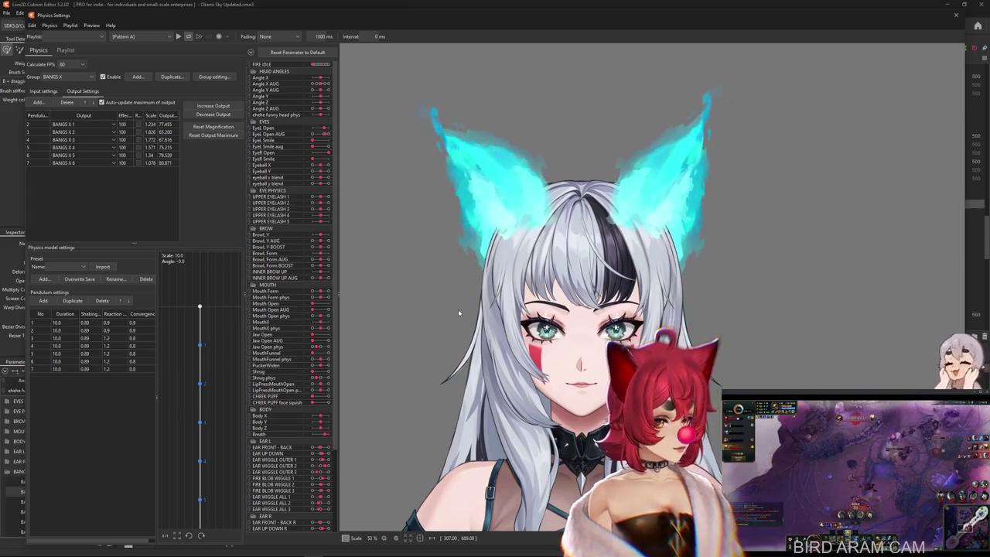
pyautogui.moveTo(461, 263)
pyautogui.mouseDown()
pyautogui.moveTo(919, 59)
pyautogui.moveTo(765, 261)
pyautogui.mouseUp()
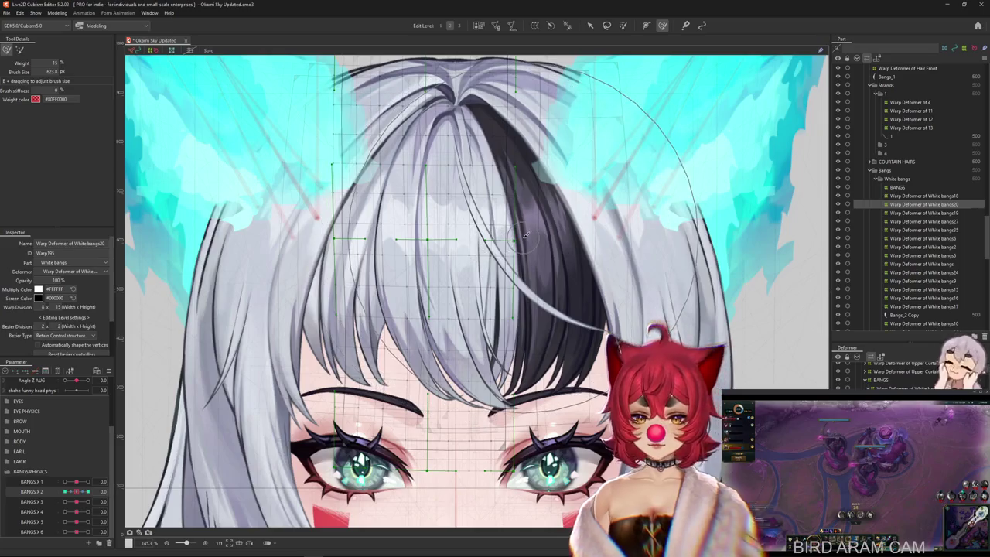
# Step: Dock the Tool Details panel beside the Part tree and make the Inspector taller
pyautogui.scroll(-2, 473, 254)
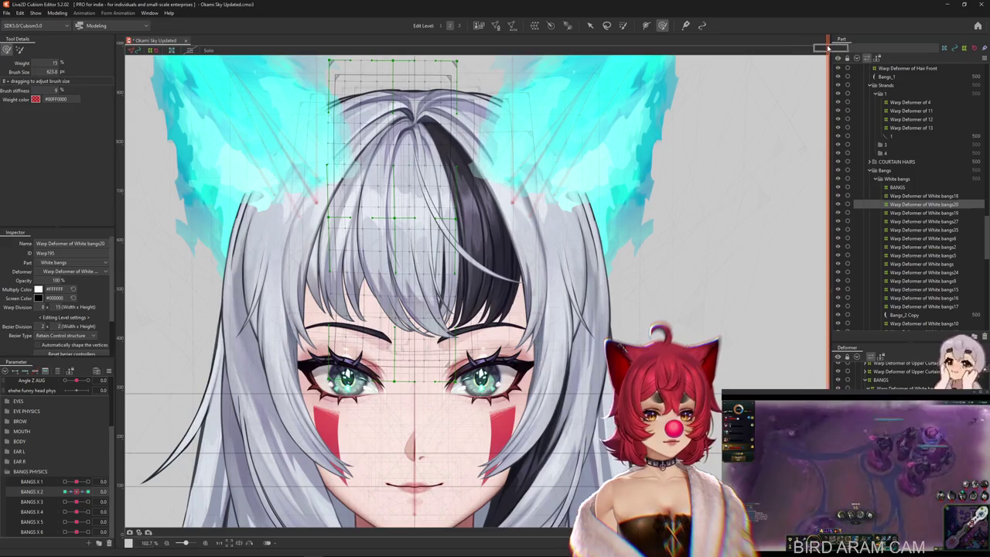
pyautogui.moveTo(843, 51); pyautogui.dragTo(827, 49)
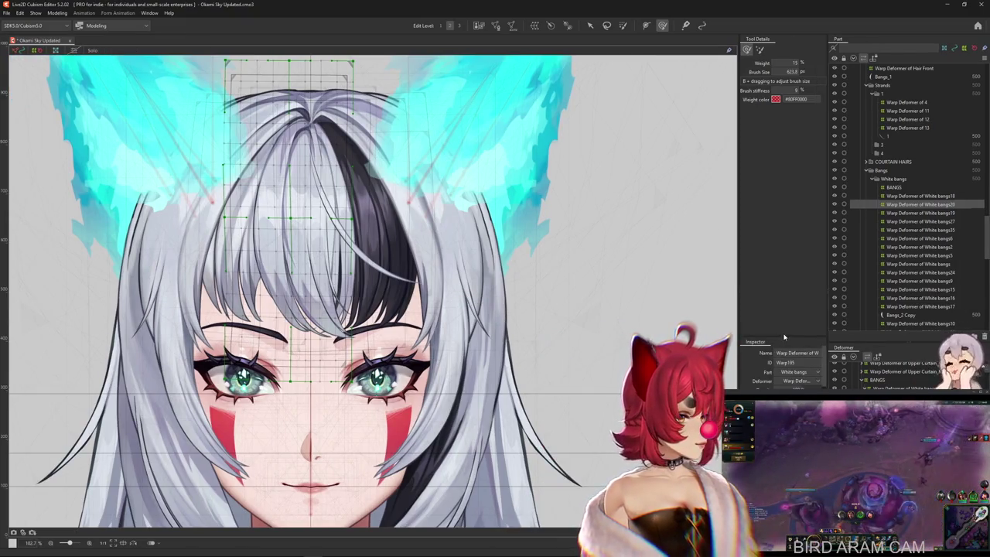
pyautogui.moveTo(783, 258); pyautogui.dragTo(782, 165)
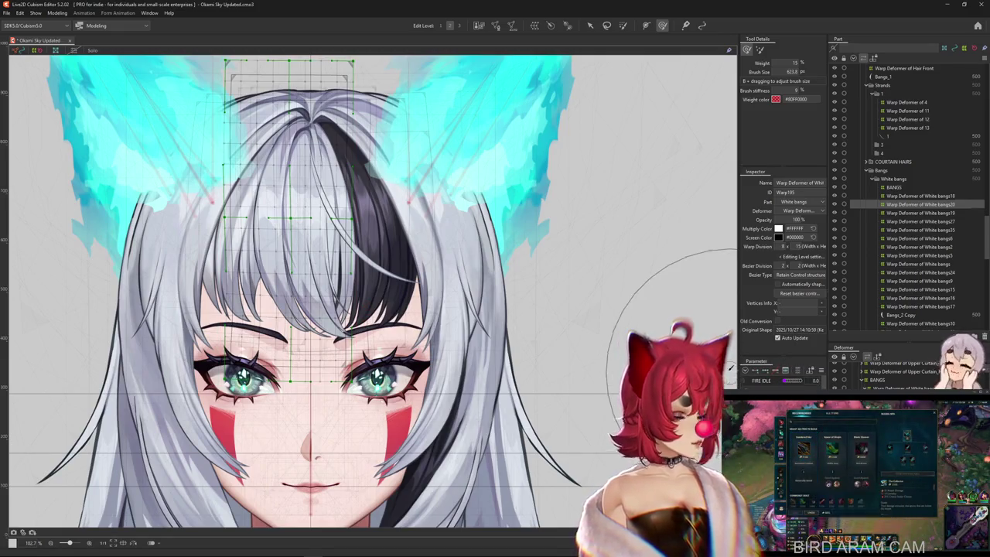
pyautogui.scroll(-1, 414, 331)
pyautogui.scroll(-1, 414, 331)
pyautogui.scroll(-1, 414, 331)
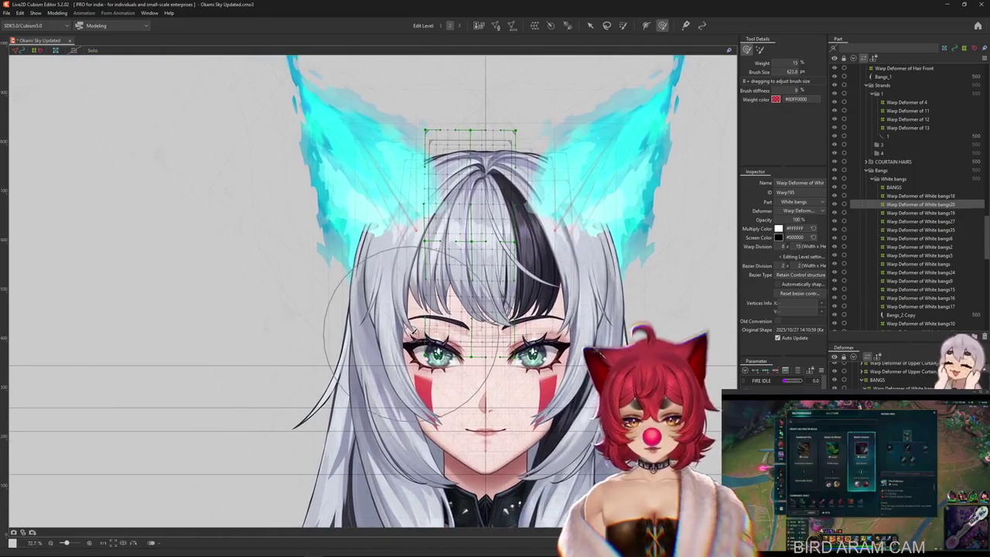
pyautogui.hscroll(2, 409, 331)
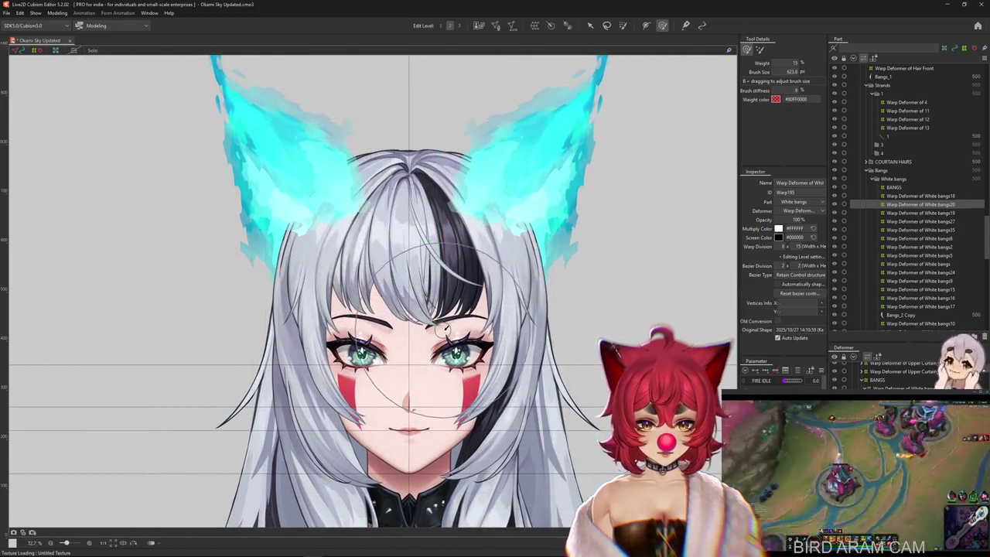
# Step: Adjust the panel splitters to widen the Inspector, narrow the Part tree and free canvas space
pyautogui.moveTo(774, 354); pyautogui.dragTo(774, 344)
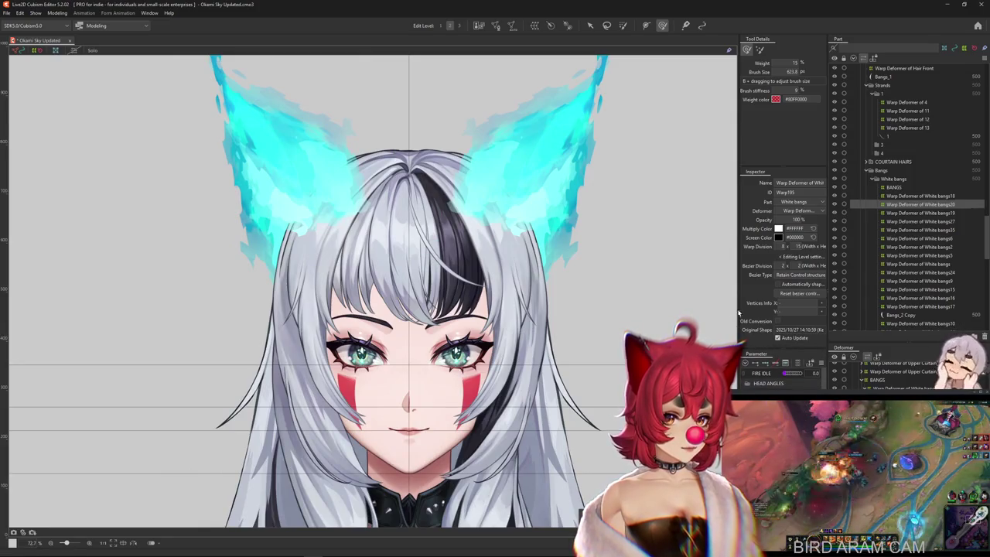
pyautogui.moveTo(738, 308); pyautogui.dragTo(722, 308)
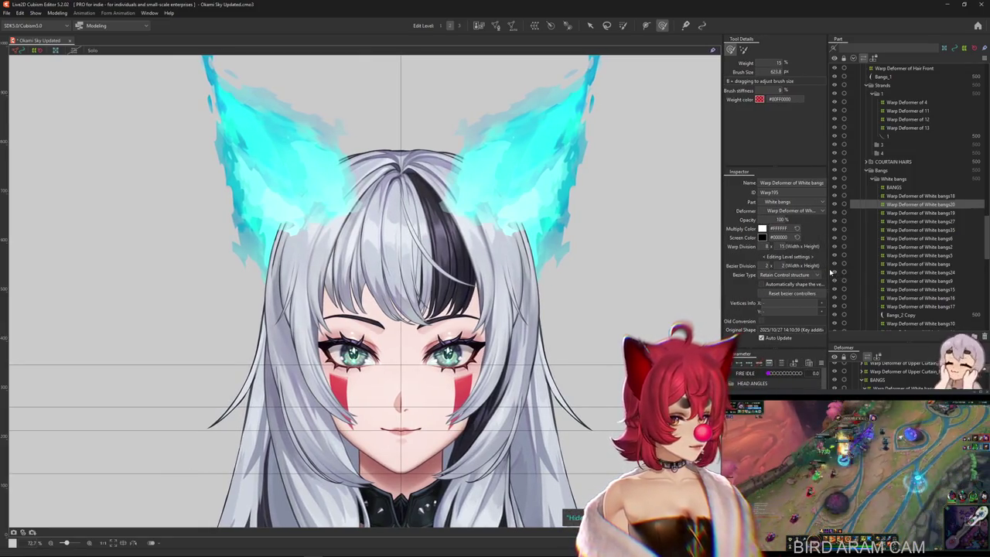
pyautogui.moveTo(828, 269); pyautogui.dragTo(877, 263)
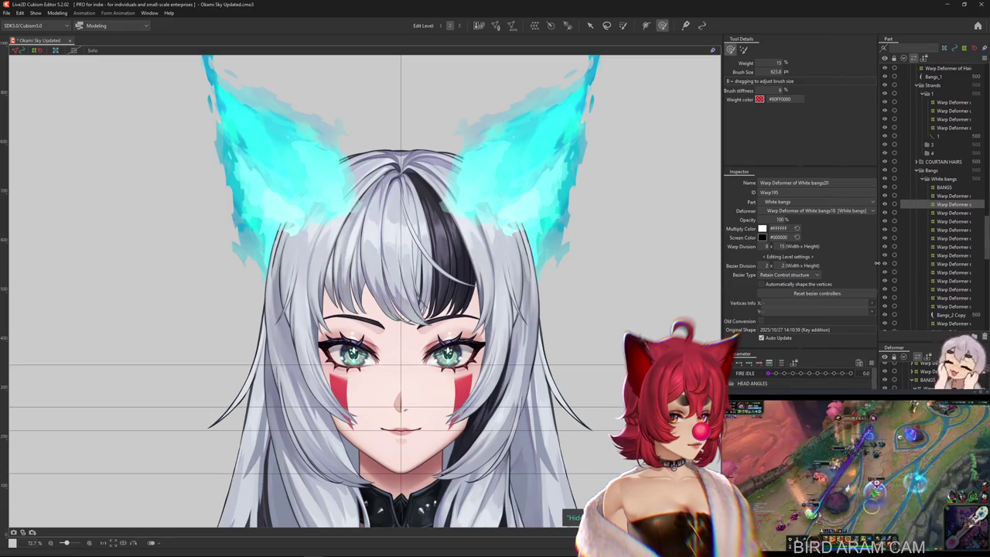
pyautogui.moveTo(722, 257); pyautogui.dragTo(749, 257)
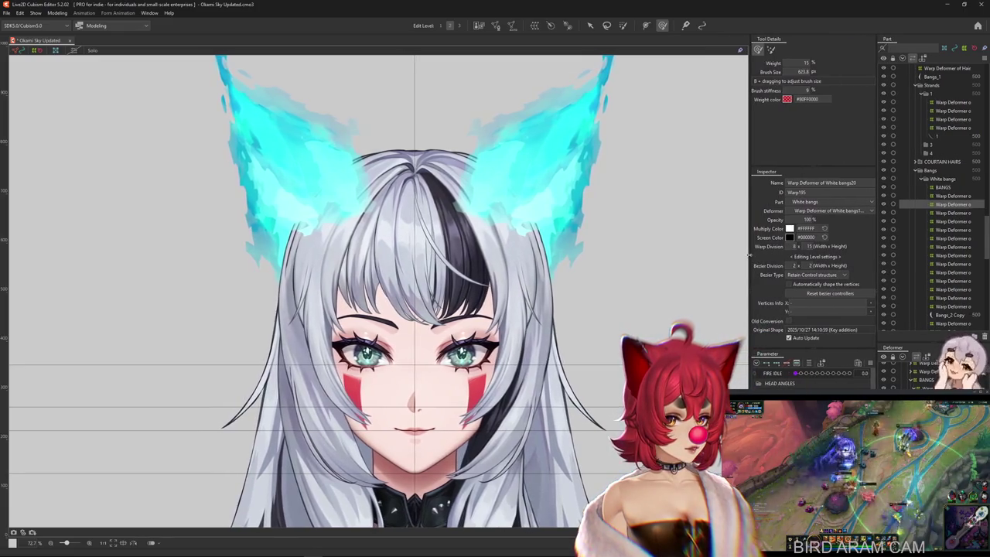
pyautogui.scroll(-1, 475, 319)
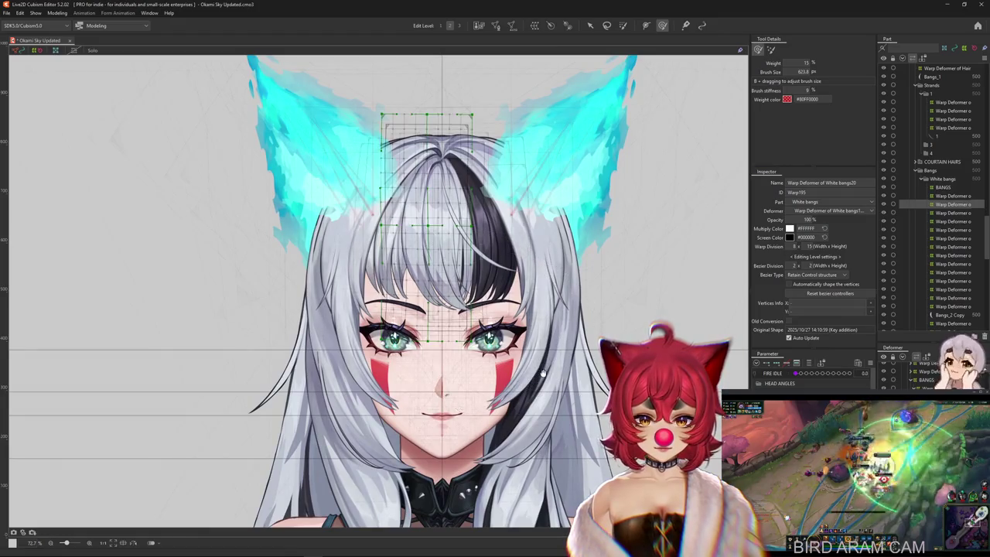
pyautogui.scroll(1, 526, 403)
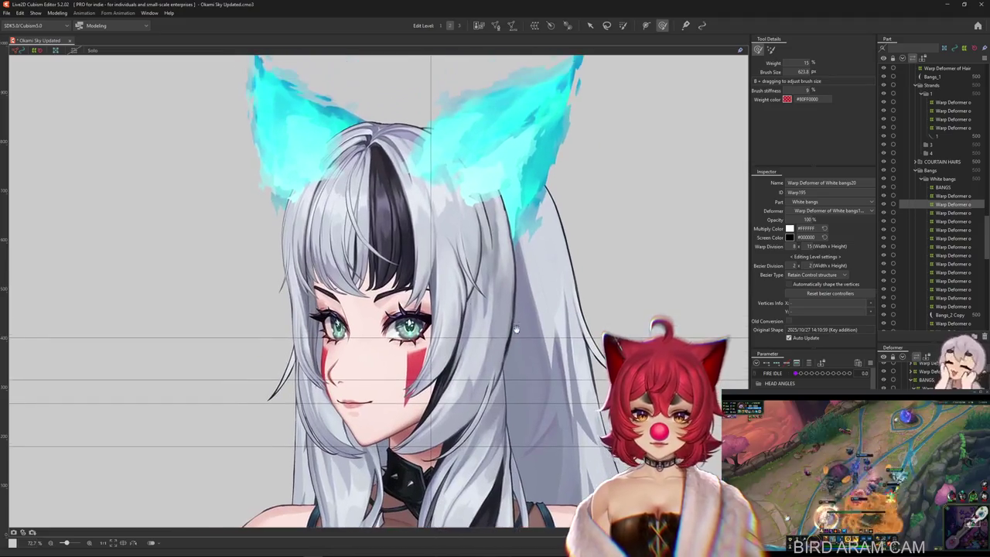
pyautogui.click(61, 13)
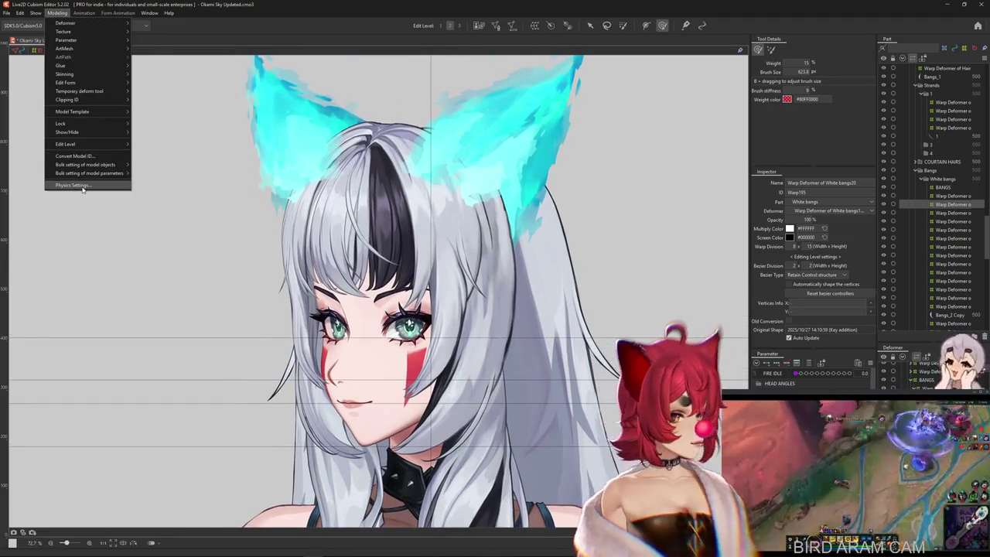
# Step: Preview the bangs sway in Physics Settings, then close it and reset the model to its default pose
pyautogui.click(82, 187)
pyautogui.moveTo(576, 120); pyautogui.dragTo(462, 150)
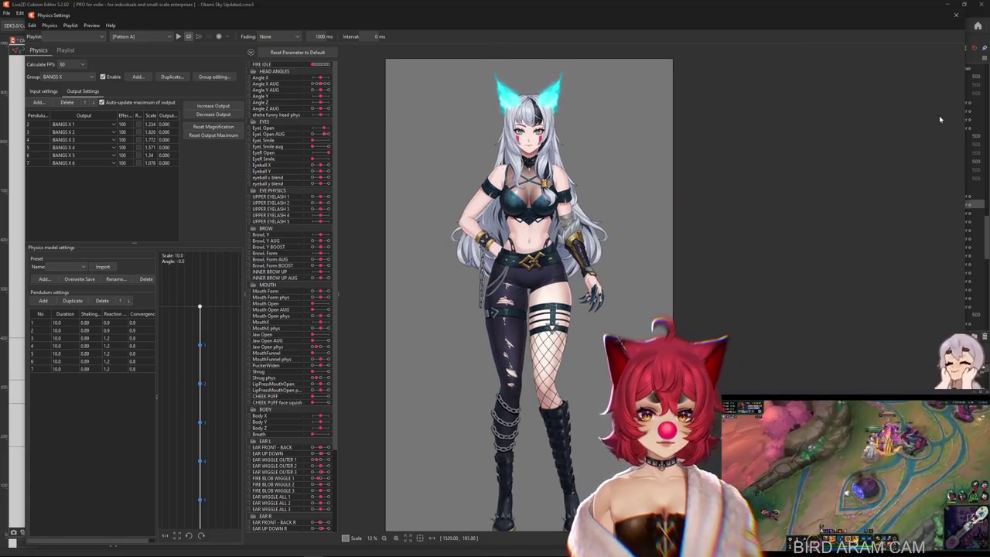
pyautogui.moveTo(959, 123); pyautogui.dragTo(825, 127)
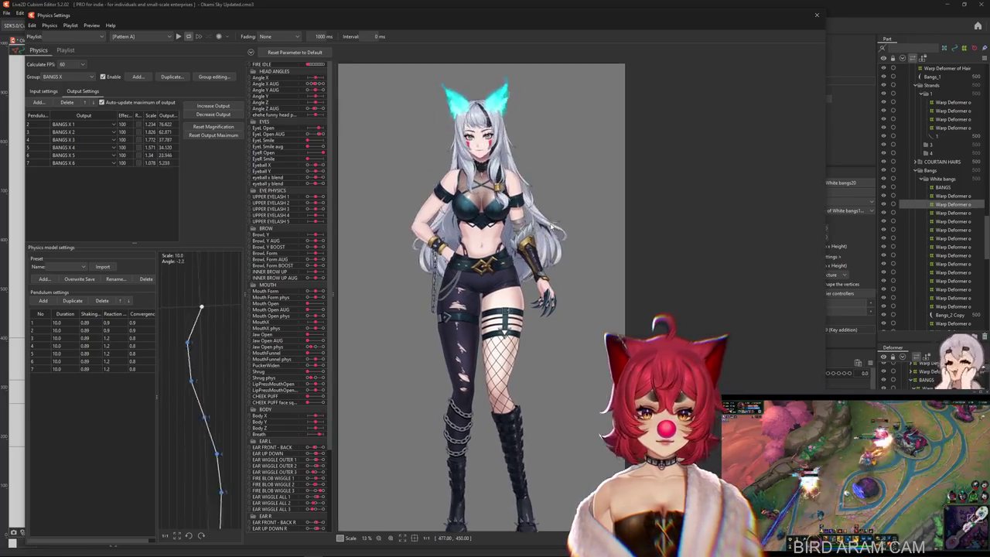
pyautogui.scroll(5, 788, 218)
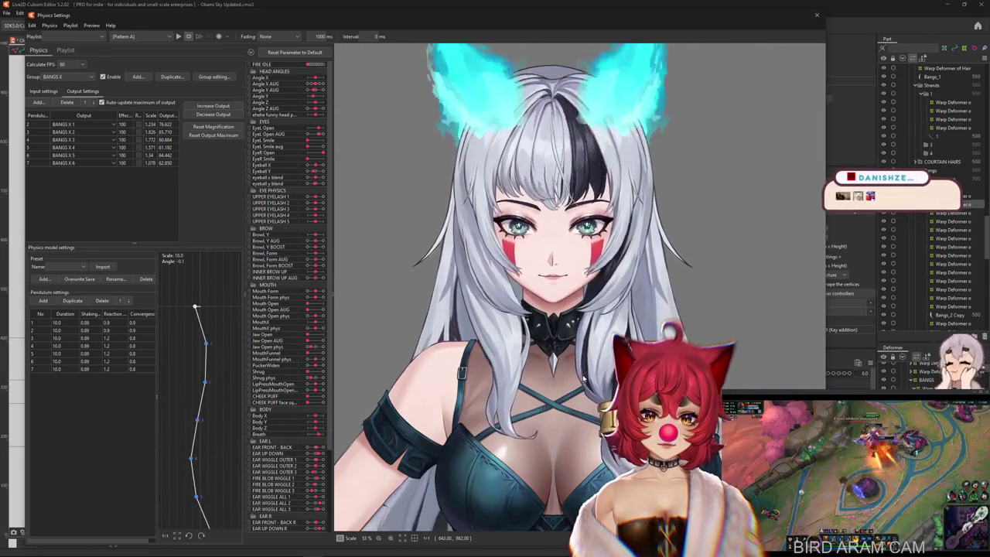
pyautogui.click(818, 15)
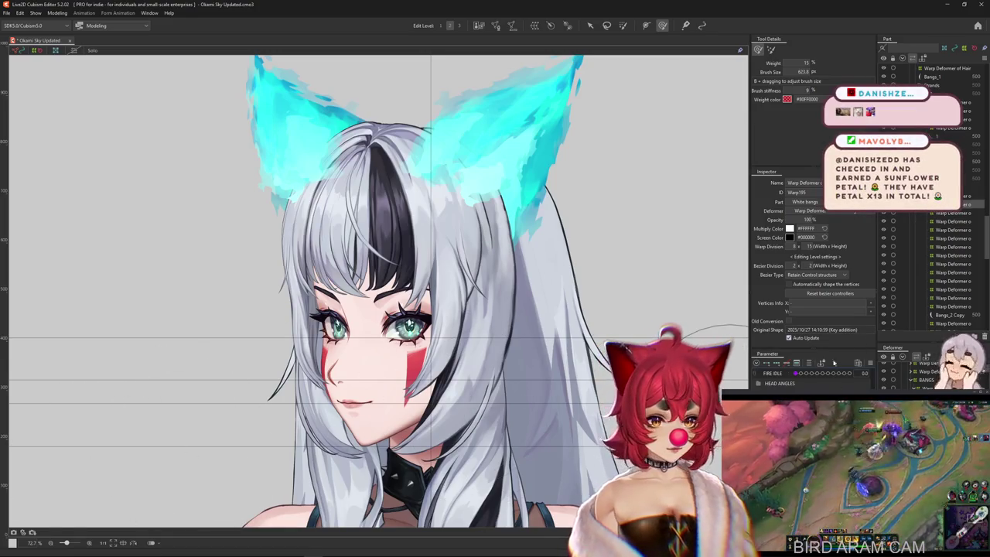
pyautogui.click(844, 357)
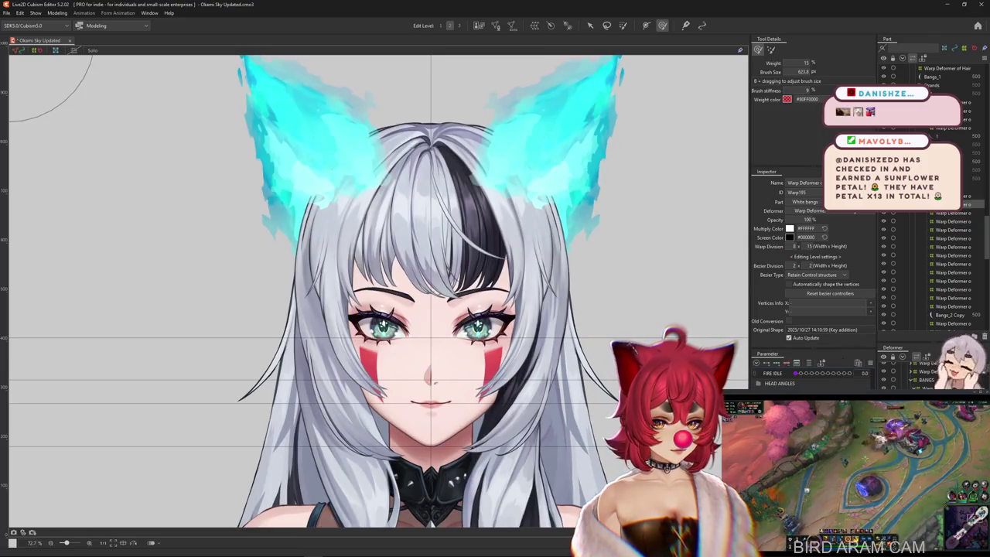